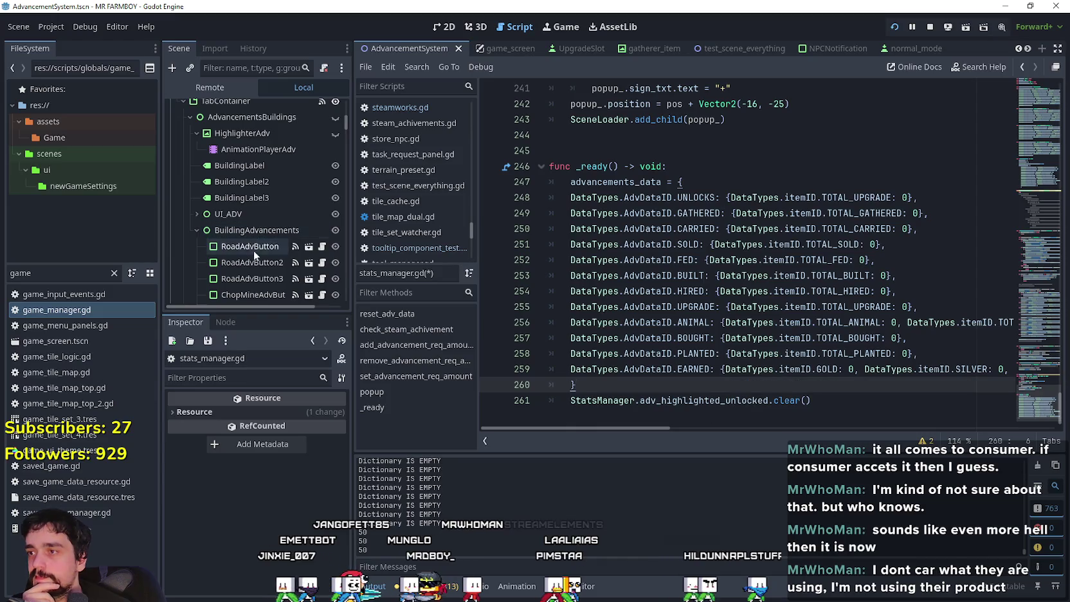
- Select the TabContainer node and enlarge the Scene dock to show more of the hierarchy
left_click(227, 152)
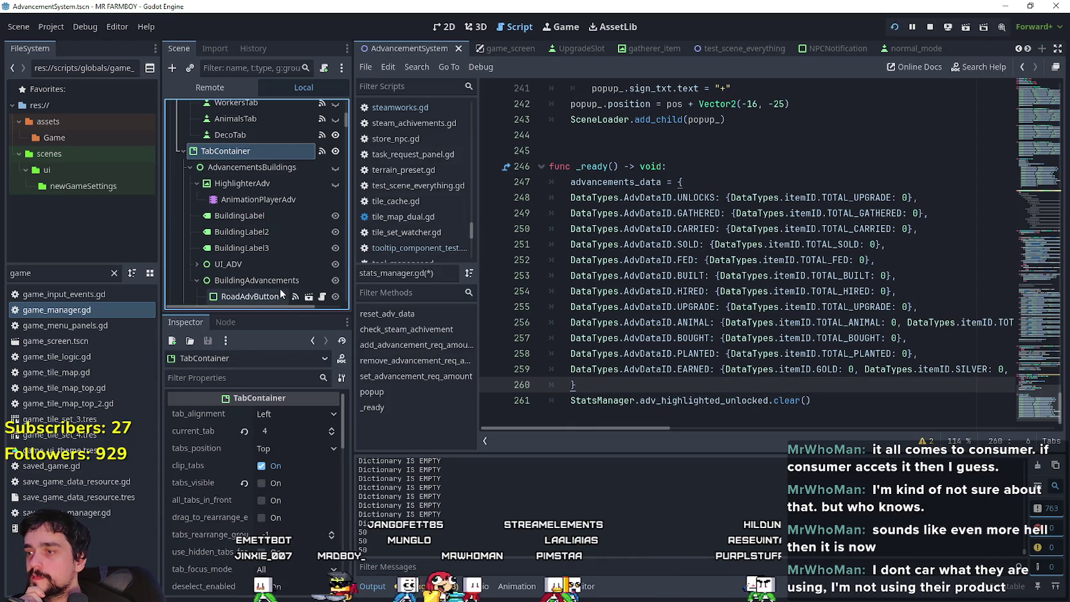
left_click_drag(268, 311, 275, 366)
scroll(1032, 405, "up", 2)
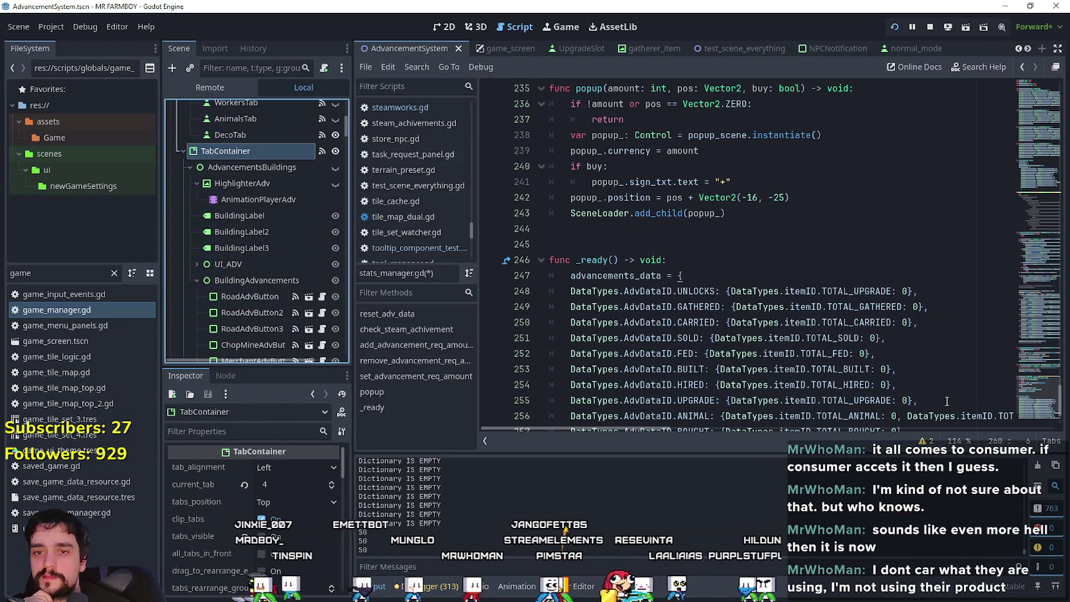
- Browse stats_manager.gd via the minimap to the achievement-check code around line 147
left_click_drag(1032, 406, 1031, 316)
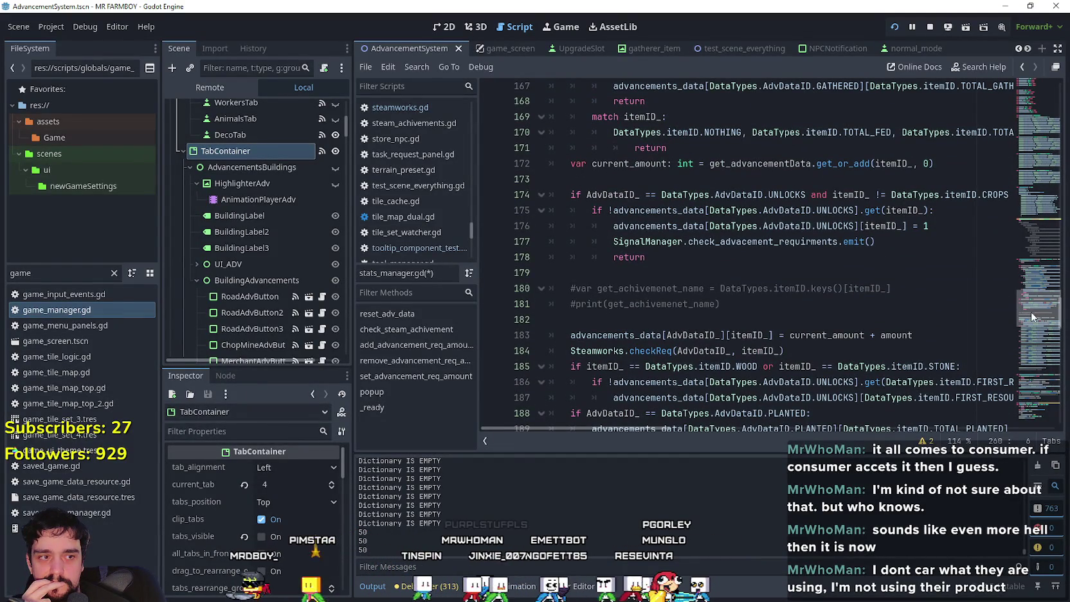
left_click_drag(1032, 317, 1028, 271)
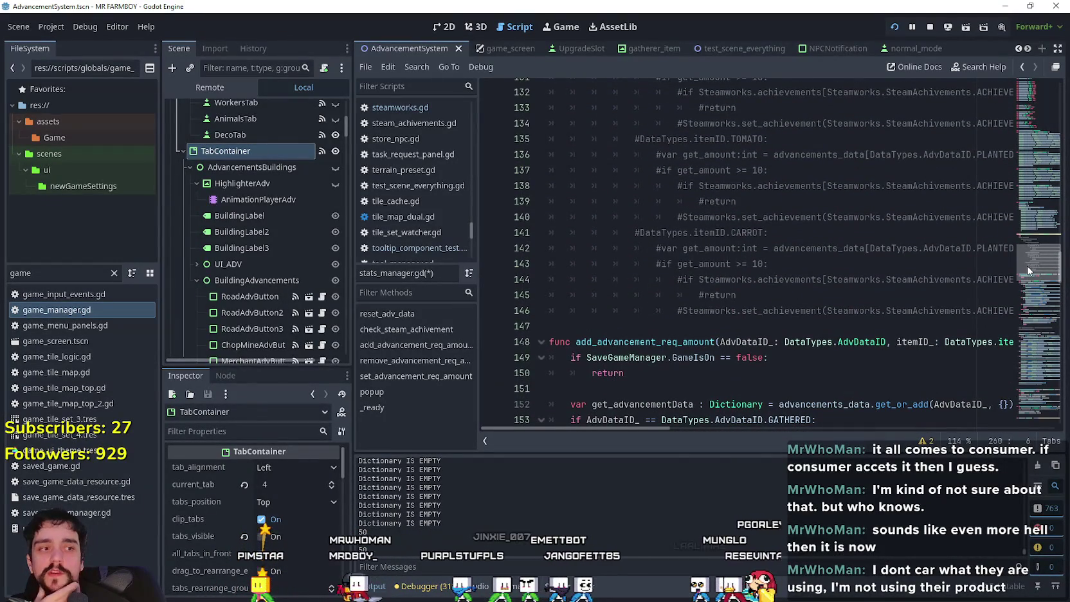
left_click_drag(1026, 265, 1024, 253)
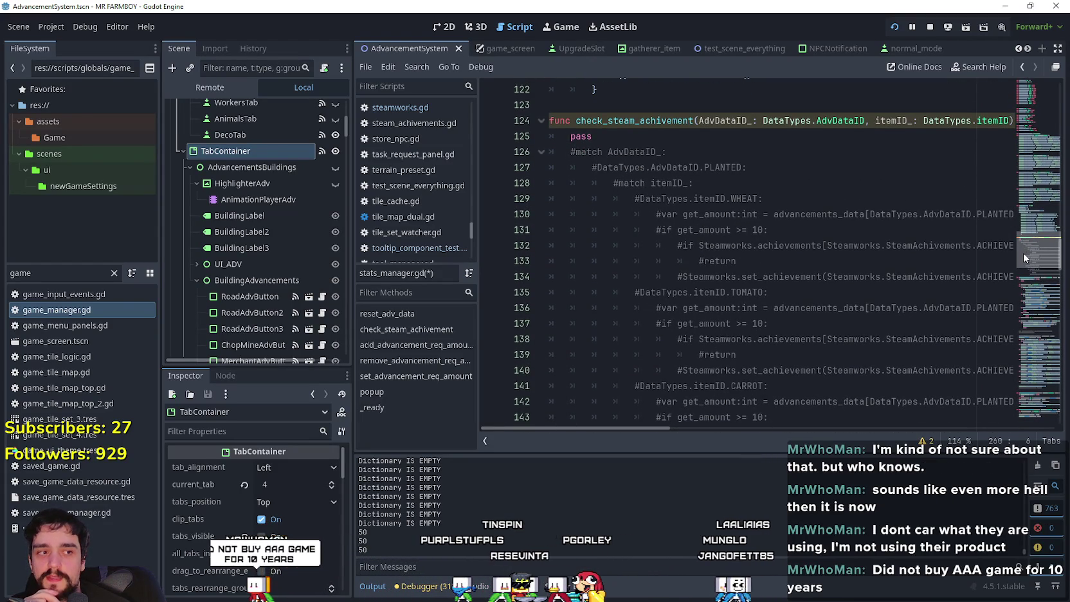
left_click_drag(1024, 253, 1025, 275)
left_click(688, 245)
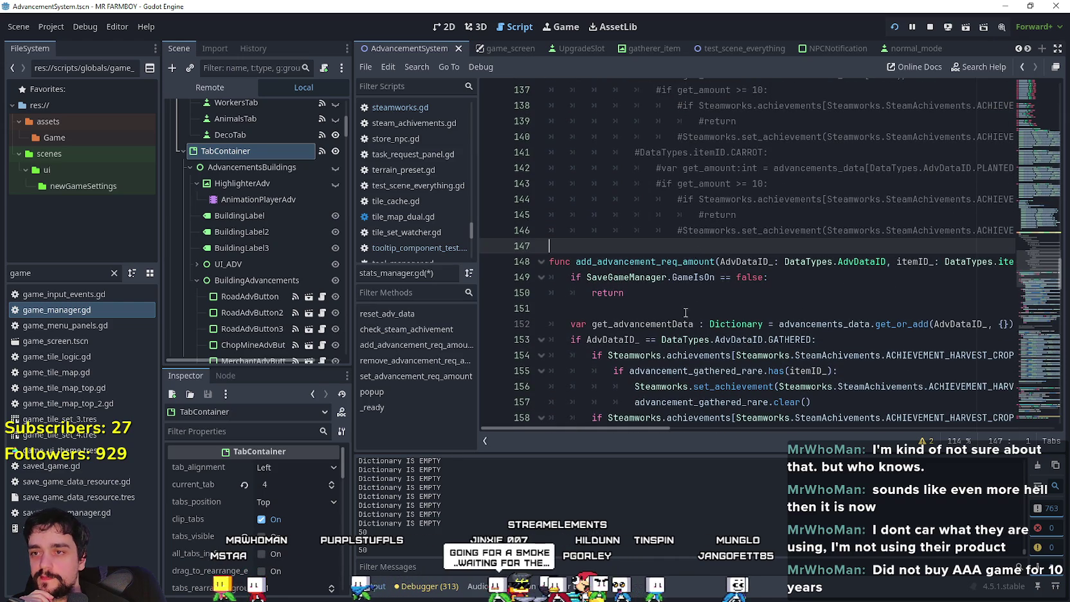
scroll(685, 313, "up", 3)
scroll(683, 338, "down", 1)
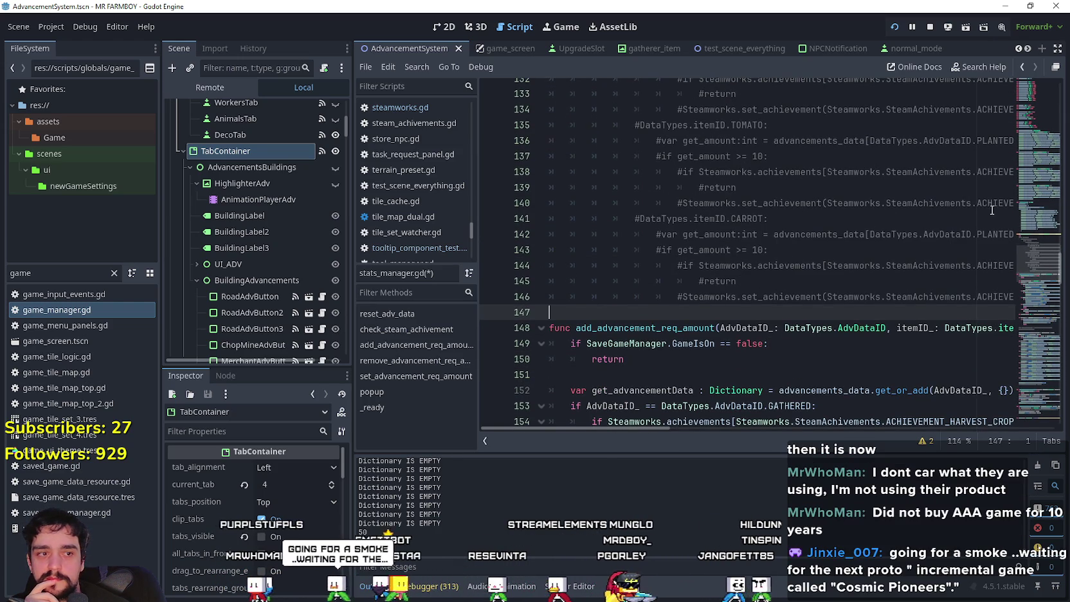
- Select and review the commented-out carrot achievement lines, then deselect them
mouse_move(796, 312)
left_mouse_down()
mouse_move(643, 264)
mouse_move(579, 308)
mouse_move(546, 201)
mouse_move(553, 87)
mouse_move(550, 172)
left_mouse_up()
scroll(873, 254, "down", 5)
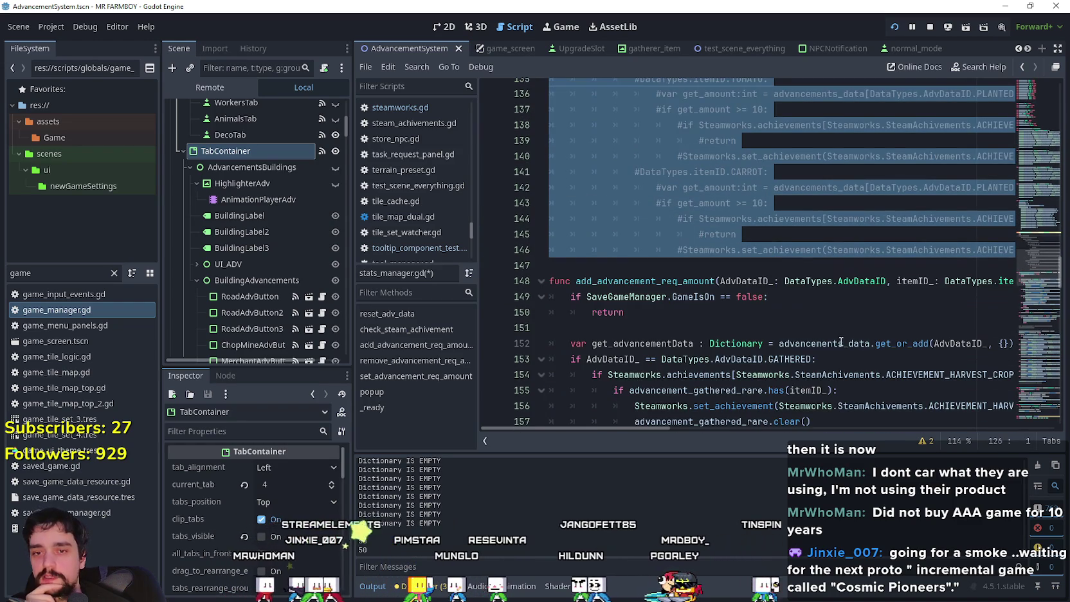
left_click(873, 270)
mouse_move(545, 431)
left_mouse_down()
mouse_move(680, 432)
mouse_move(547, 431)
left_mouse_up()
scroll(591, 282, "up", 5)
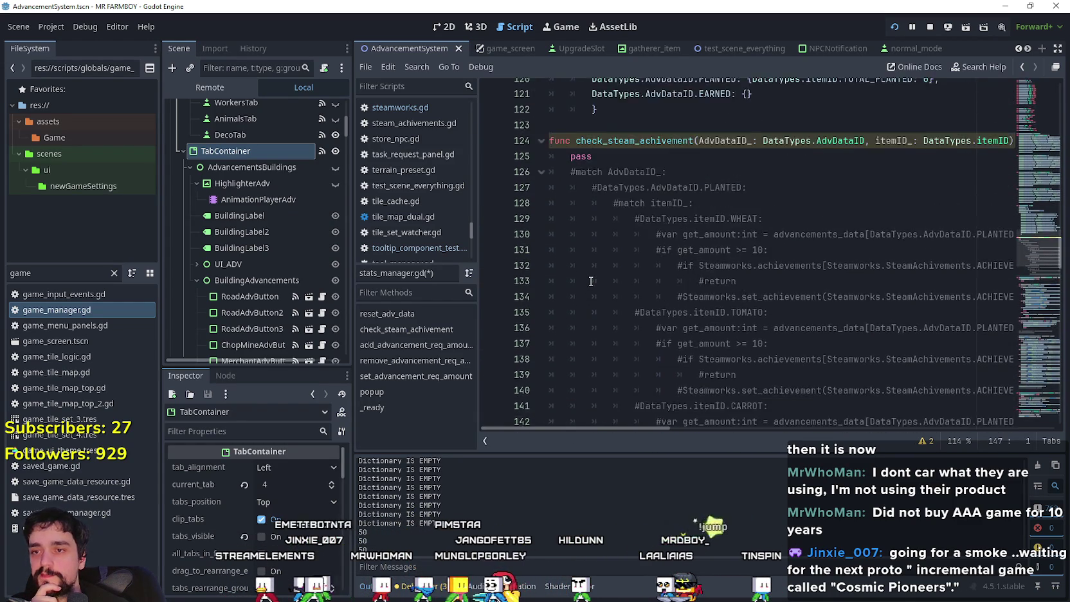
scroll(590, 281, "down", 3)
mouse_move(928, 347)
left_mouse_down()
mouse_move(1003, 341)
mouse_move(755, 245)
mouse_move(554, 193)
mouse_move(344, 119)
left_mouse_up()
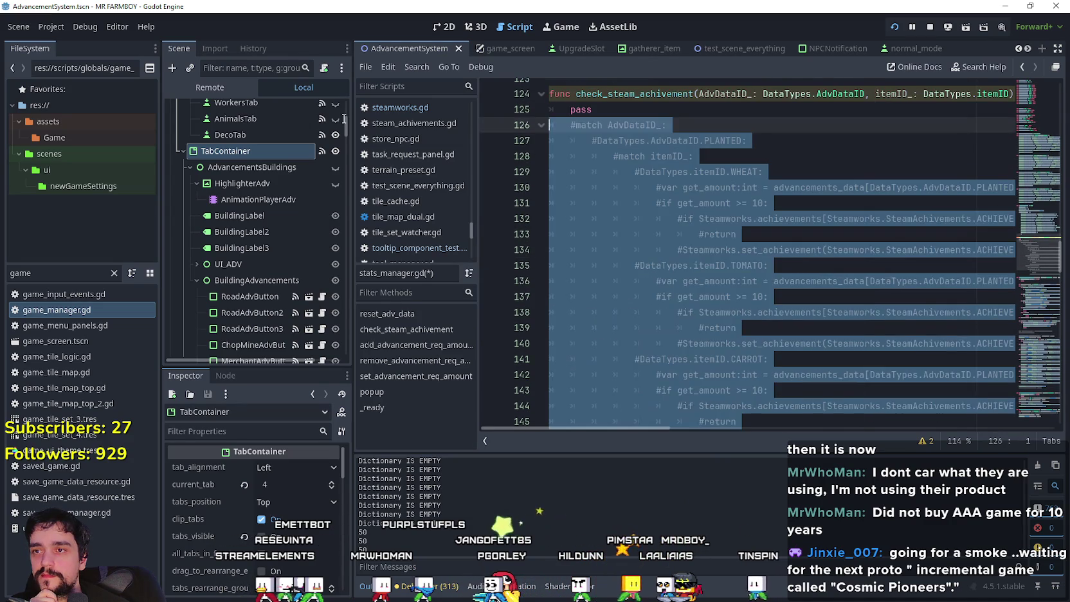
left_click(671, 156)
scroll(708, 295, "up", 2)
- Select from the pass line in check_steam_achivement down through the commented achievement match block
left_click(639, 216)
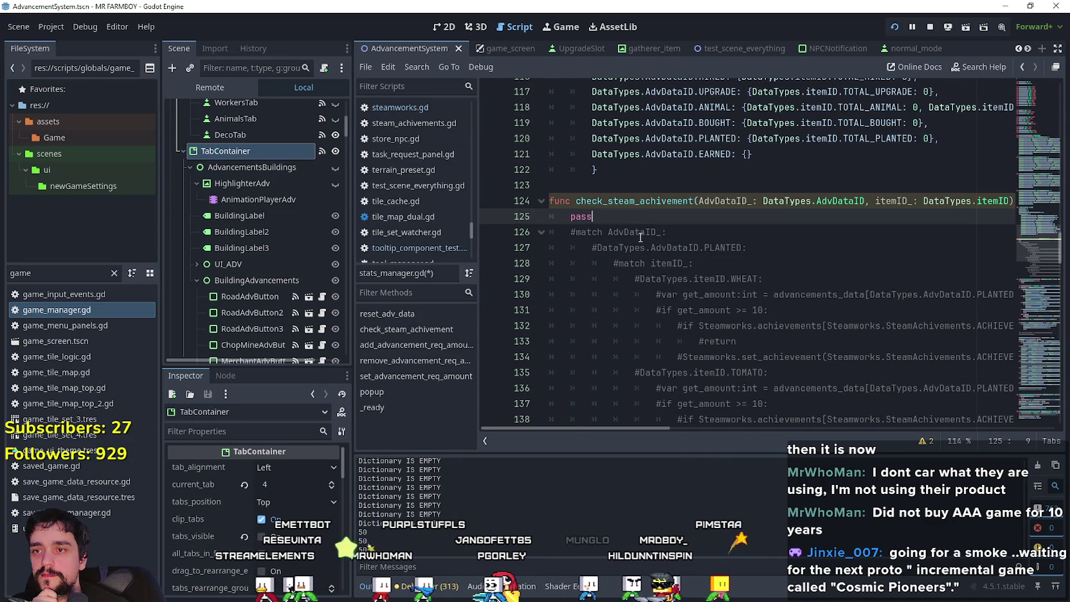
scroll(600, 242, "down", 4)
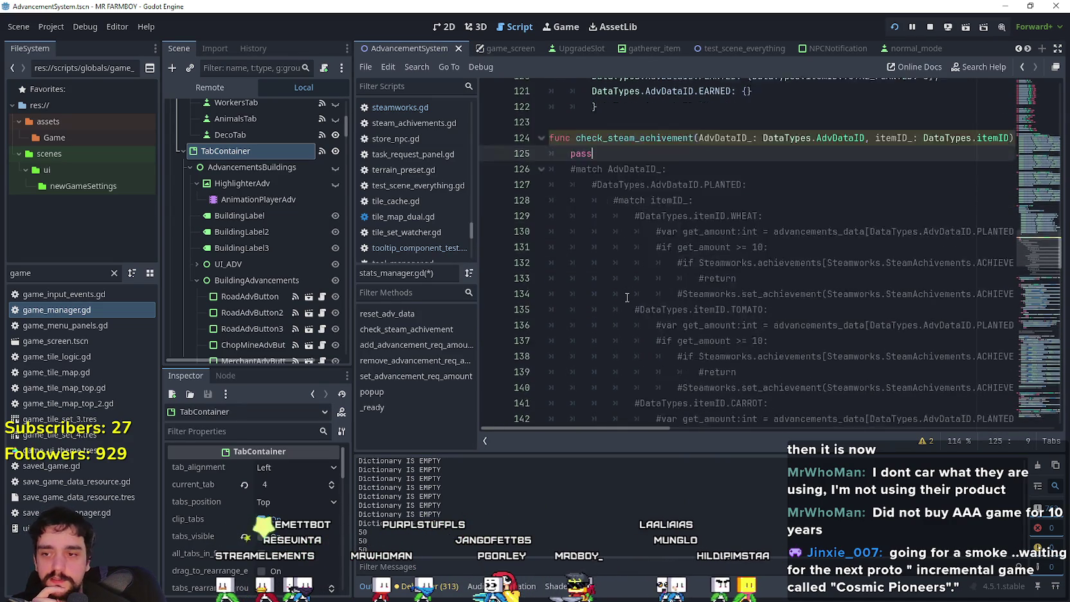
scroll(601, 242, "down", 1)
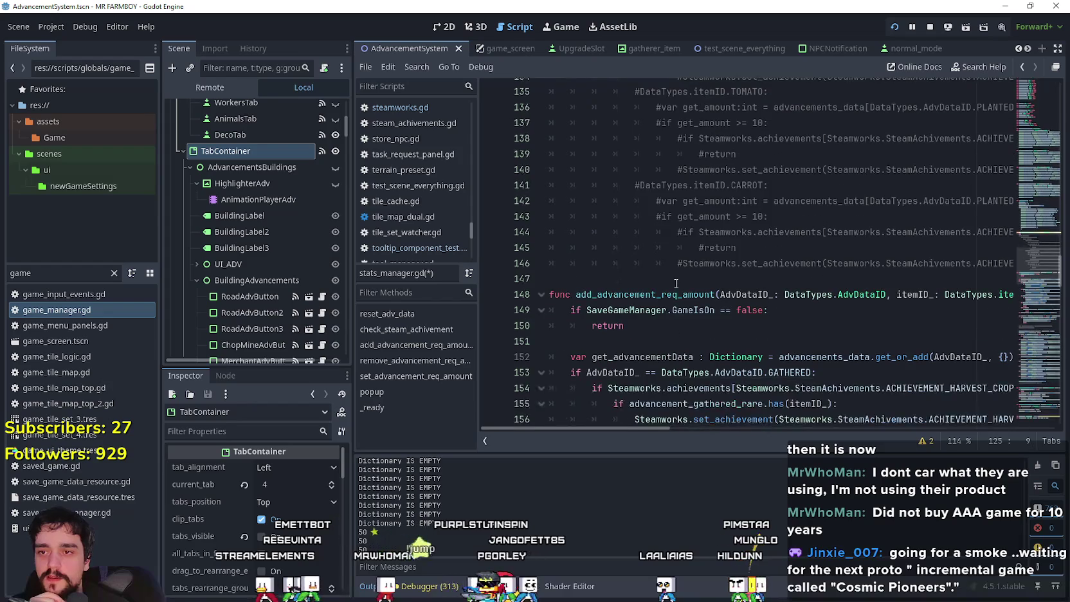
left_click(1015, 258)
scroll(643, 259, "up", 3)
left_click(644, 259, "shift")
scroll(644, 260, "up", 2)
left_click(552, 188, "shift")
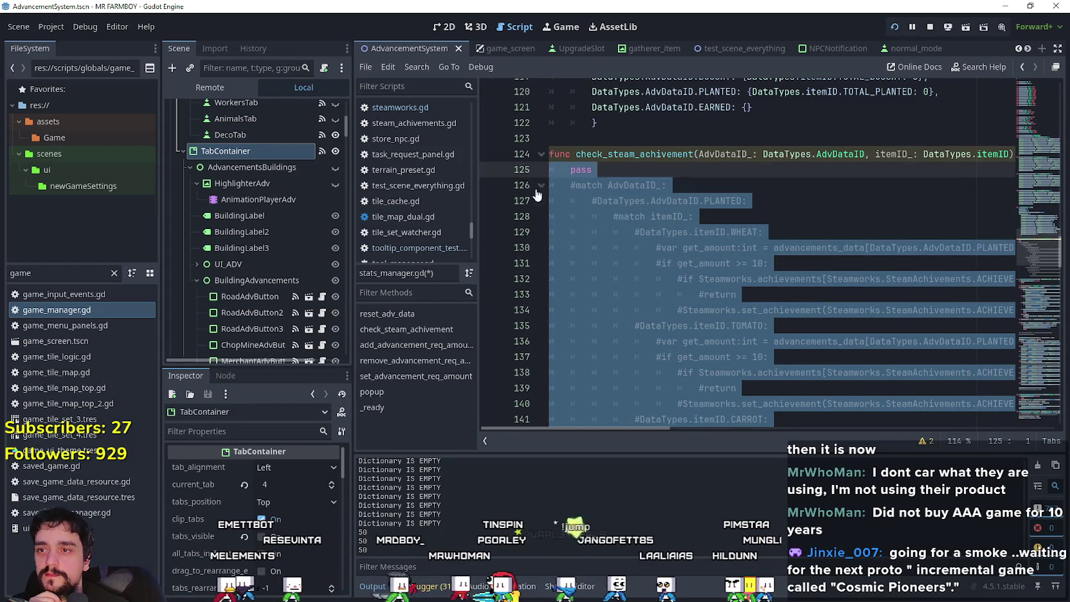
scroll(1035, 200, "up", 2)
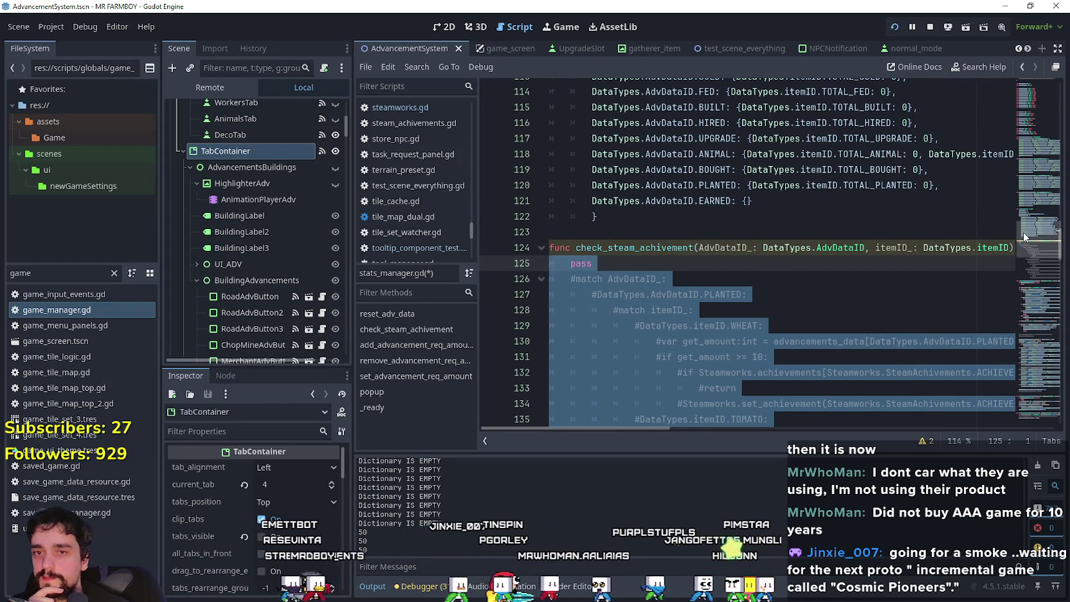
scroll(1034, 222, "up", 3)
left_click_drag(1033, 222, 1035, 102)
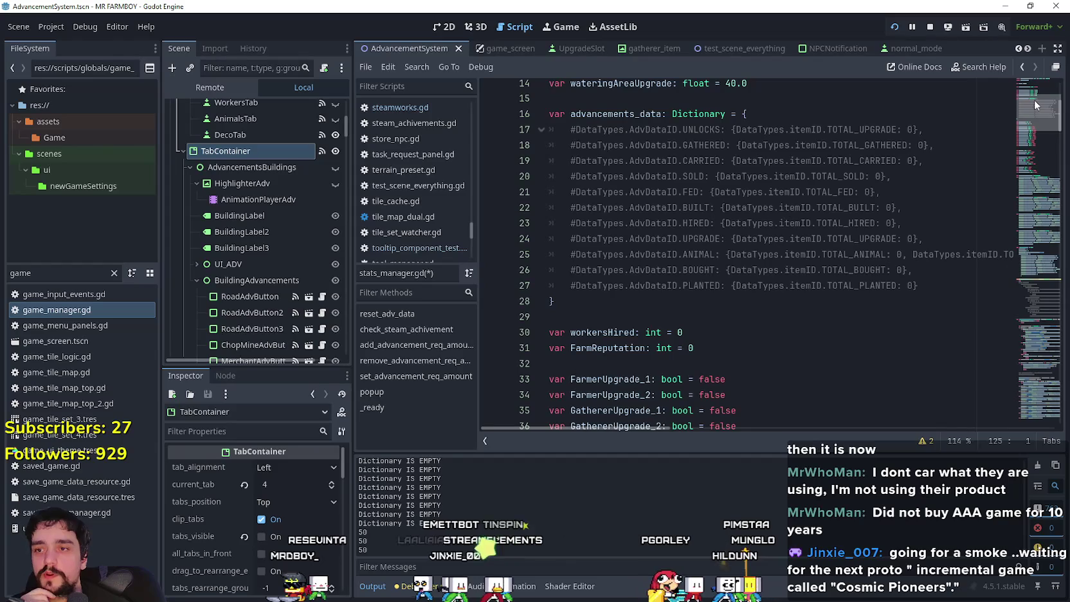
mouse_move(561, 299)
left_mouse_down()
mouse_move(552, 129)
mouse_move(551, 143)
mouse_move(541, 125)
left_mouse_up()
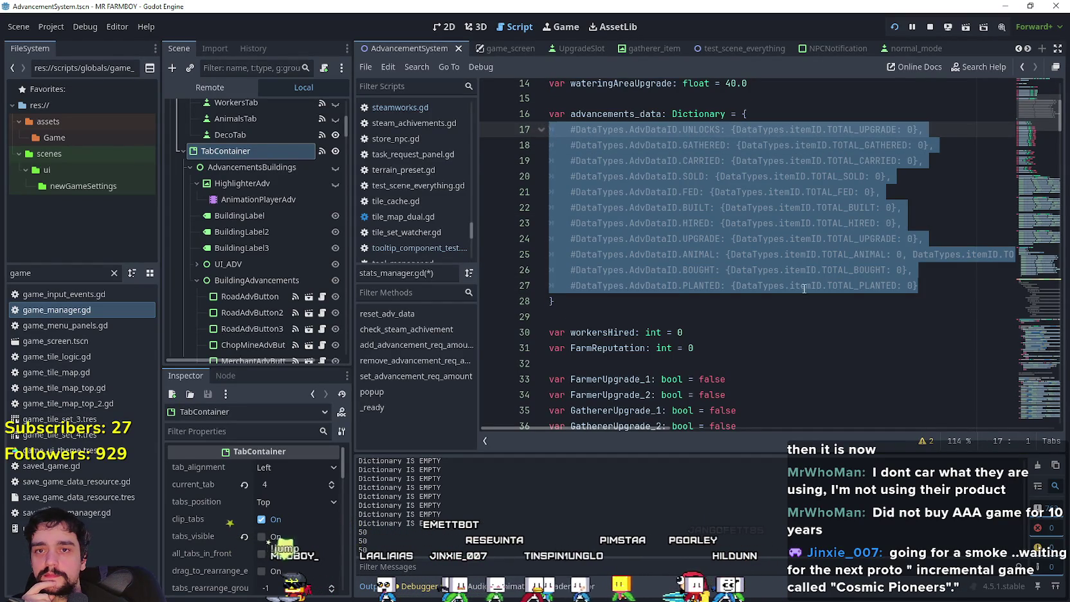
scroll(805, 286, "up", 4)
left_click(778, 301)
scroll(836, 309, "down", 3)
left_click(927, 328)
mouse_move(927, 328)
left_mouse_down()
mouse_move(804, 302)
mouse_move(618, 193)
mouse_move(547, 176)
left_mouse_up()
scroll(754, 301, "up", 2)
left_click(698, 237)
left_click(696, 223)
scroll(738, 259, "up", 2)
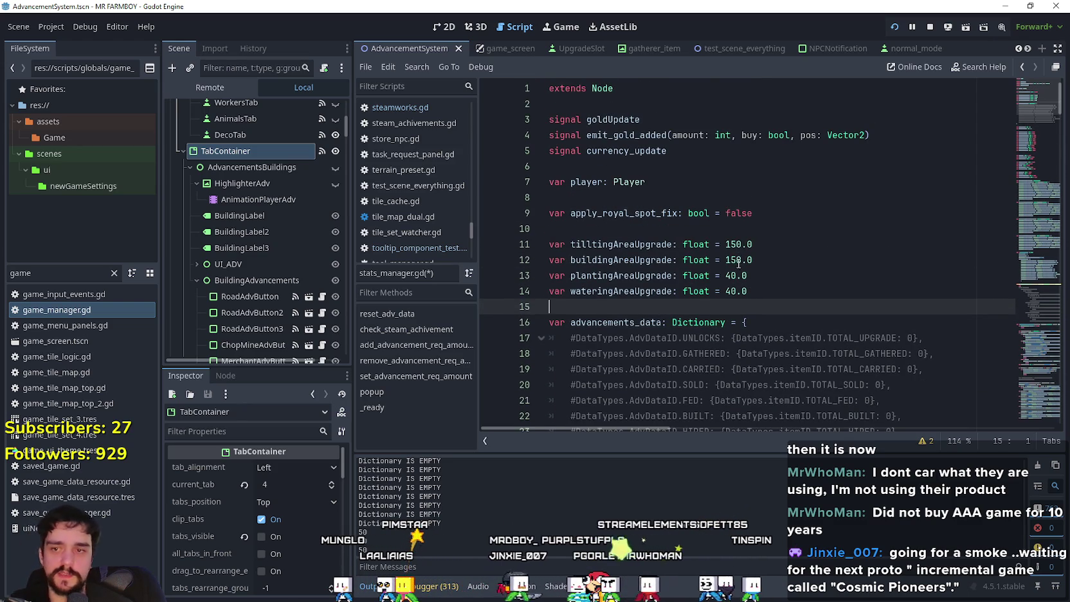
left_click(810, 270)
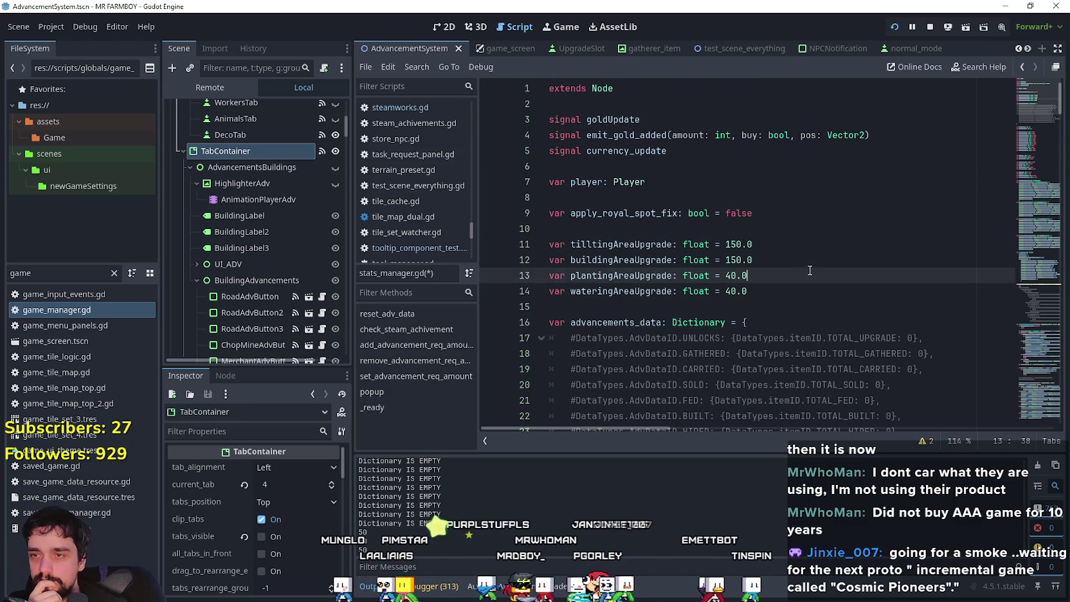
left_click(768, 298)
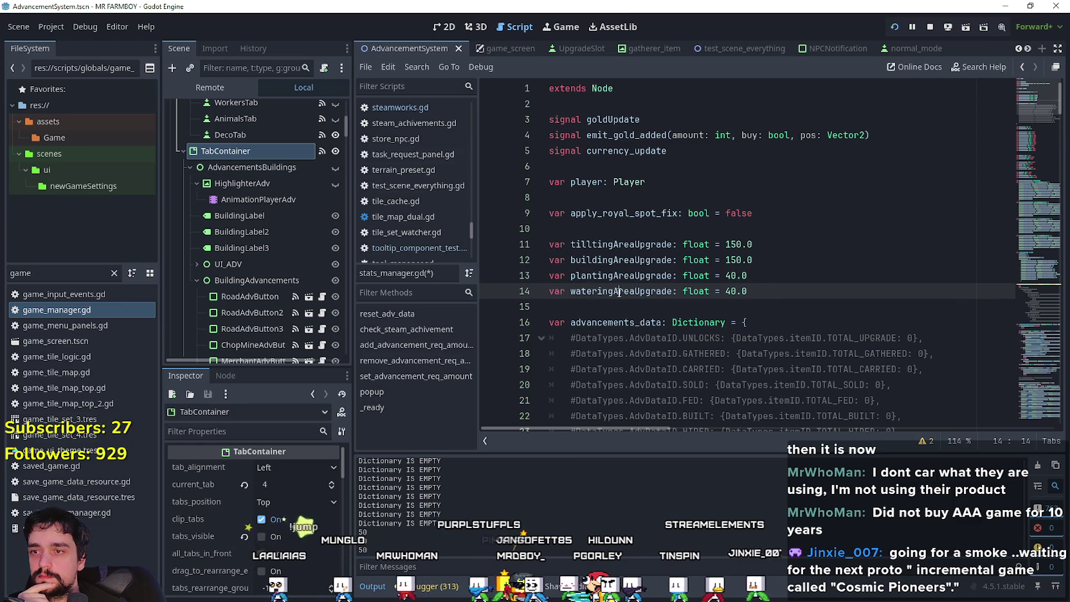
key("ctrl+shift+Left")
key("ctrl+shift+Left")
key("ctrl+shift+Left")
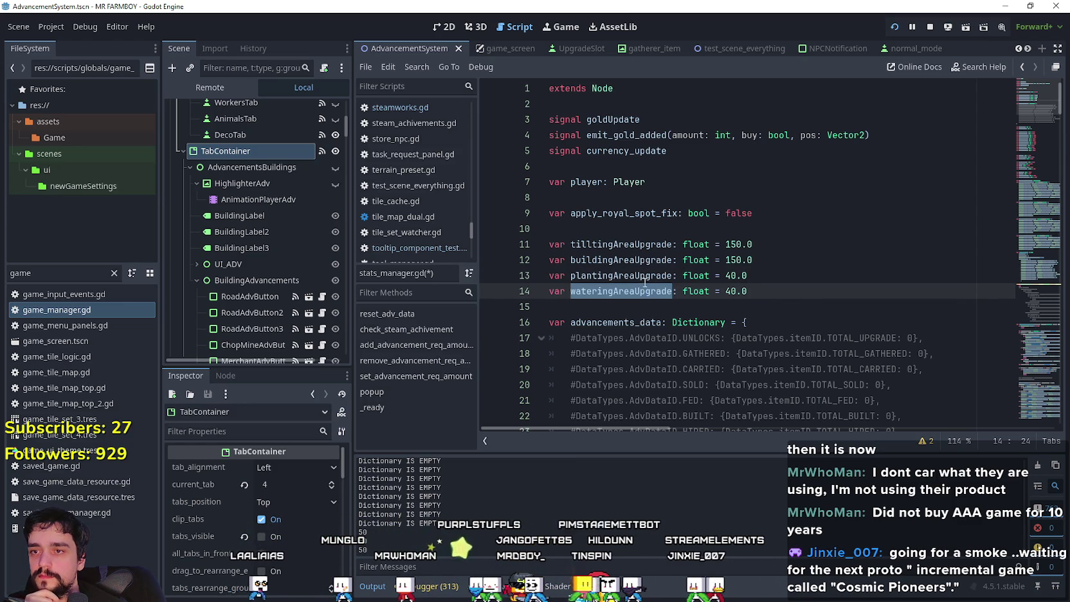
left_click(649, 281)
double_click(655, 291)
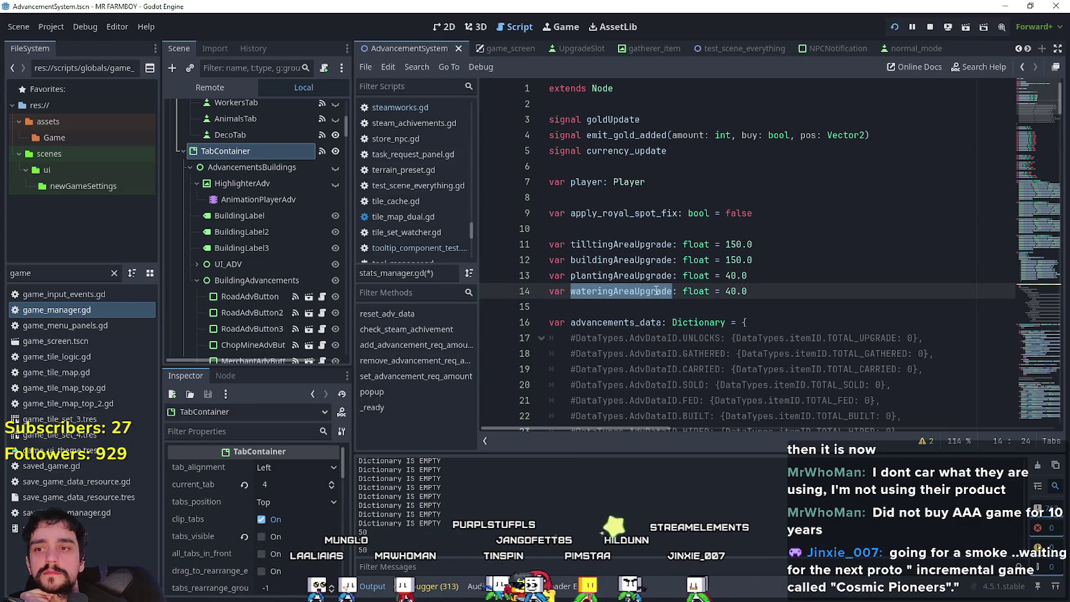
left_click(656, 291)
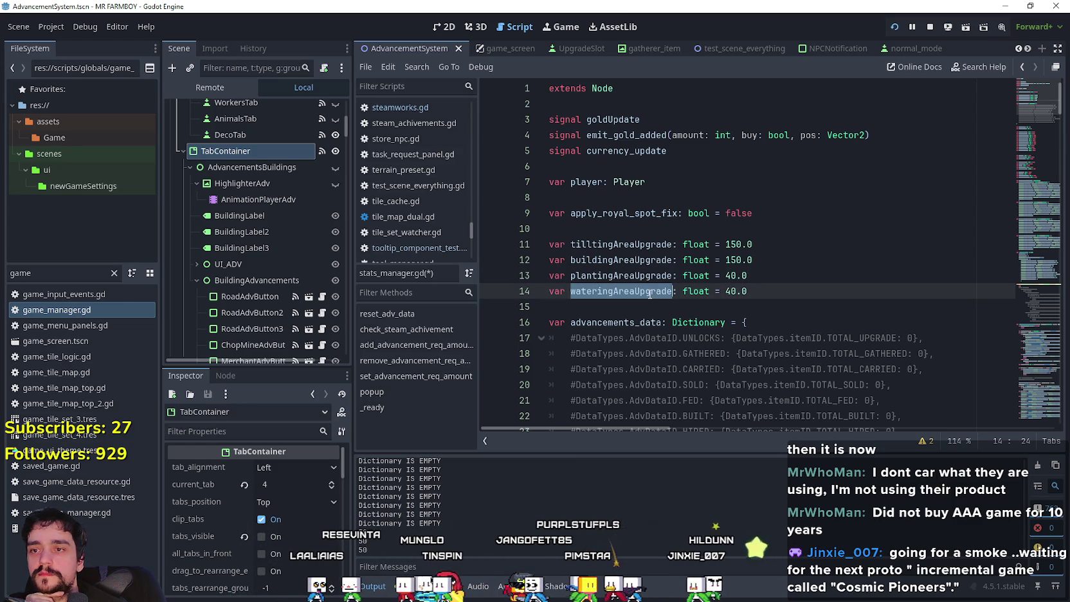
left_click(634, 309)
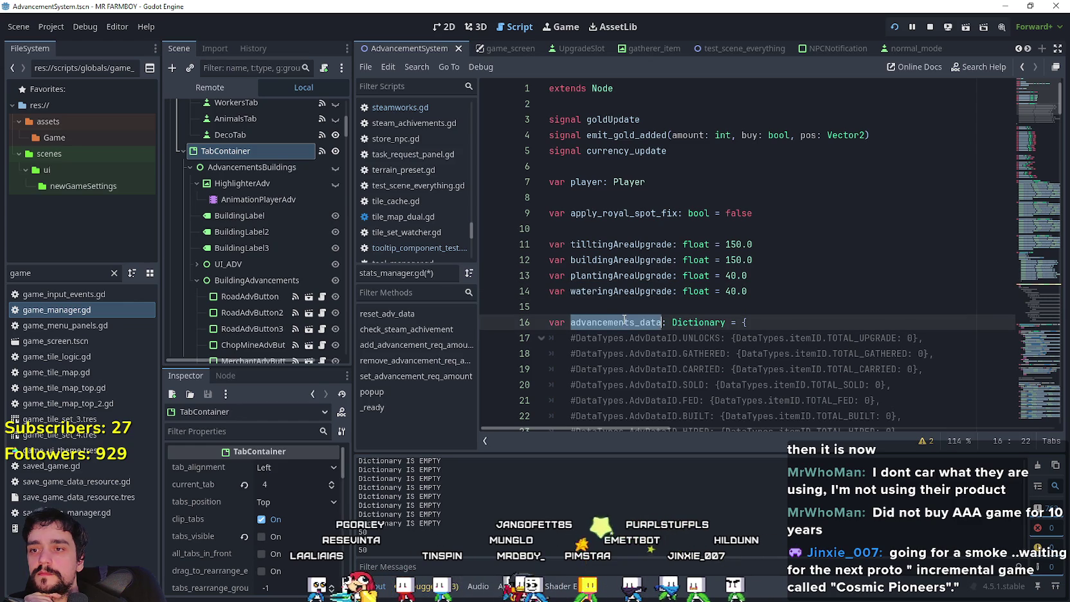
scroll(627, 307, "down", 1)
scroll(627, 307, "up", 1)
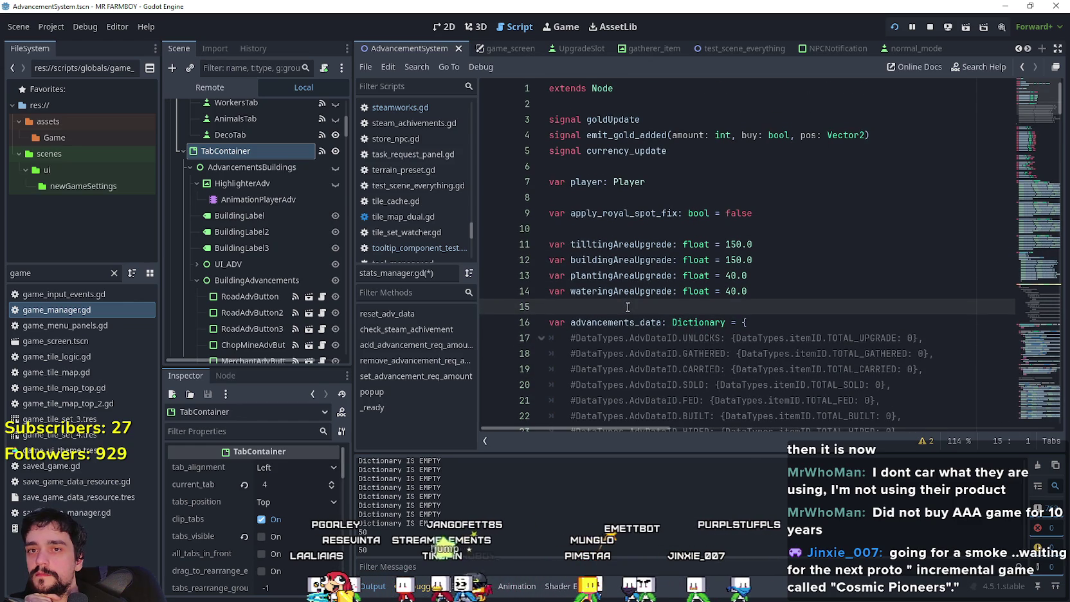
double_click(653, 276)
double_click(664, 259)
double_click(666, 244)
left_click(656, 225)
double_click(650, 213)
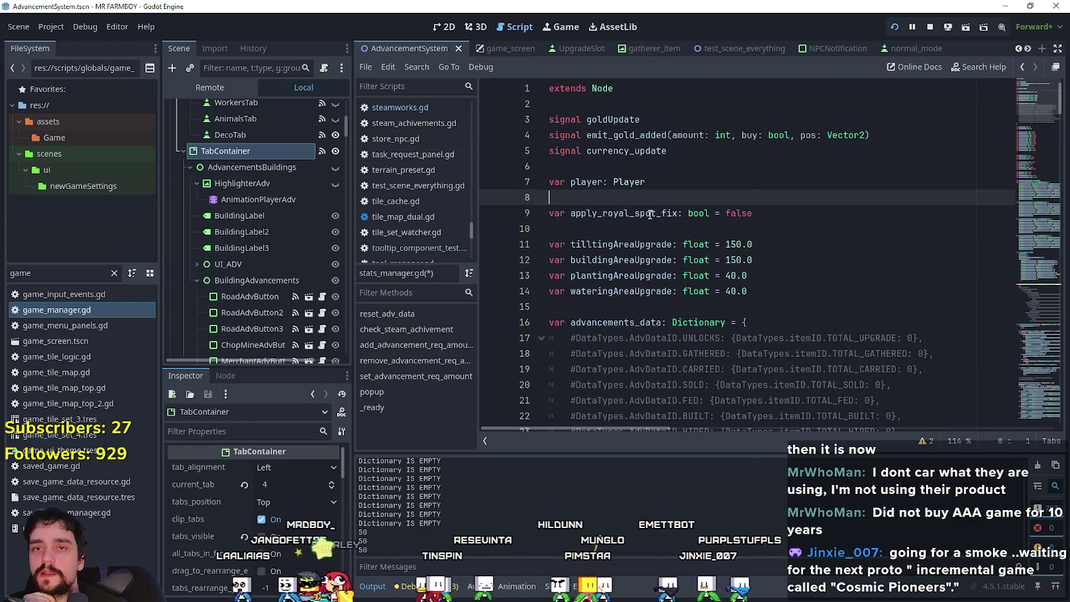
left_click(651, 213)
double_click(641, 215)
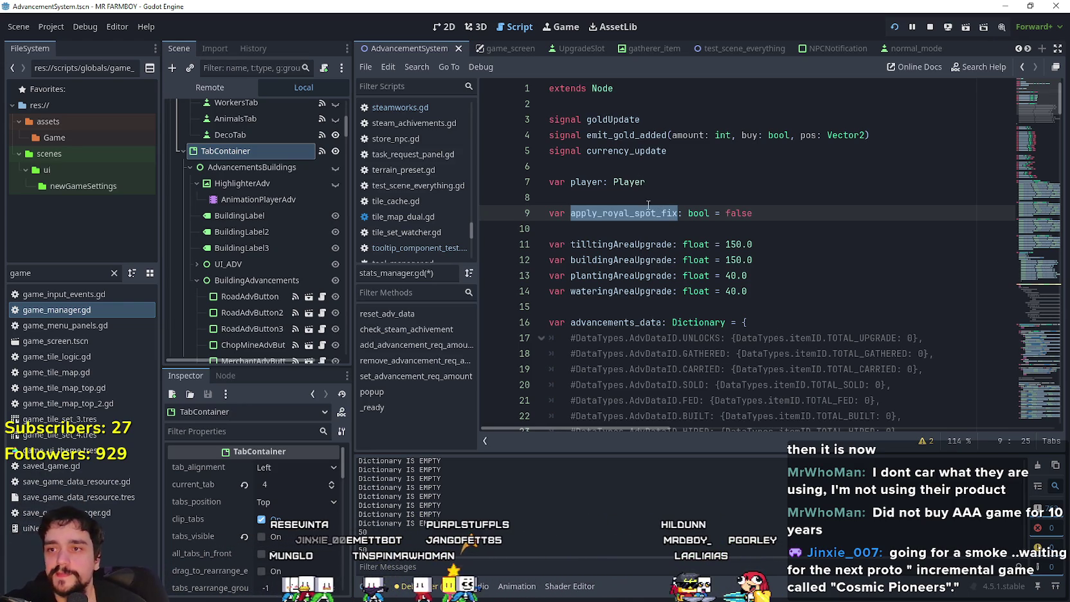
left_click(650, 204)
left_click_drag(571, 212, 550, 215)
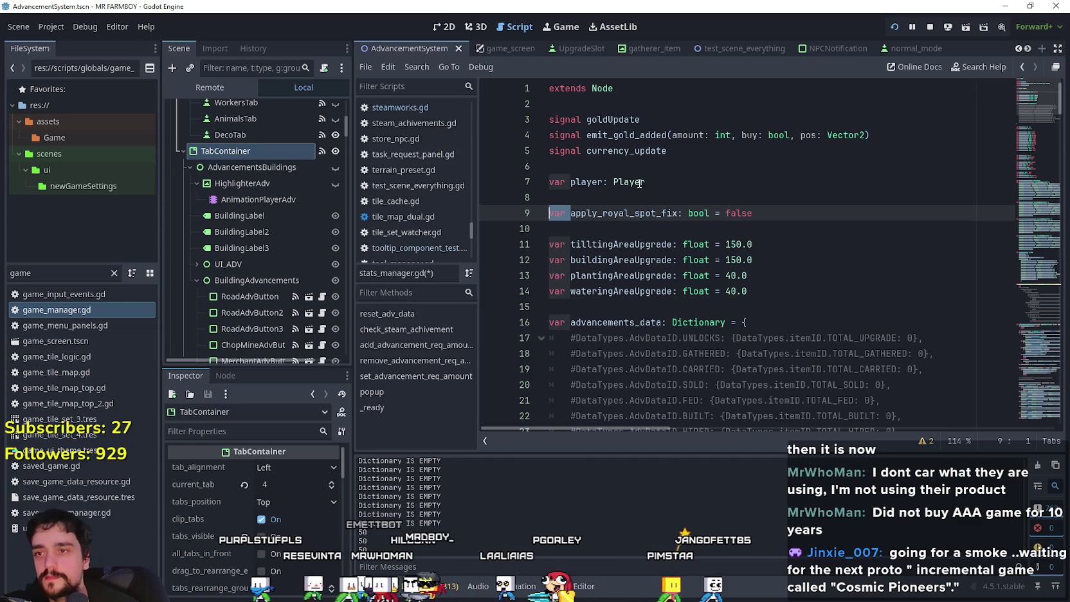
left_click_drag(566, 182, 548, 182)
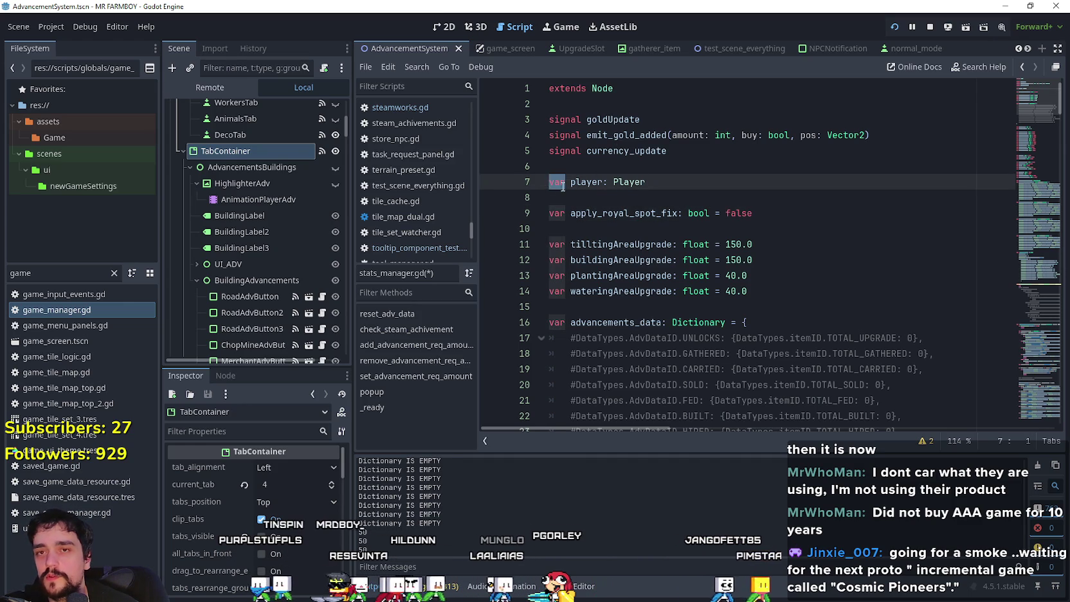
left_click_drag(571, 182, 559, 188)
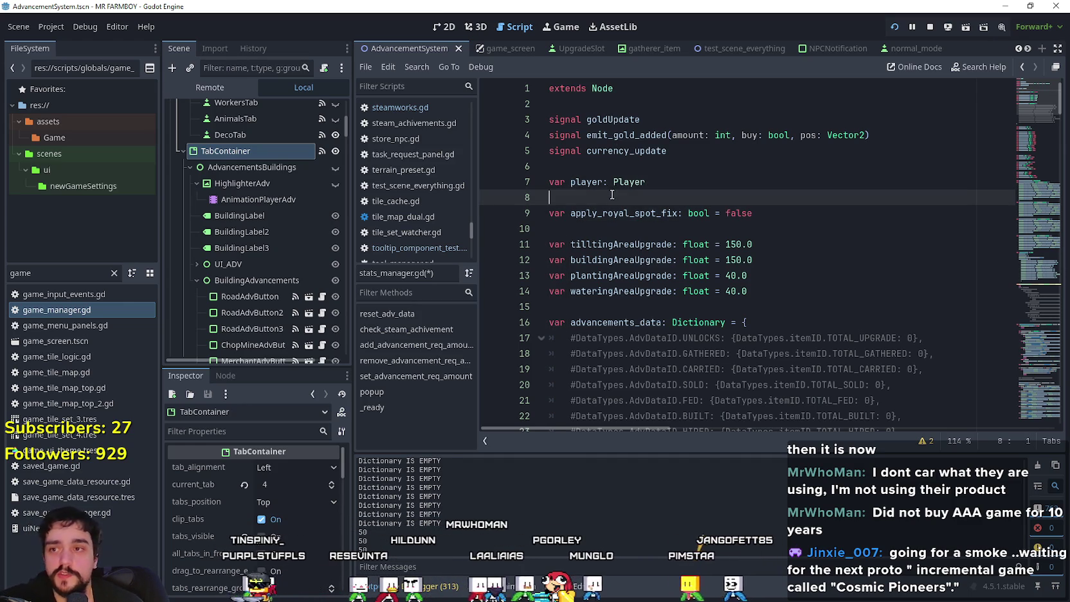
double_click(559, 183)
left_click(611, 207)
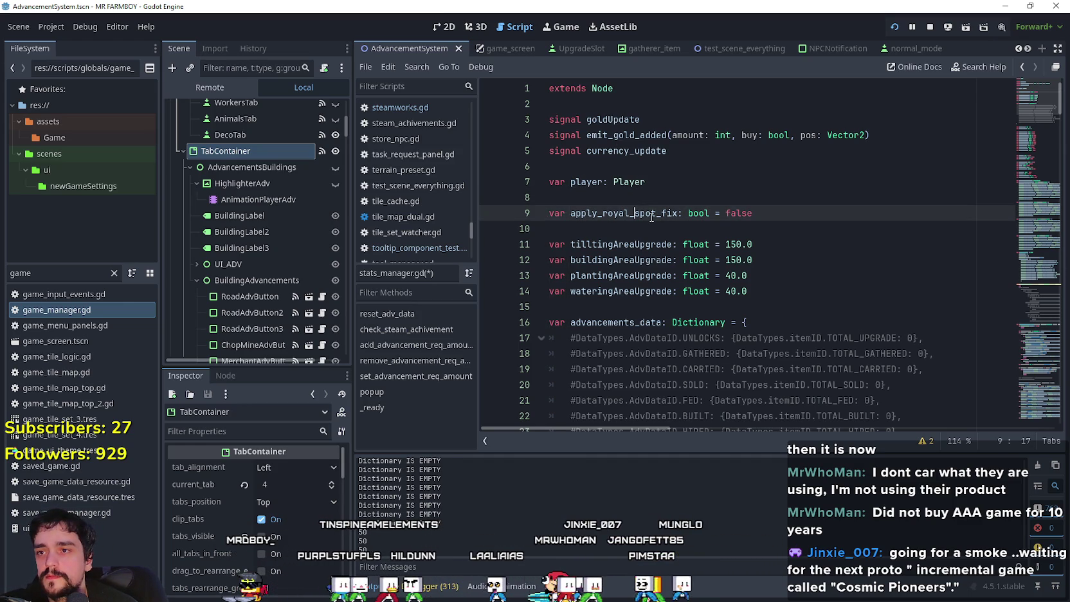
left_click_drag(548, 151, 586, 151)
left_click(579, 198)
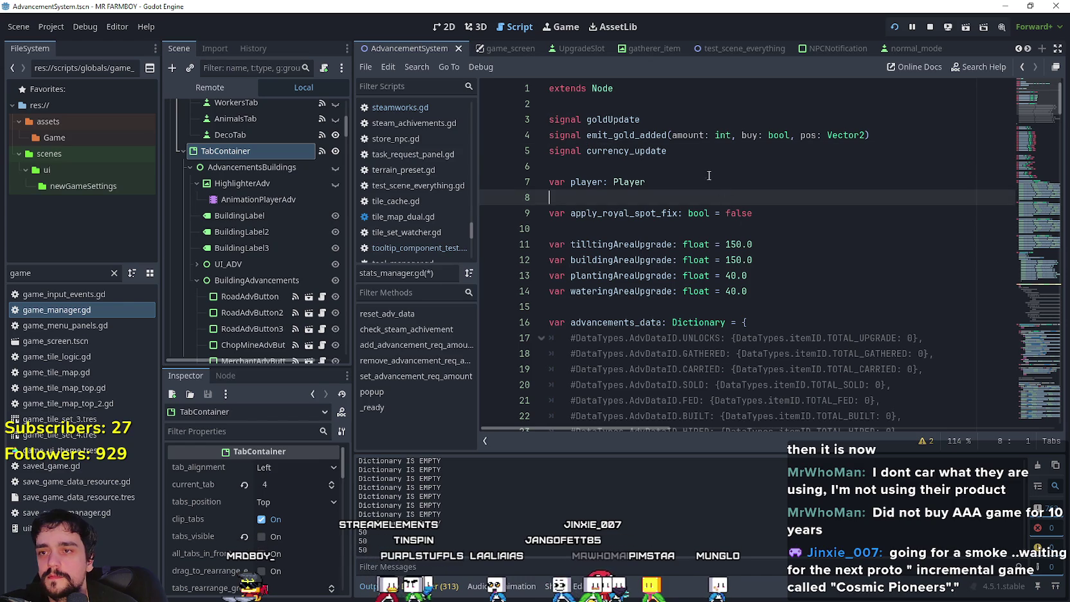
left_click(579, 166)
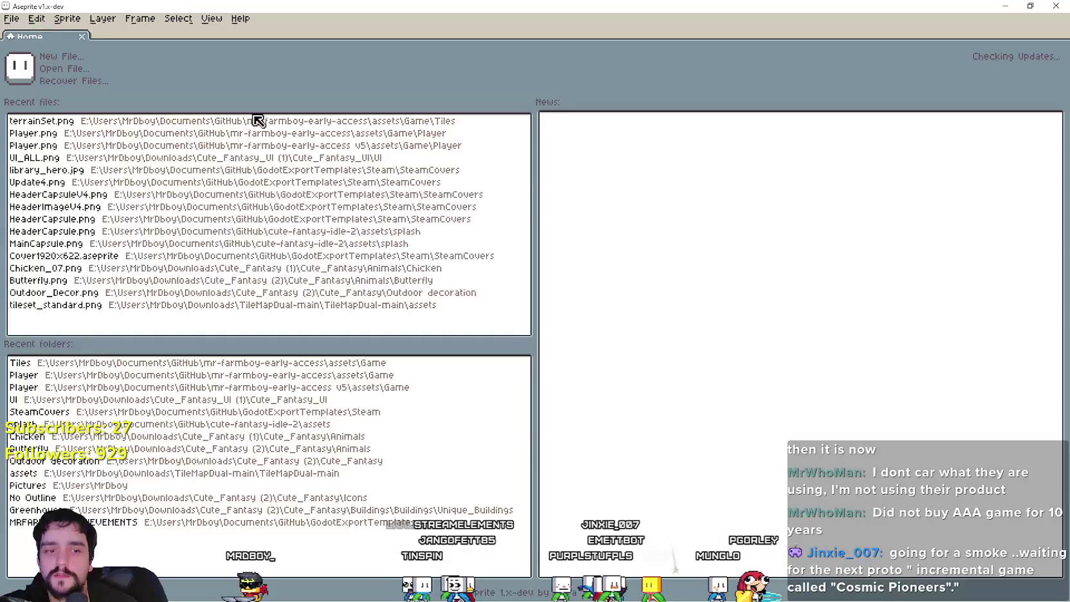
- Open terrainSet.png from Aseprite's recent files
left_click(8, 19)
mouse_move(71, 58)
left_click(171, 74)
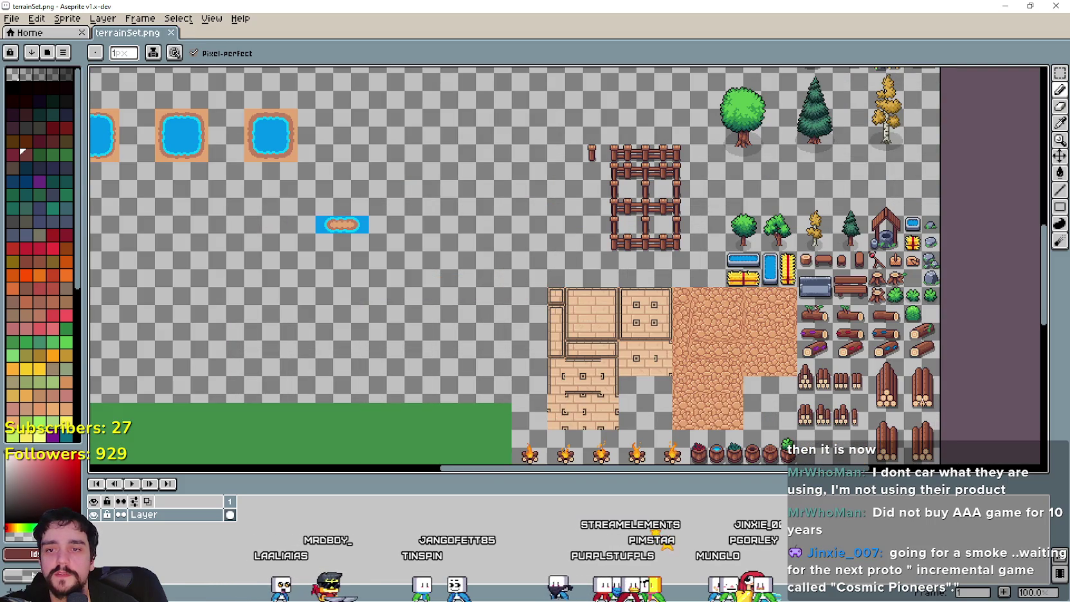
- Pan the tileset past the grass and dirt tiles to the lamps, trees and fountains
scroll(823, 193, "up", 2)
scroll(849, 297, "down", 2)
mouse_move(849, 297)
left_mouse_down()
mouse_move(618, 242)
mouse_move(756, 460)
mouse_move(1029, 460)
left_mouse_up()
mouse_move(676, 355)
left_mouse_down()
mouse_move(669, 129)
mouse_move(582, 190)
mouse_move(640, 29)
left_mouse_up()
left_click(1004, 6)
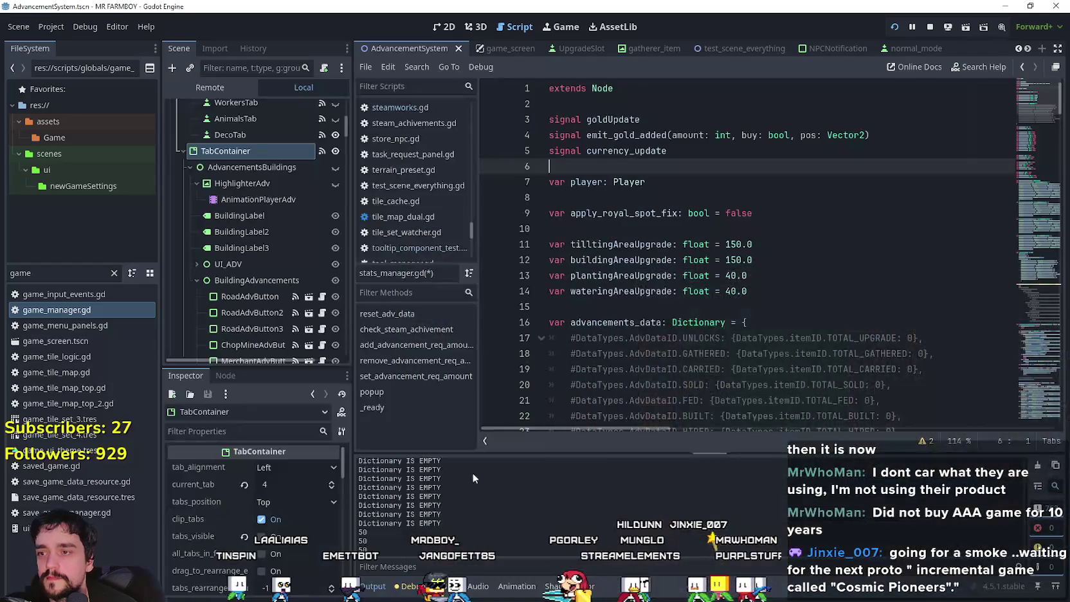
- Scroll the AdvancementSystem script down to the advancement checks near line 185, then return to terrainSet.png
left_click(1008, 306)
left_click_drag(1028, 107, 1044, 343)
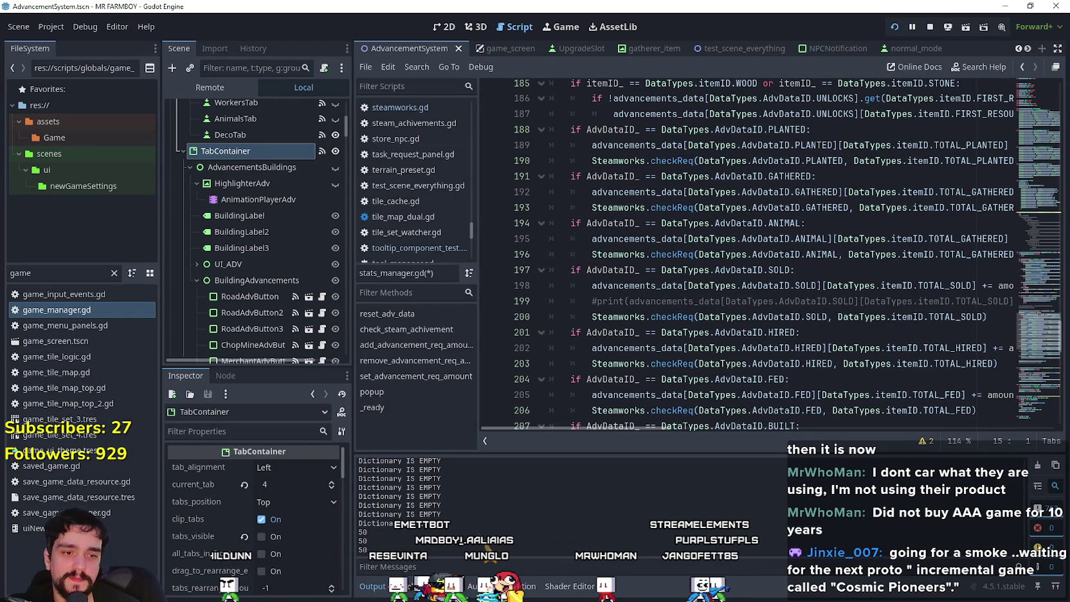
key("alt+Tab")
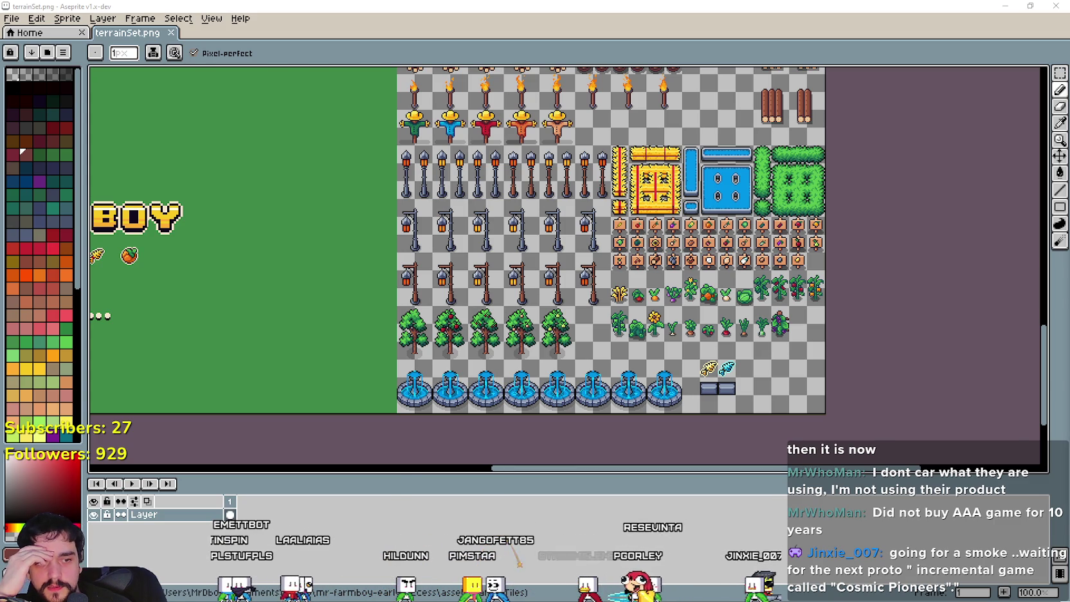
- Switch from Aseprite to the browser showing the Combat RPG itch.io page
key("alt+Tab")
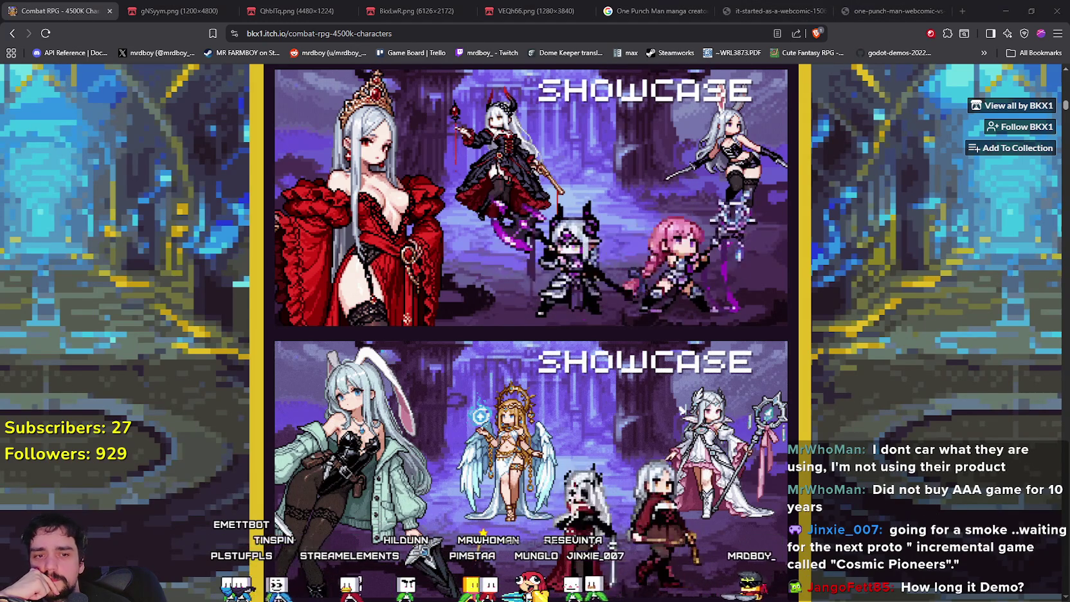
- Bring up the Mr Farmboy Steam page, then the shared Imgur GIF, playing it full screen
key("alt+Tab")
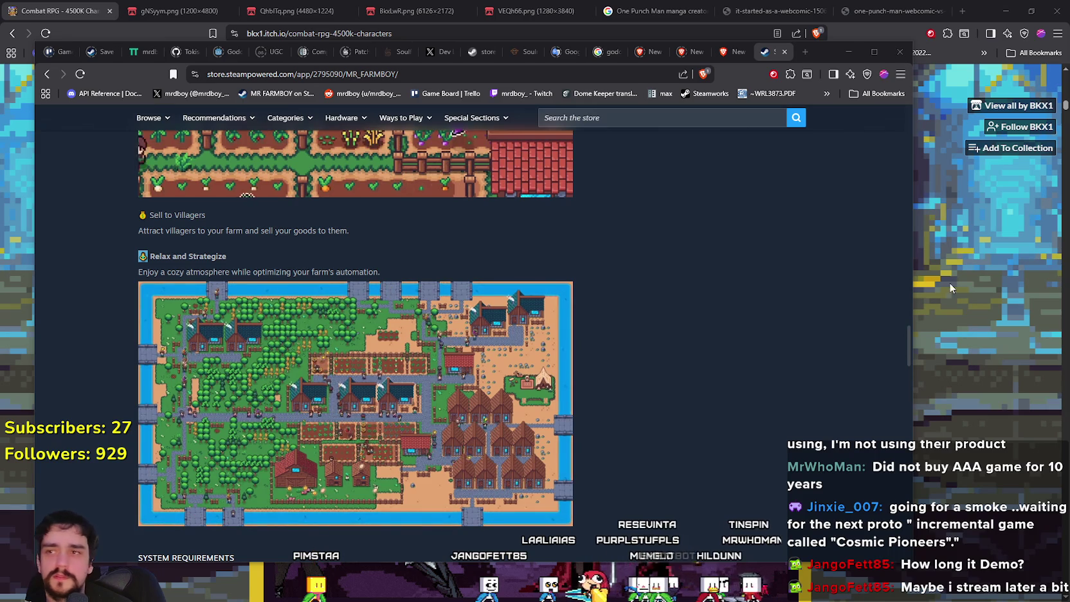
key("alt+Tab")
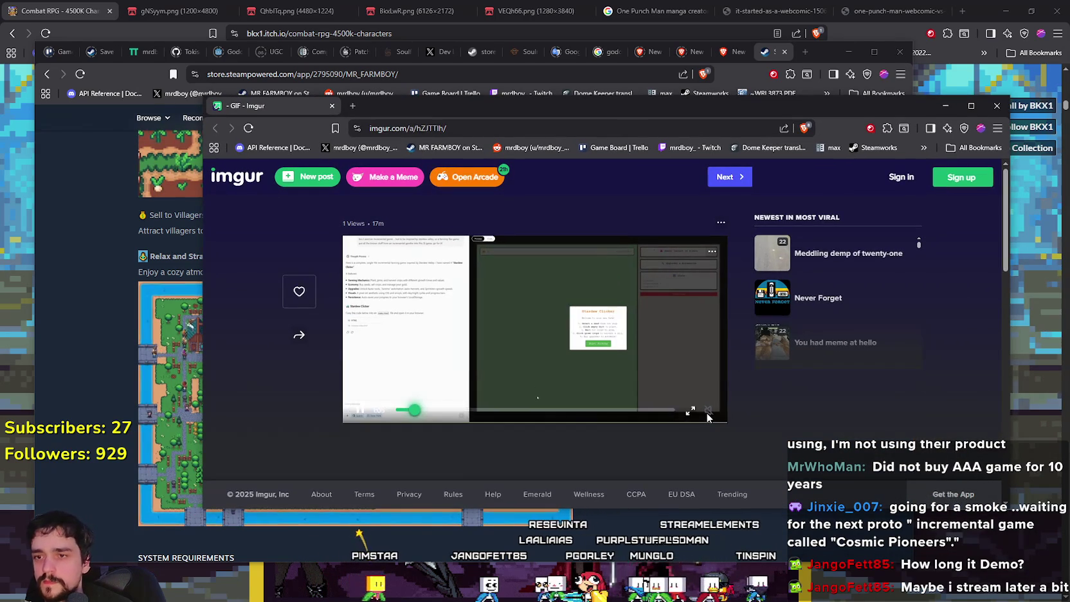
left_click(692, 410)
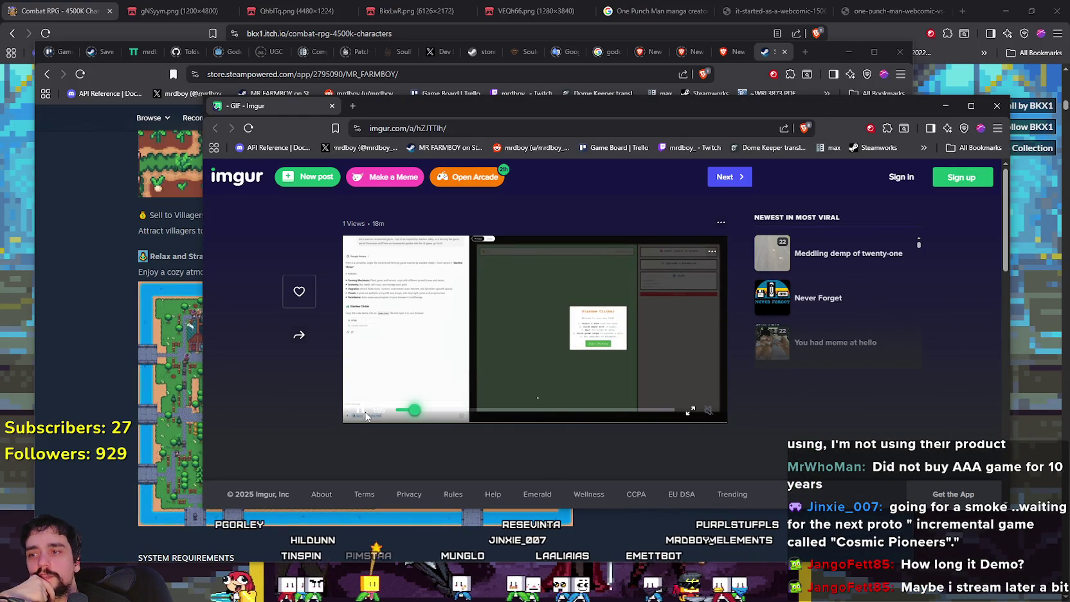
- Close the Imgur GIF window after watching, returning to the Mr Farmboy Steam page
key("ctrl+w")
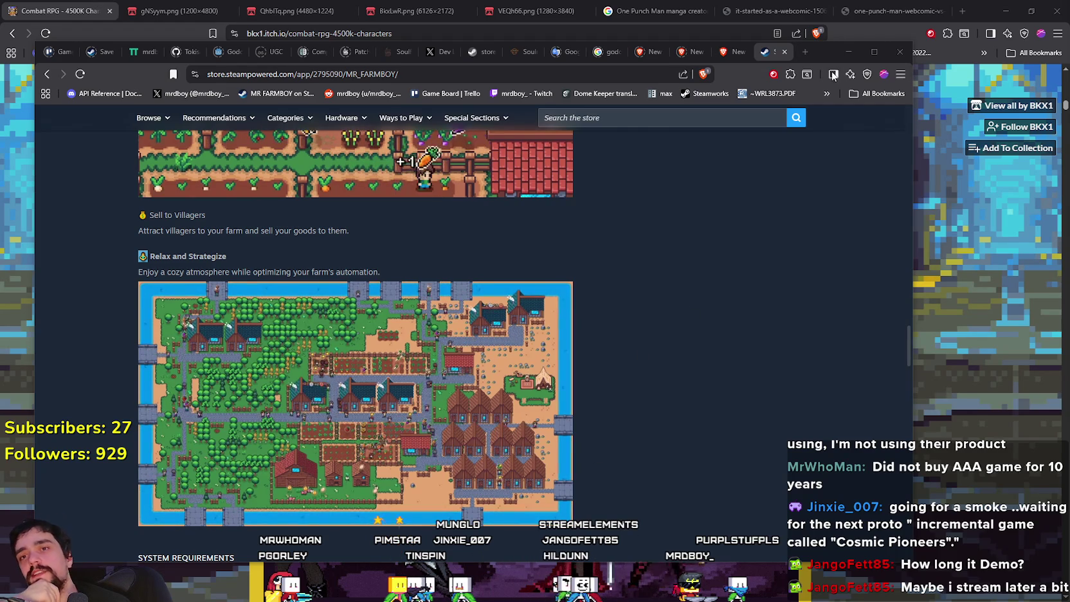
- Close the Steam window, pan the terrainSet.png tileset in Aseprite, then switch to the Mr Farmboy game
left_click(848, 52)
key("alt+Tab")
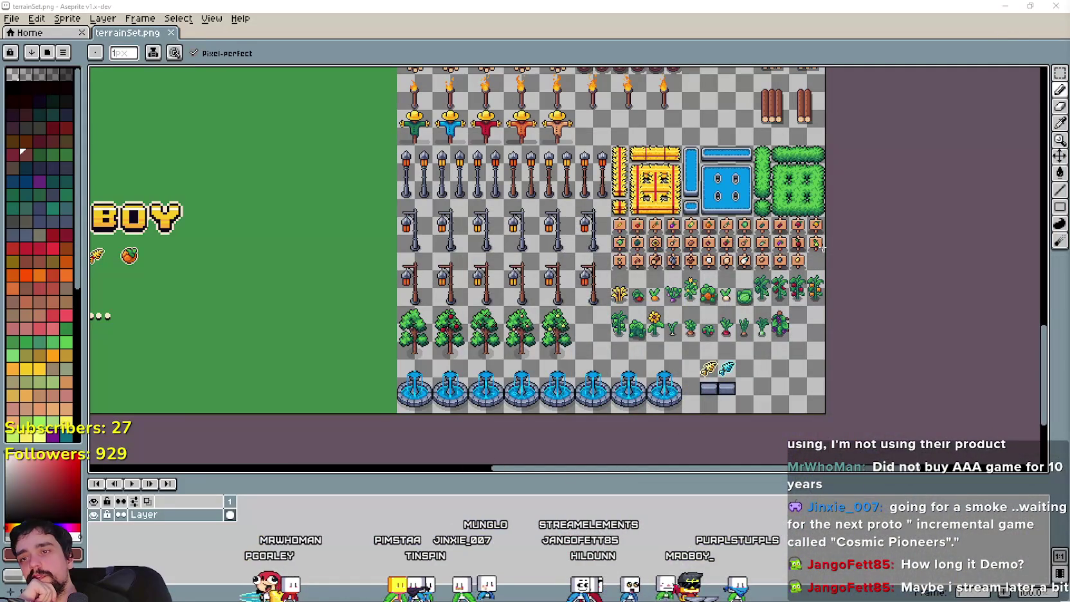
left_click_drag(823, 248, 811, 267)
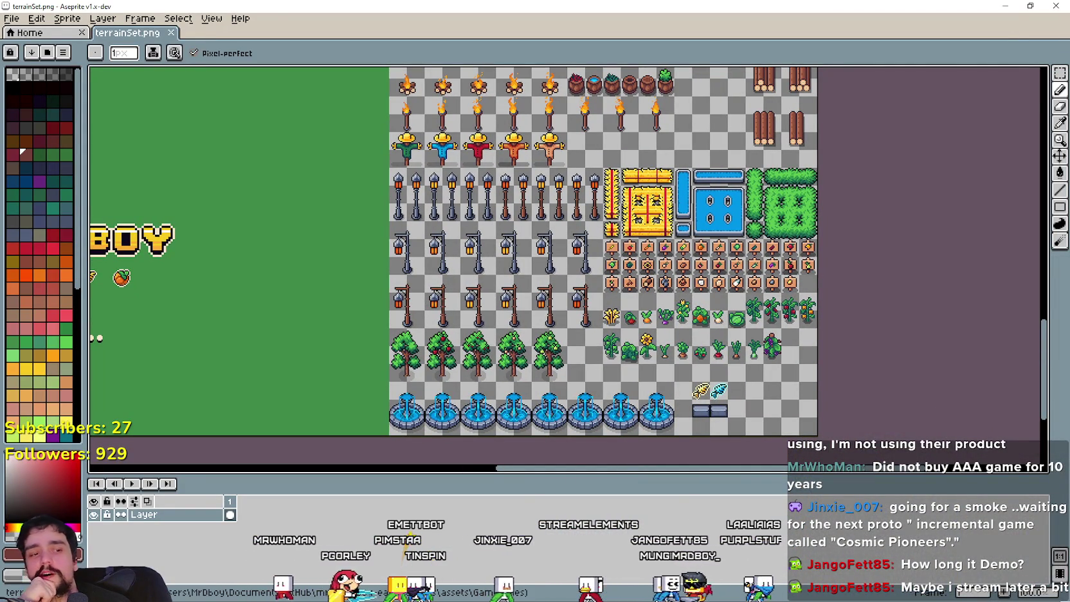
key("alt+Tab")
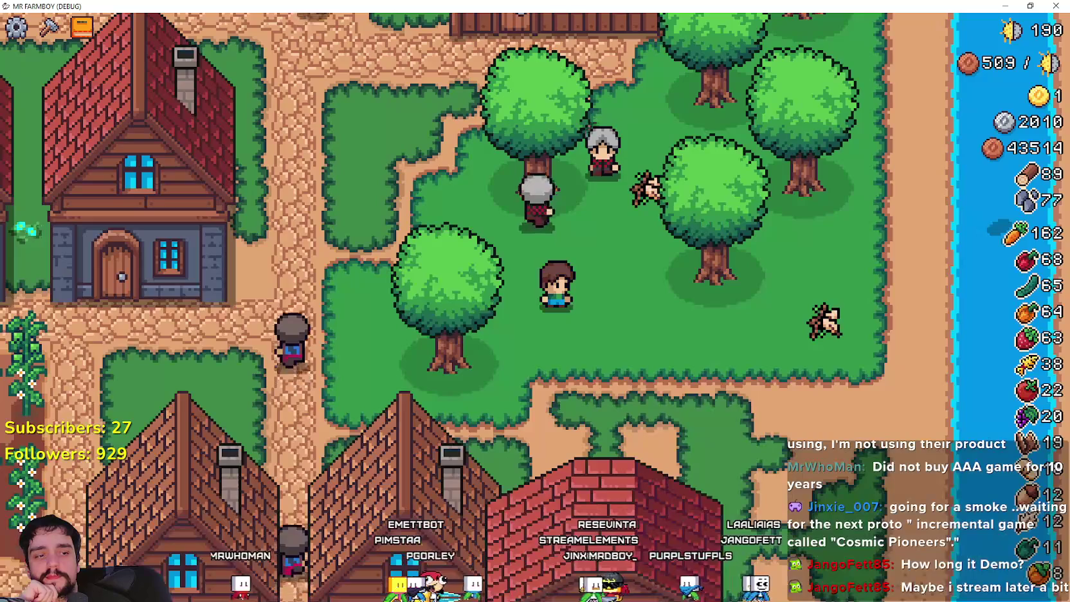
key("alt+Tab")
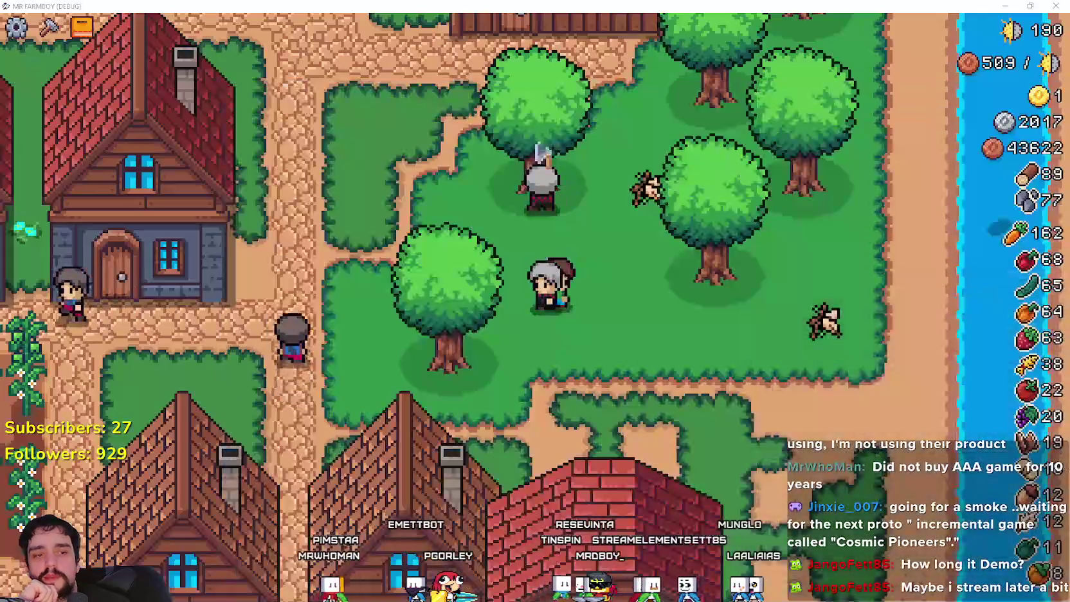
key("alt+Tab")
scroll(639, 294, "down", 2)
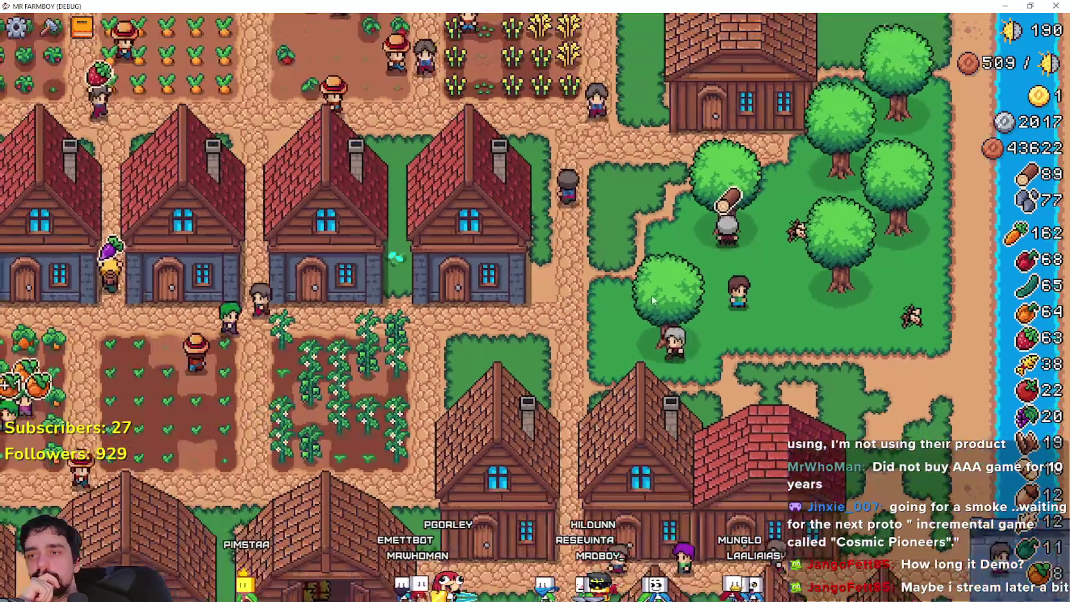
scroll(730, 238, "down", 4)
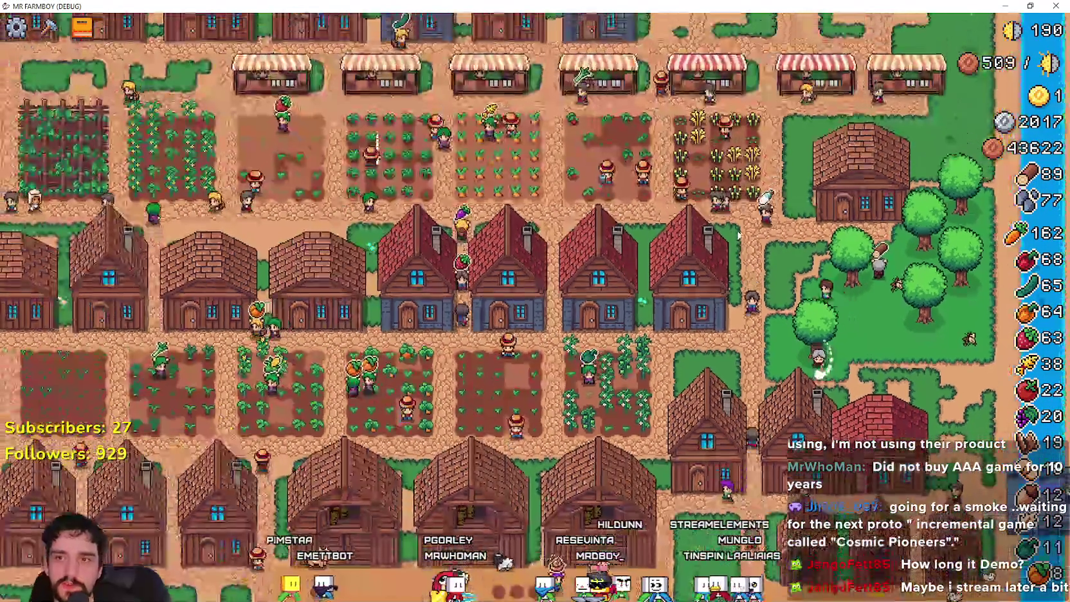
scroll(812, 267, "down", 1)
scroll(707, 257, "up", 5)
key("a")
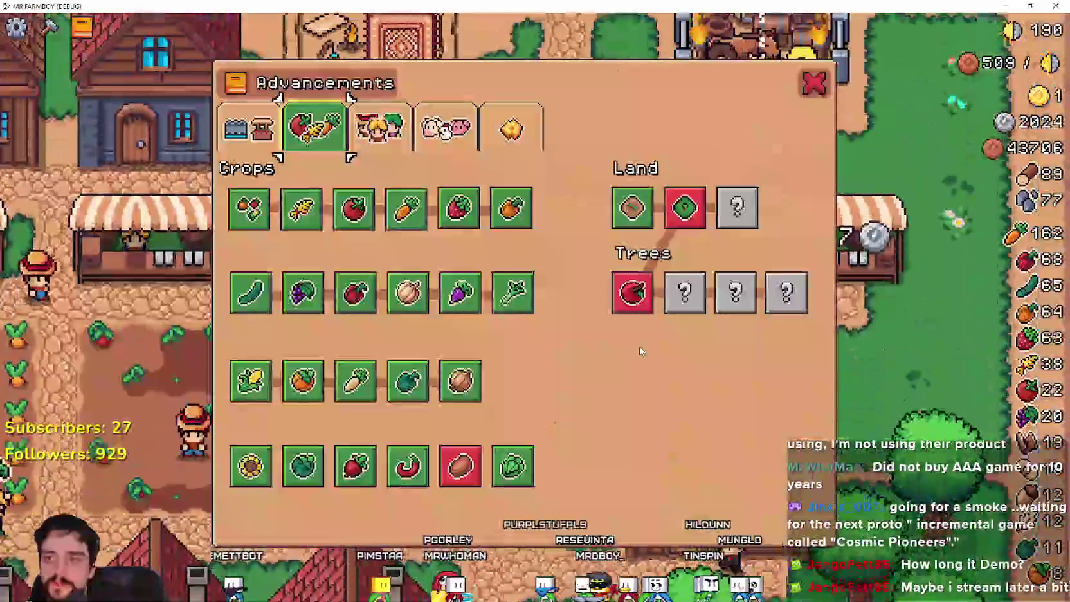
key("Escape")
scroll(865, 230, "up", 1)
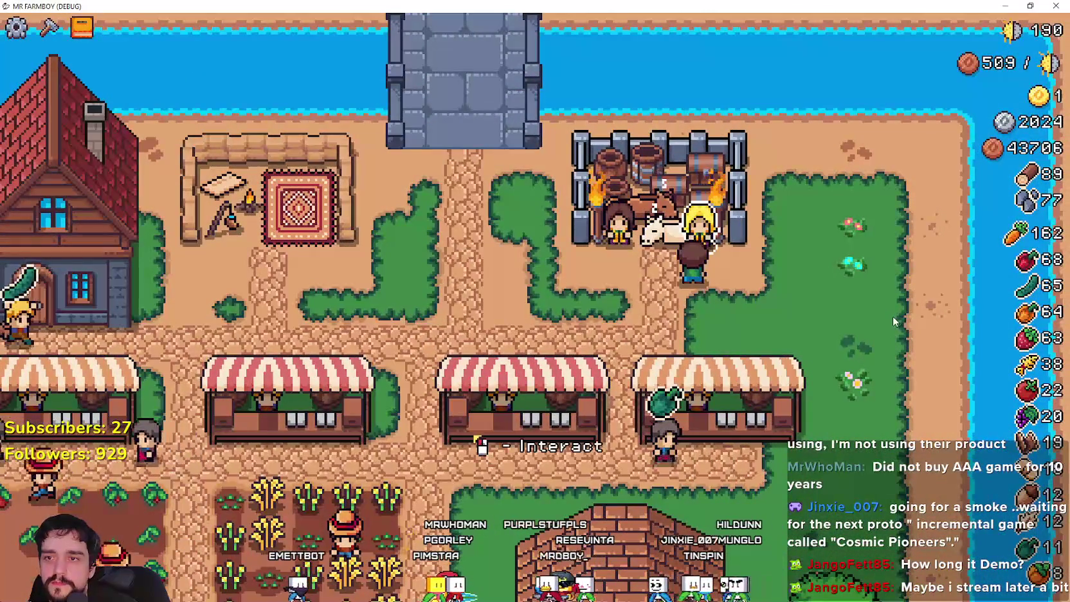
left_click(468, 45)
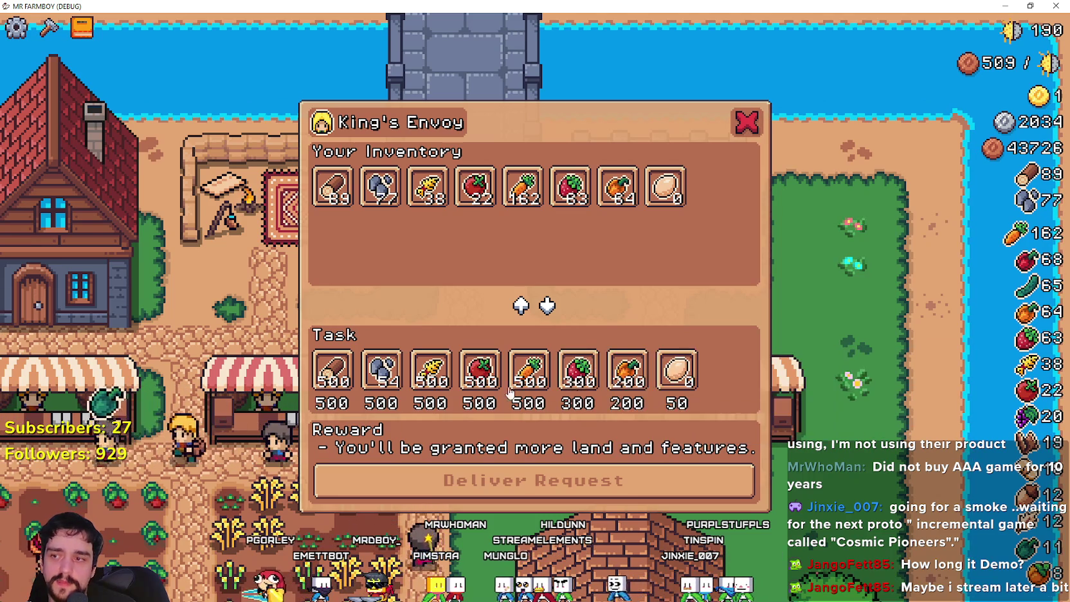
left_click(816, 482)
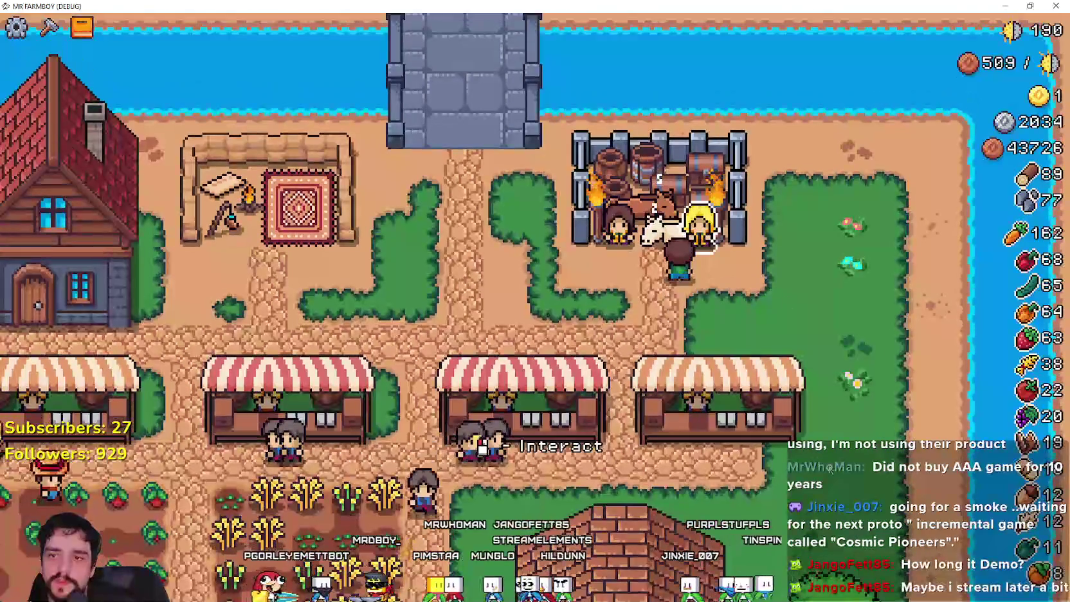
scroll(762, 430, "up", 3)
scroll(762, 430, "down", 3)
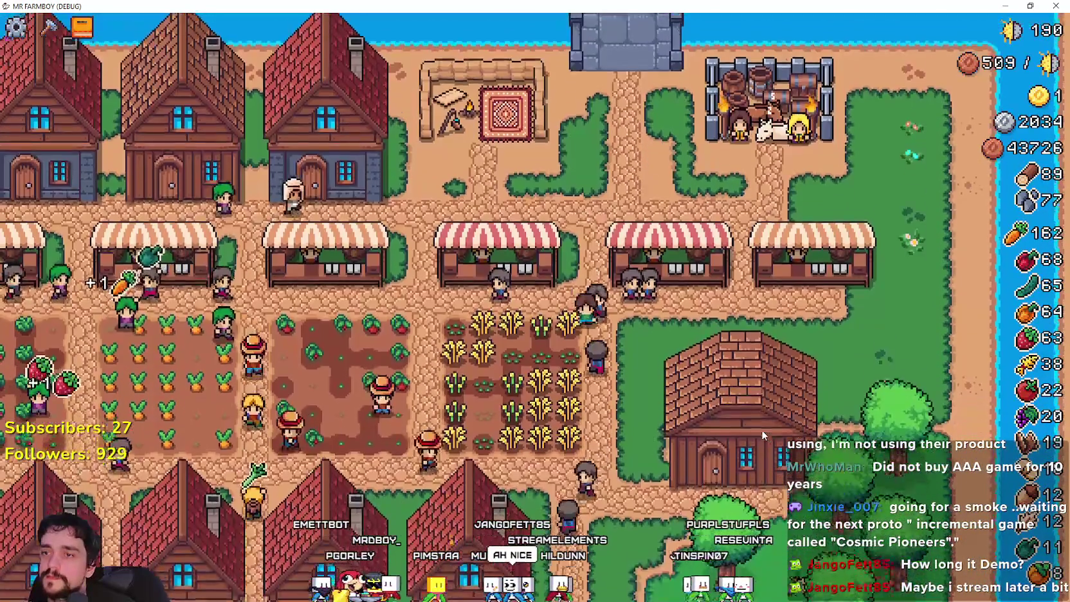
scroll(763, 435, "down", 3)
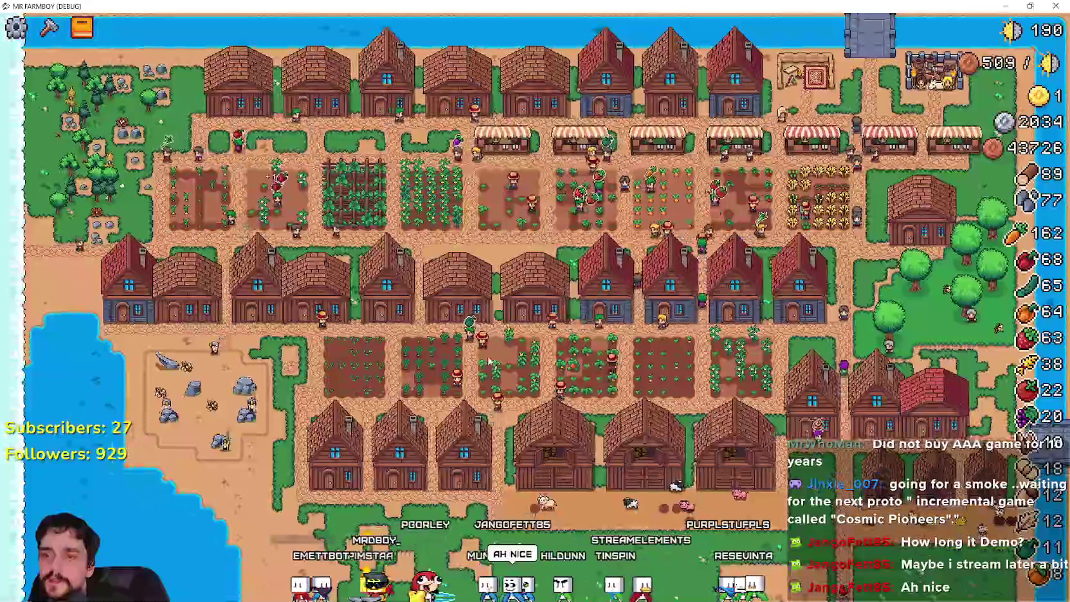
scroll(705, 456, "up", 3)
left_click(81, 27)
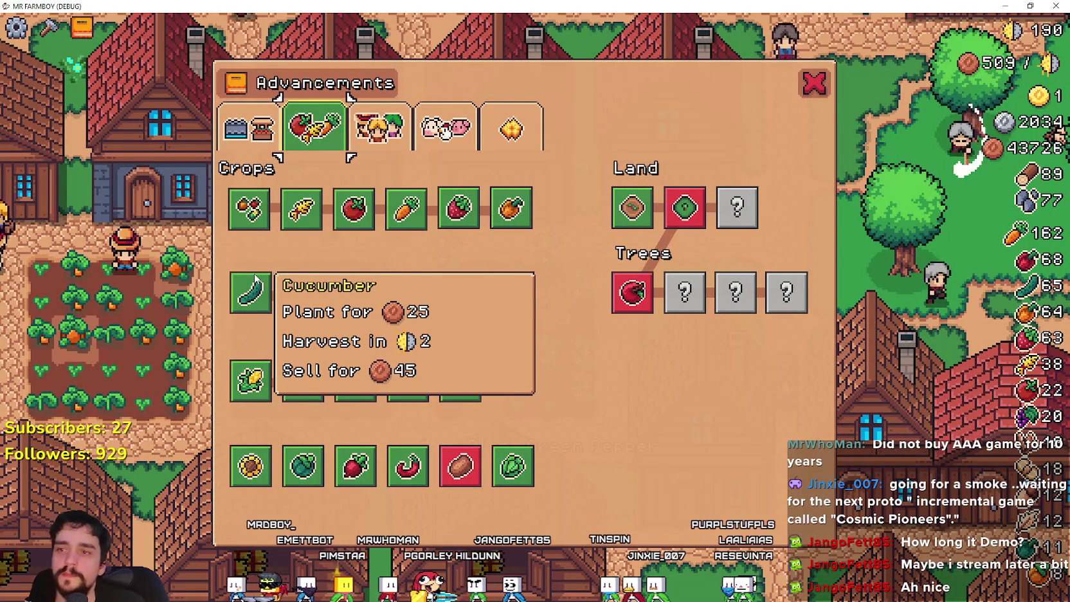
mouse_move(400, 315)
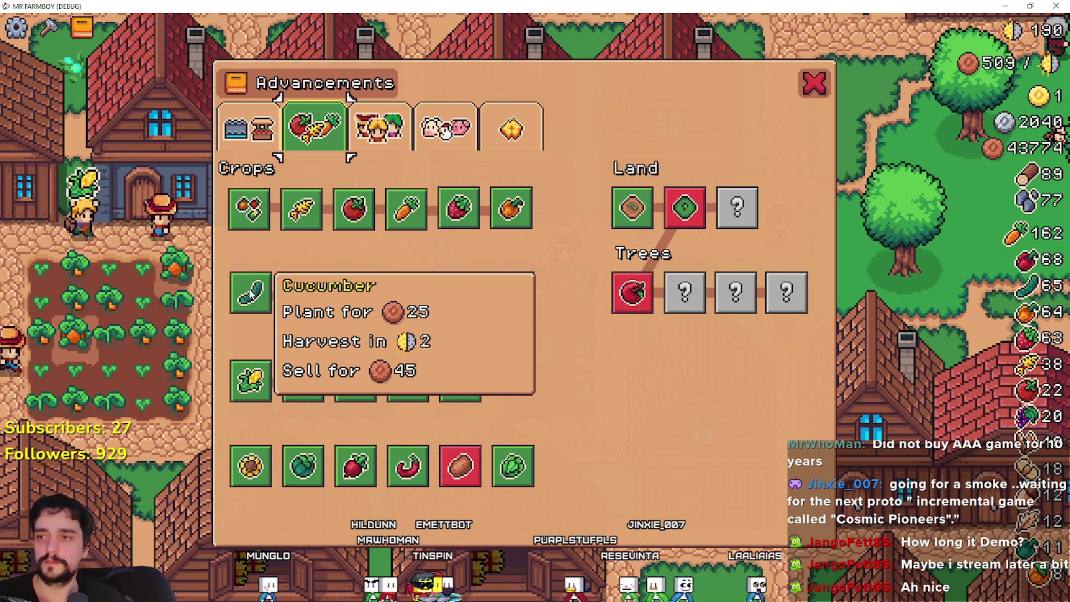
left_click(816, 90)
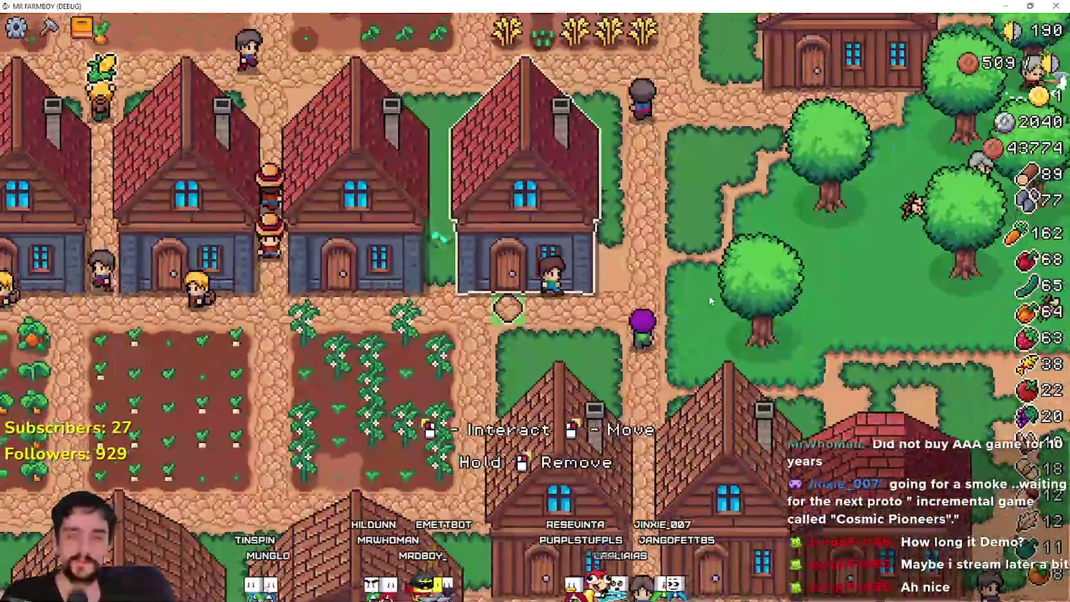
- Check the house's workers and beds panel, then close it
left_click(711, 297)
mouse_move(532, 249)
left_click(787, 329)
- Walk the farmer through the village past the tomato plots to the ripe wheat
key("w")
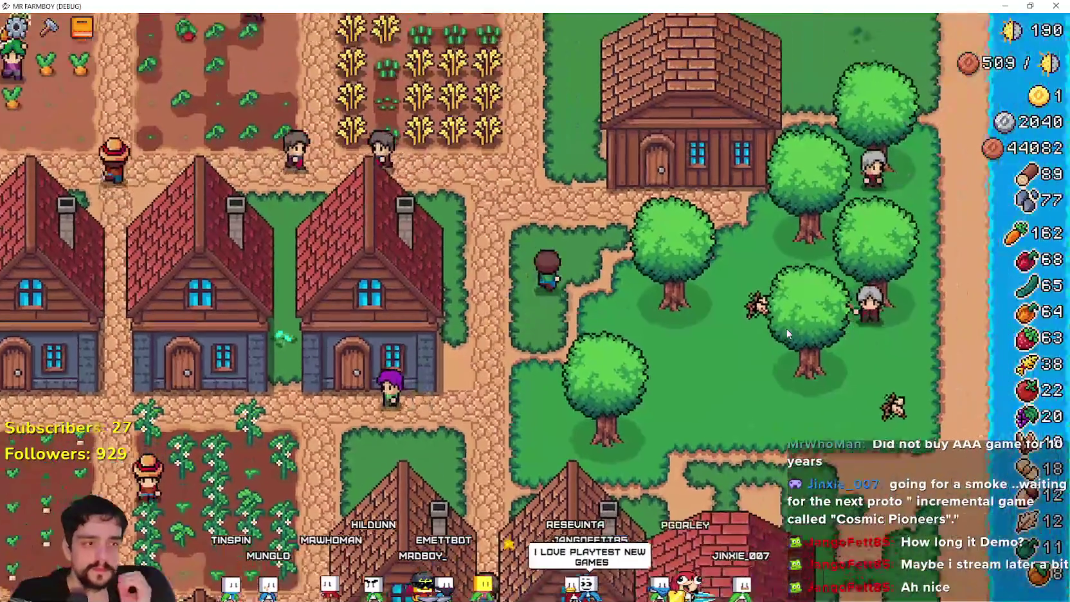
key("a")
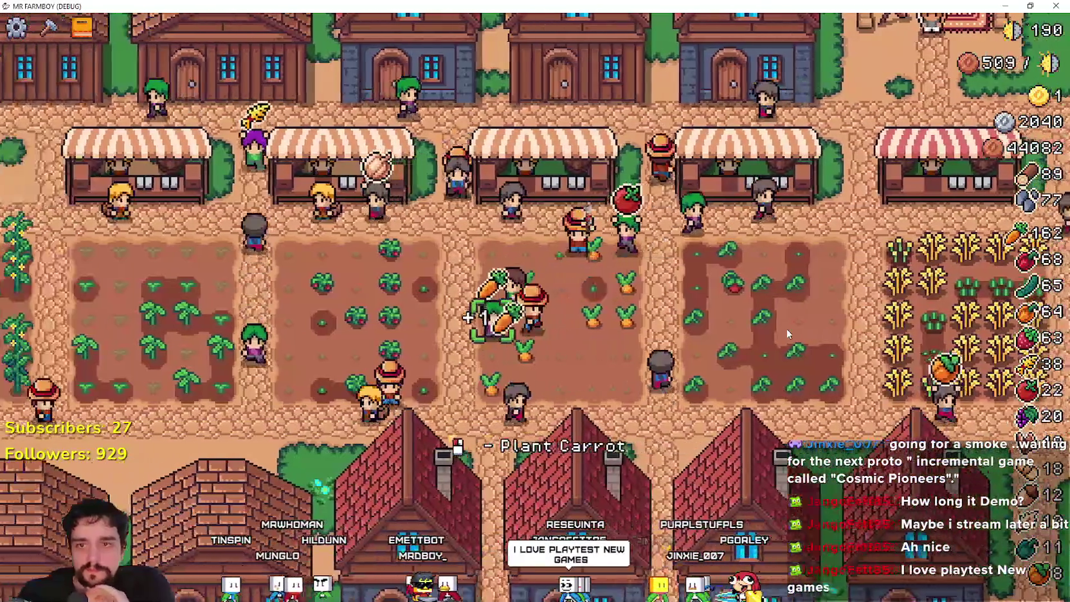
key("d")
key("s")
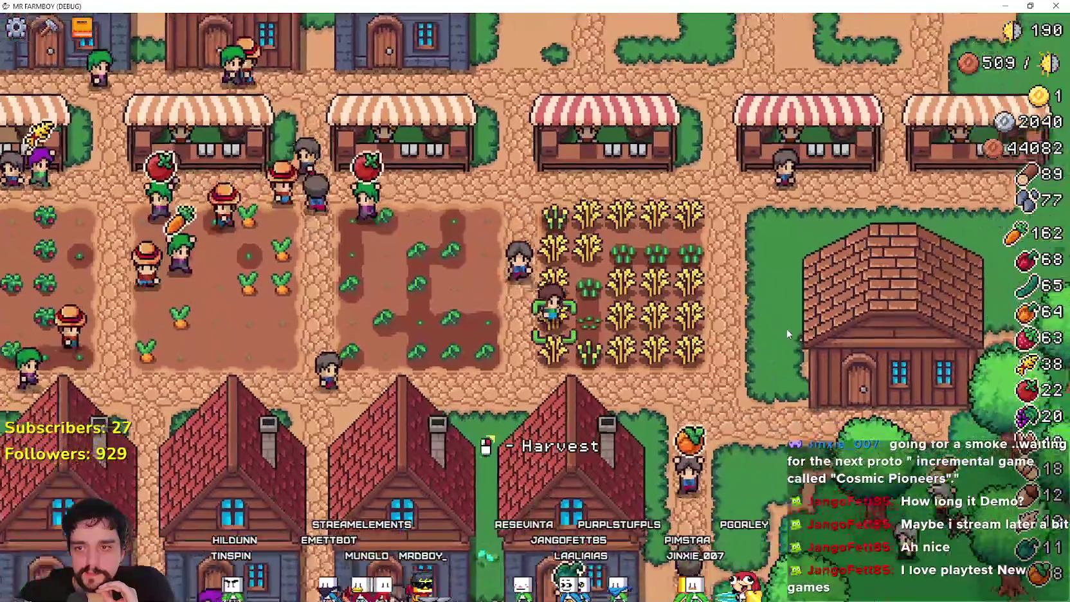
key("d")
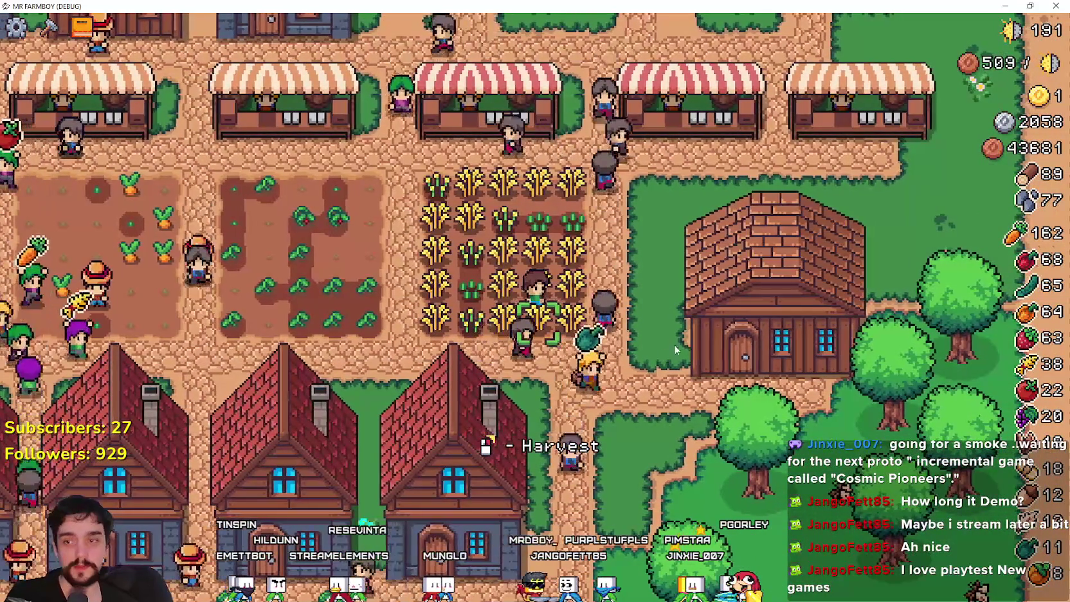
key("d")
- Harvest the ripe wheat until the count reaches 49, then walk to the market stall
left_click(689, 337)
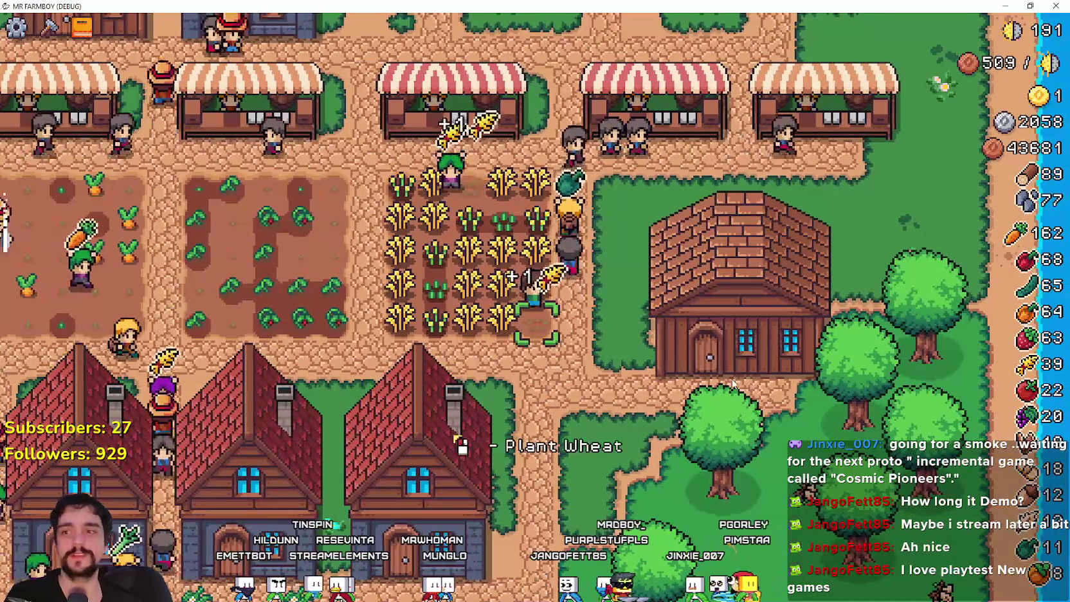
key("a")
key("a")
key("a")
key("w")
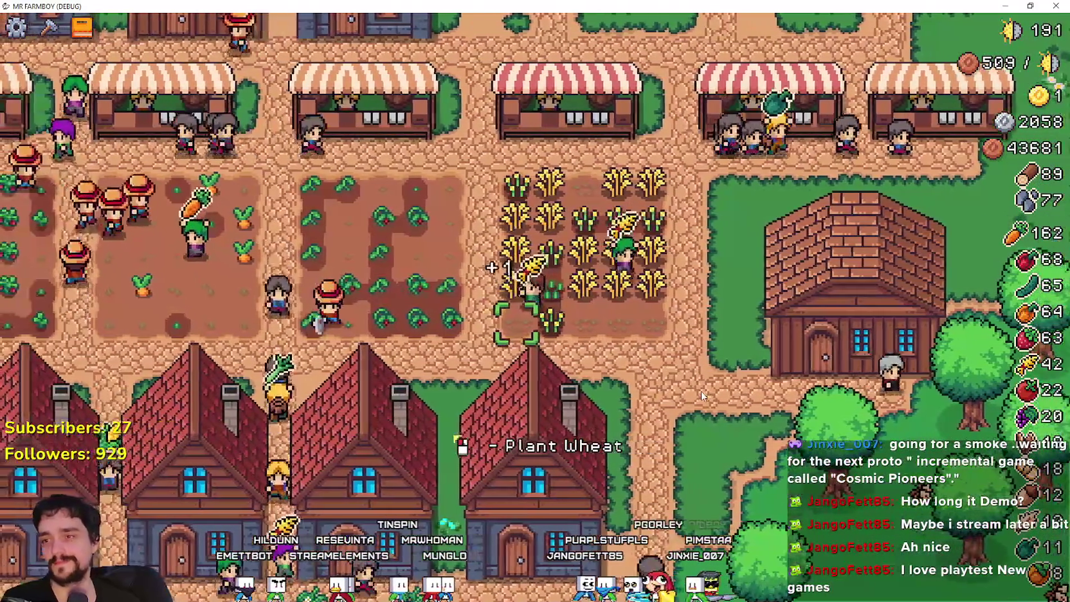
key("w")
key("w")
key("w")
key("a")
key("a")
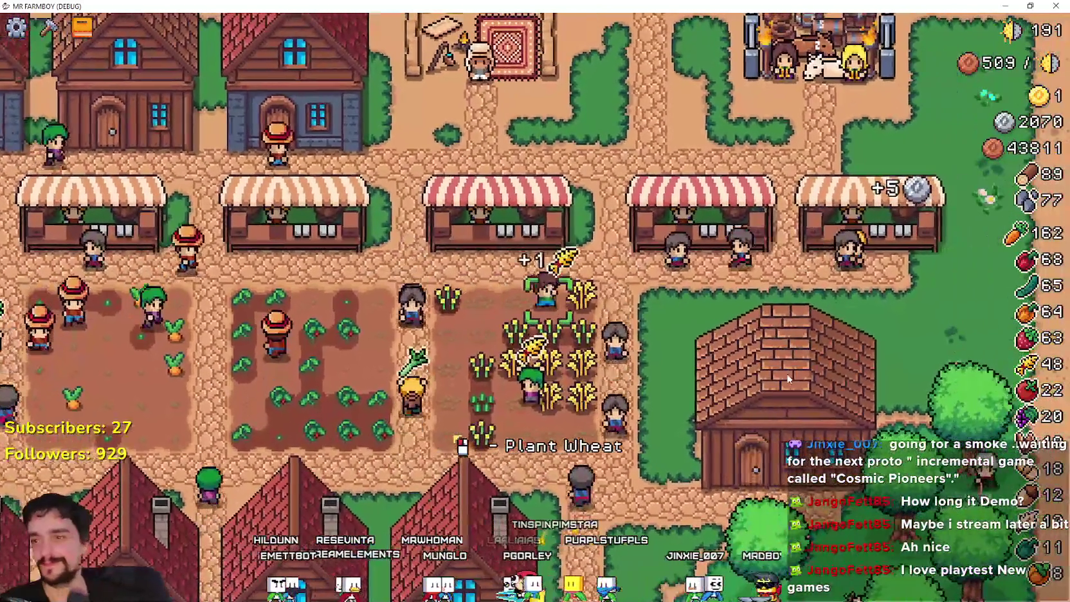
key("w")
key("w")
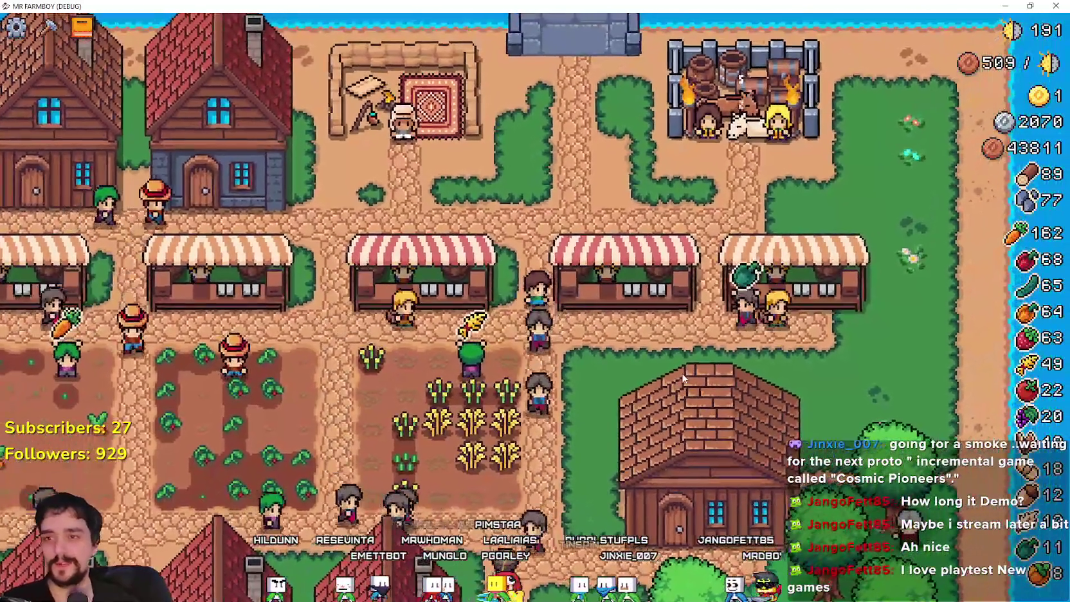
key("d")
key("d")
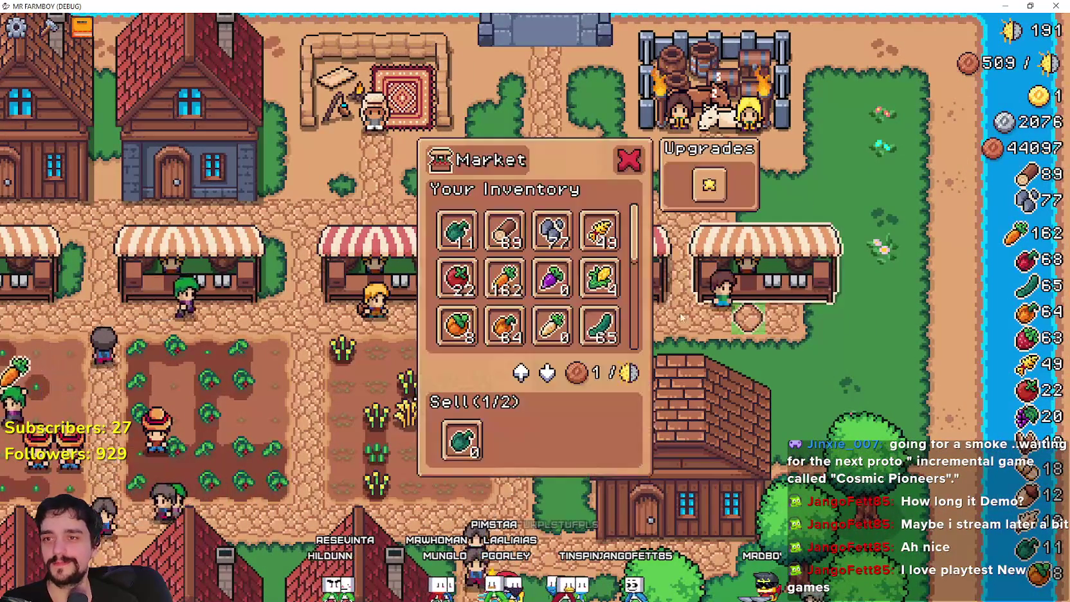
- Sell the crops for coins, close the King's Envoy request and peek at the unlocks overview
key("w")
key("w")
key("w")
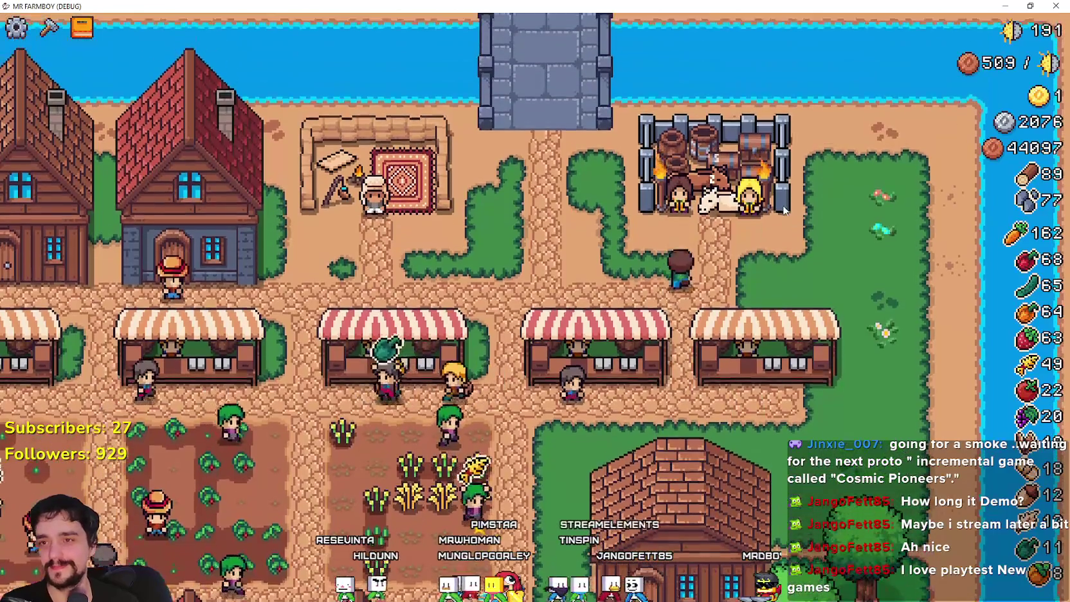
key("w")
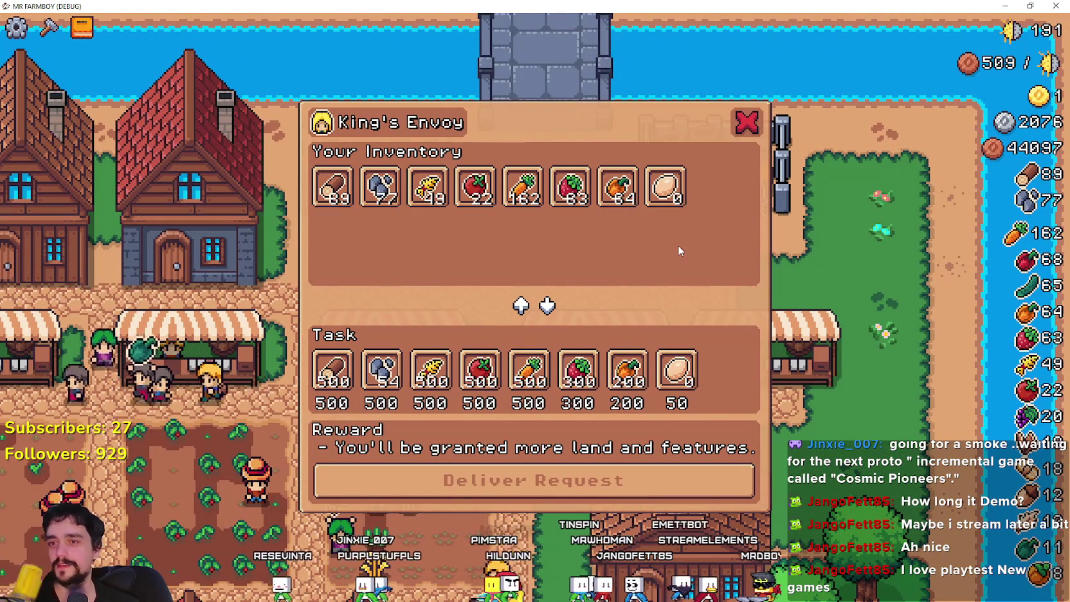
left_click(746, 122)
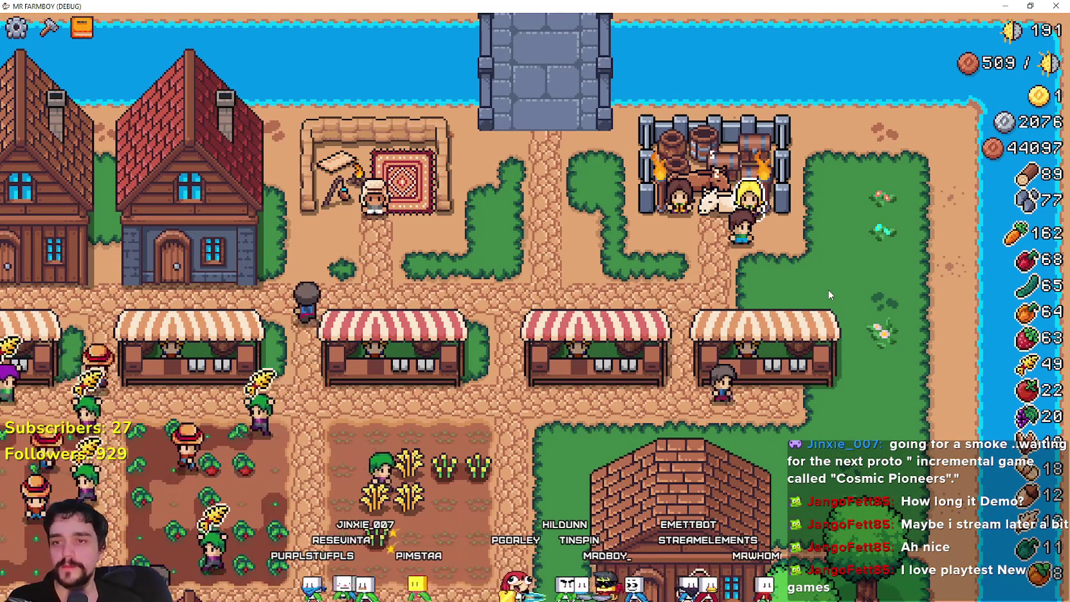
key("u")
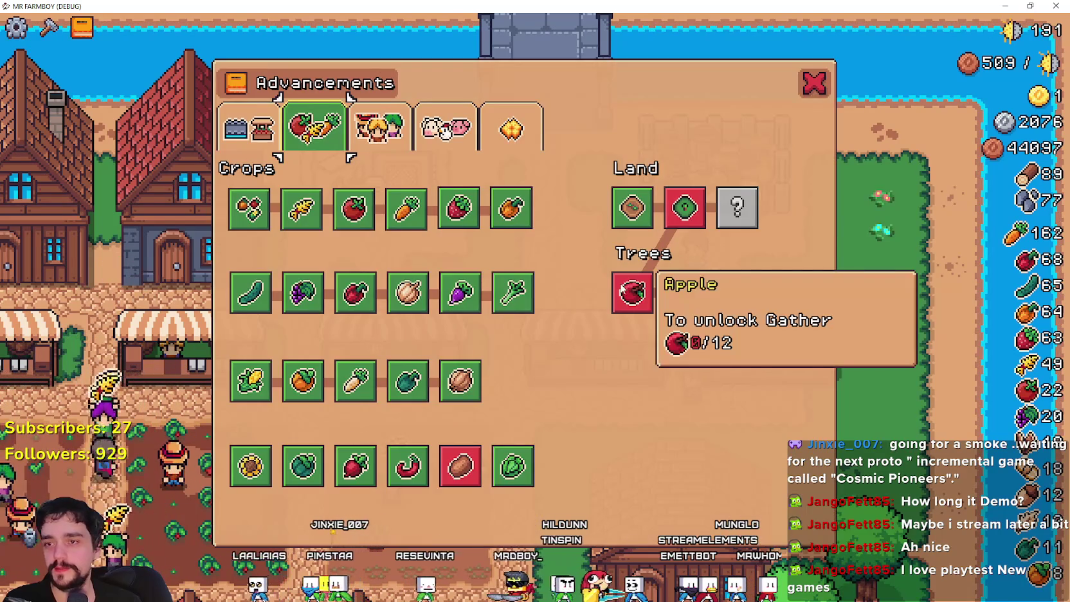
key("Escape")
- Review the advancements overview, then quit the game back to the script's line 200
key("a")
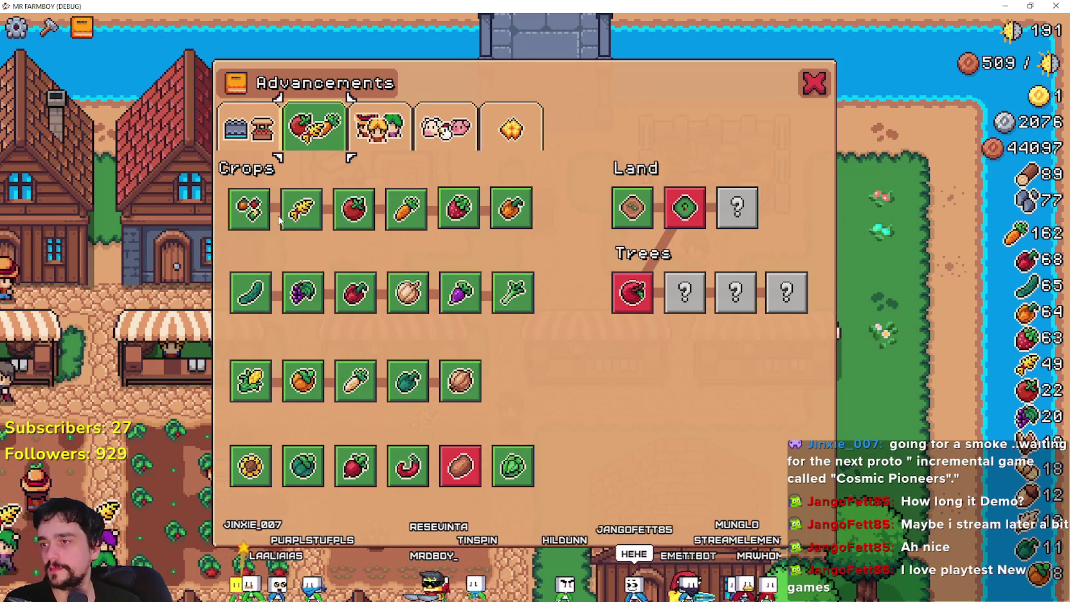
key("Escape")
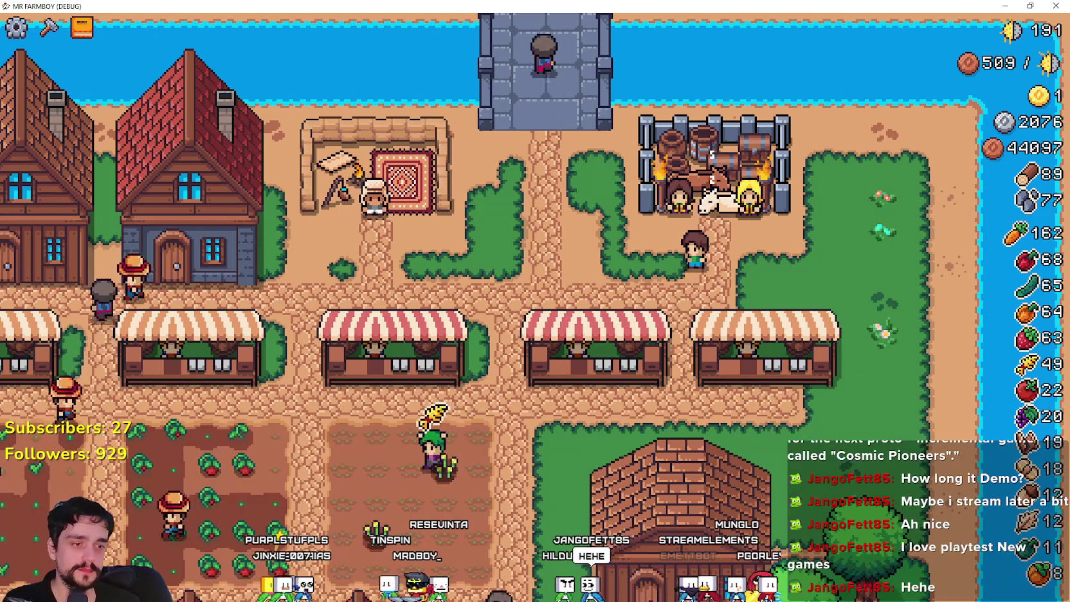
key("F8")
left_click(717, 318)
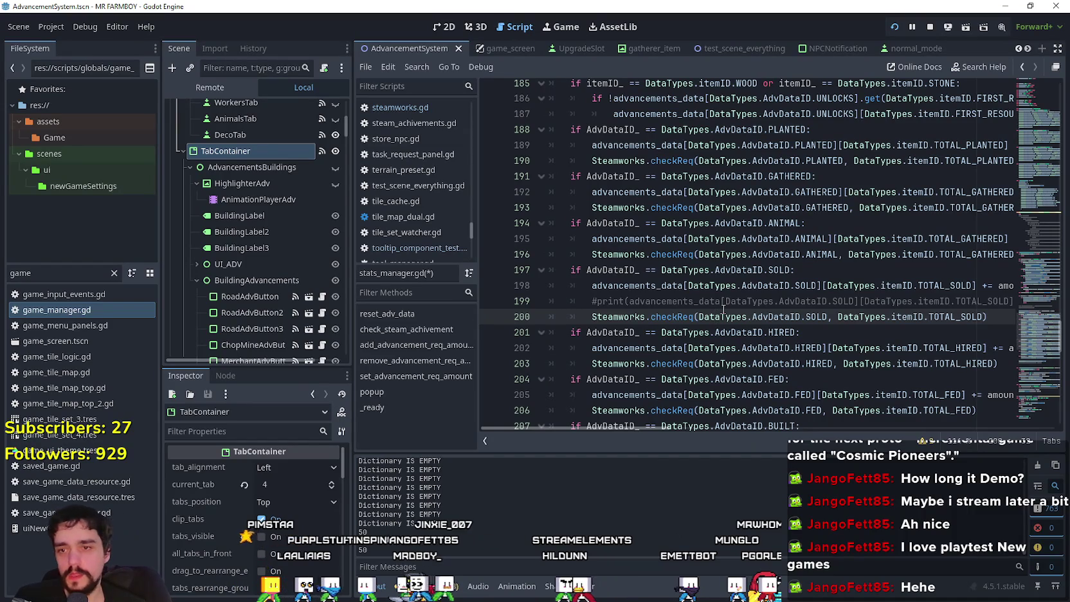
scroll(724, 310, "down", 4)
scroll(728, 318, "up", 7)
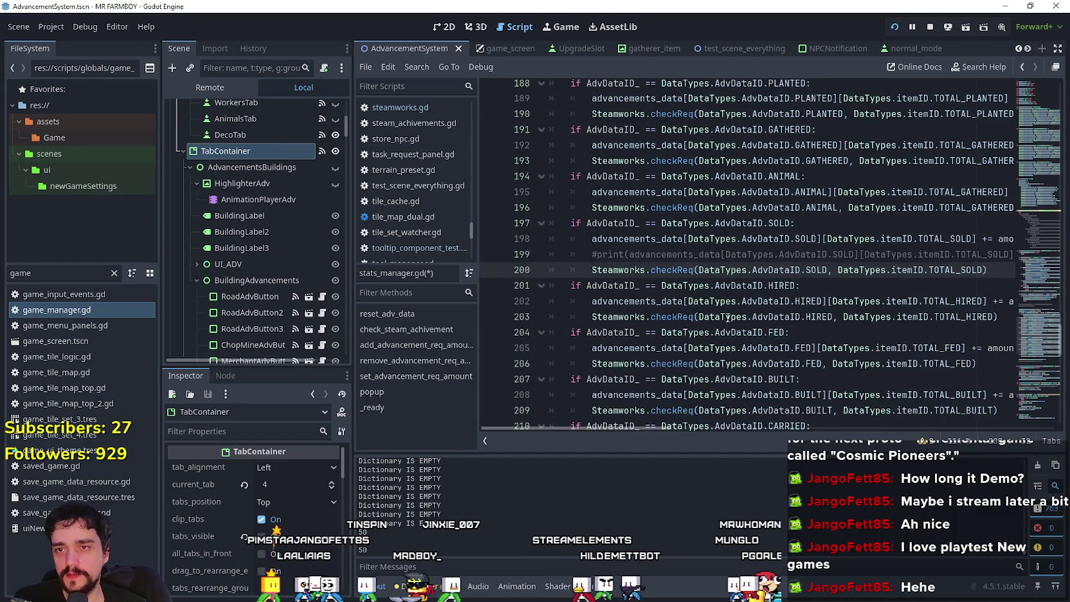
scroll(698, 283, "down", 2)
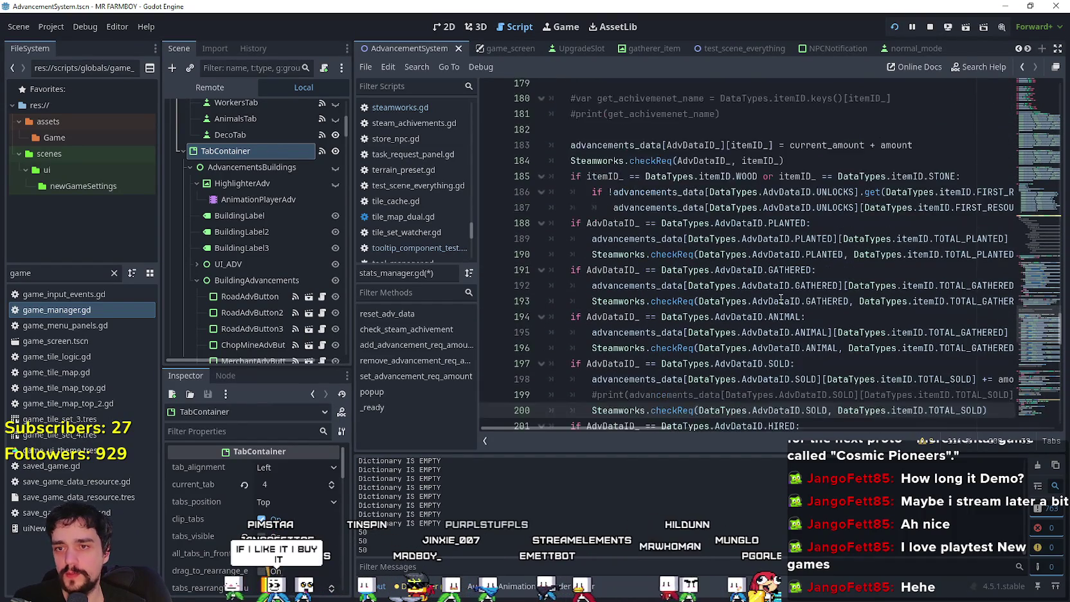
scroll(698, 283, "up", 4)
scroll(698, 283, "down", 3)
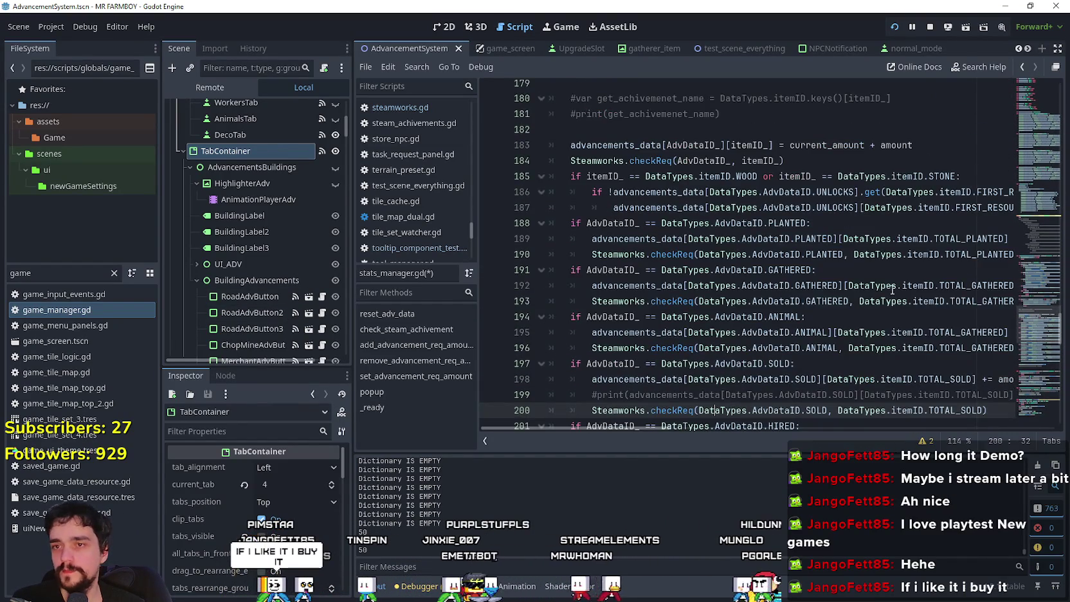
scroll(774, 277, "up", 4)
left_click(774, 270)
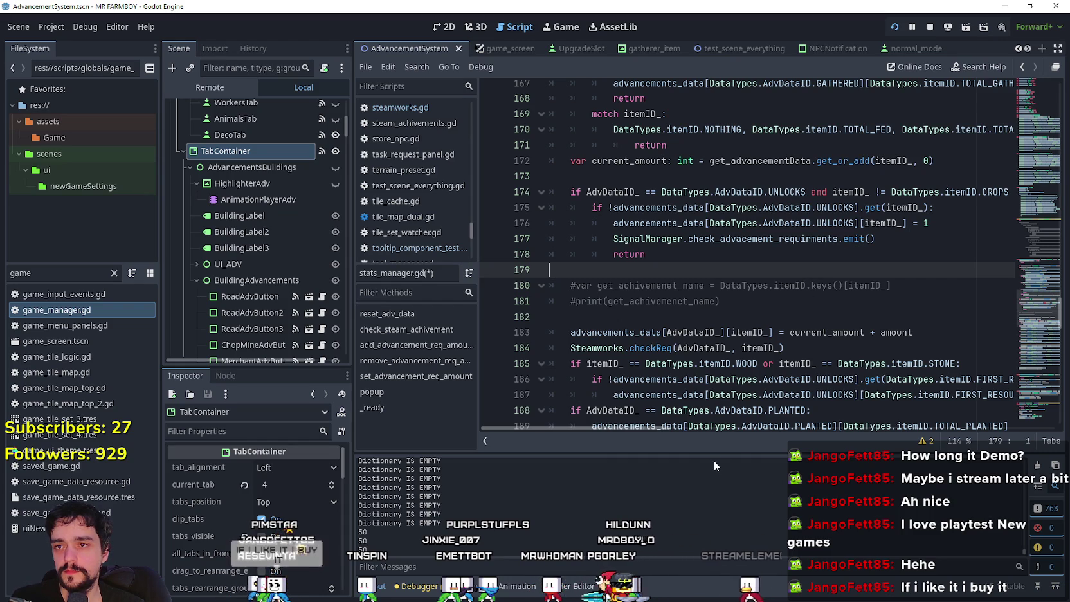
mouse_move(657, 431)
left_mouse_down()
mouse_move(740, 426)
mouse_move(581, 408)
left_mouse_up()
scroll(709, 283, "up", 2)
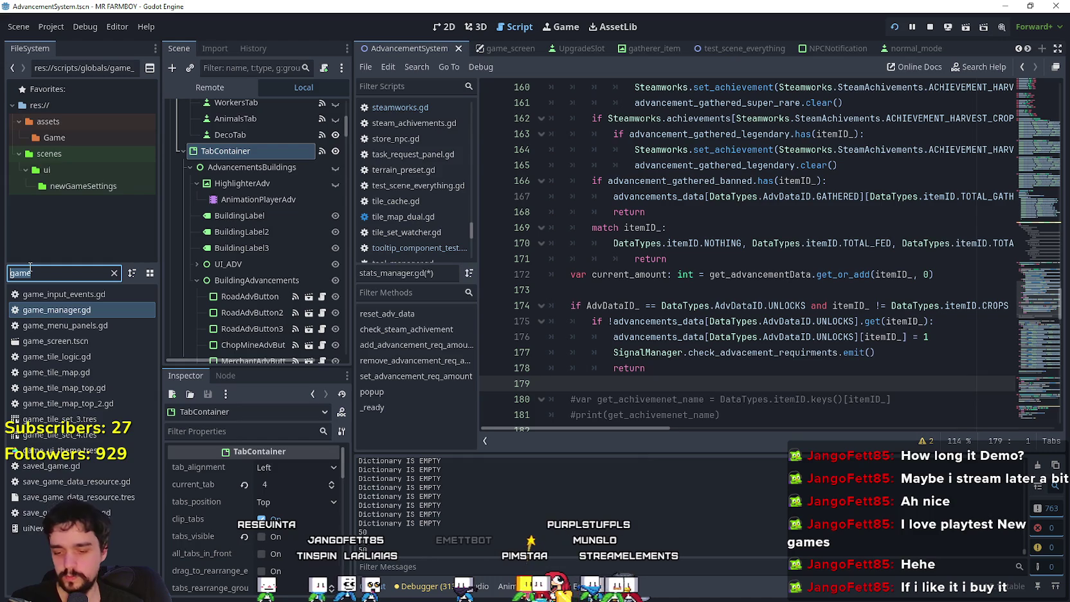
- Open steamworks.gd via the 'steam' filter, select ACHIEVEMENT_COMPLETE_KING_ENVOY_TASK_3, then filter for 'game_'
type("steam")
left_click(97, 310)
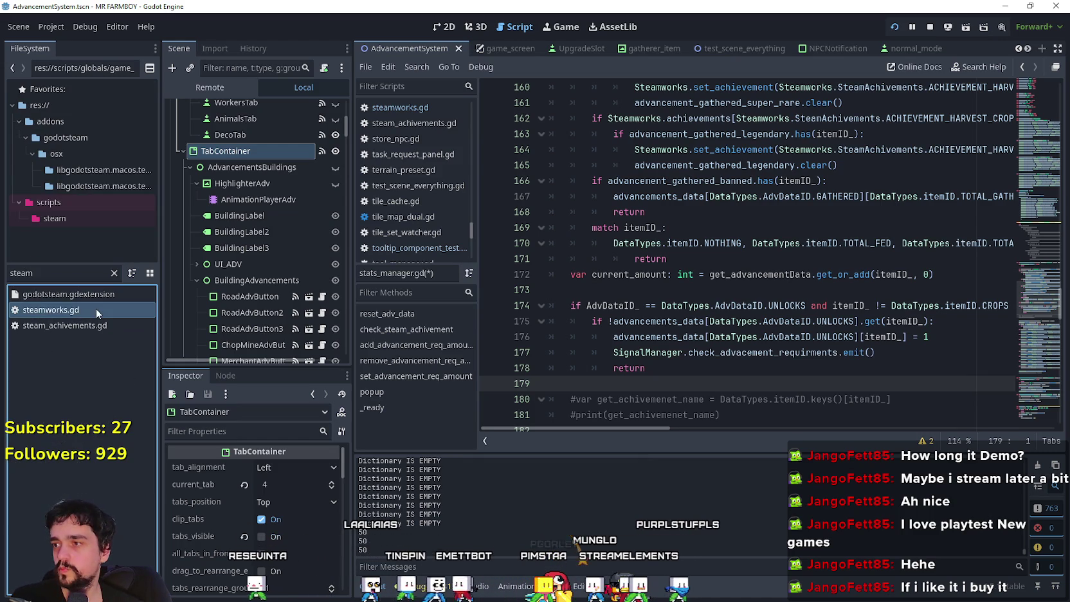
double_click(98, 309)
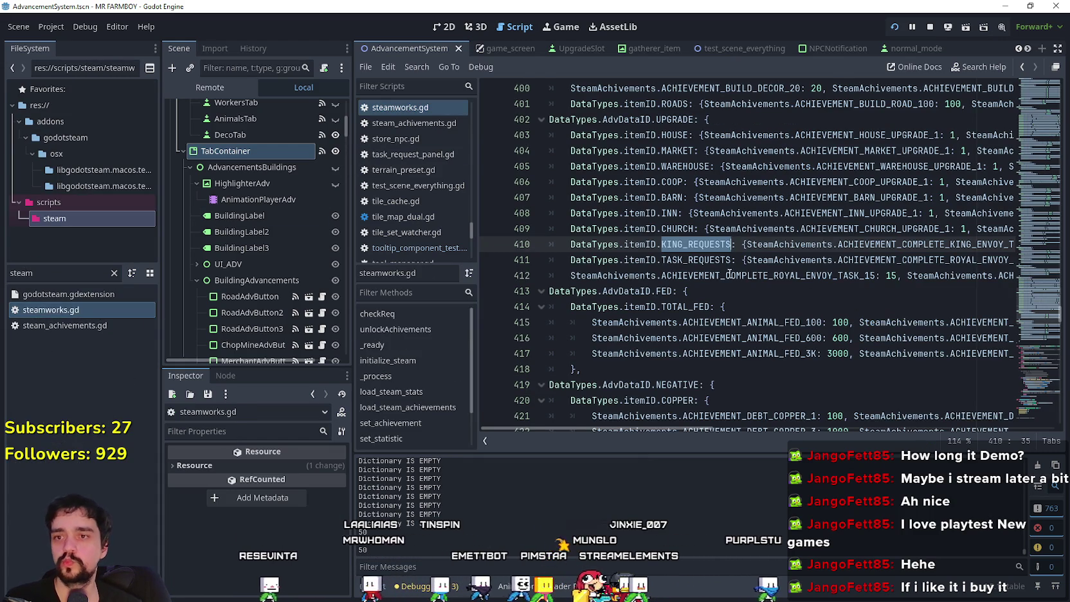
left_click_drag(673, 428, 983, 442)
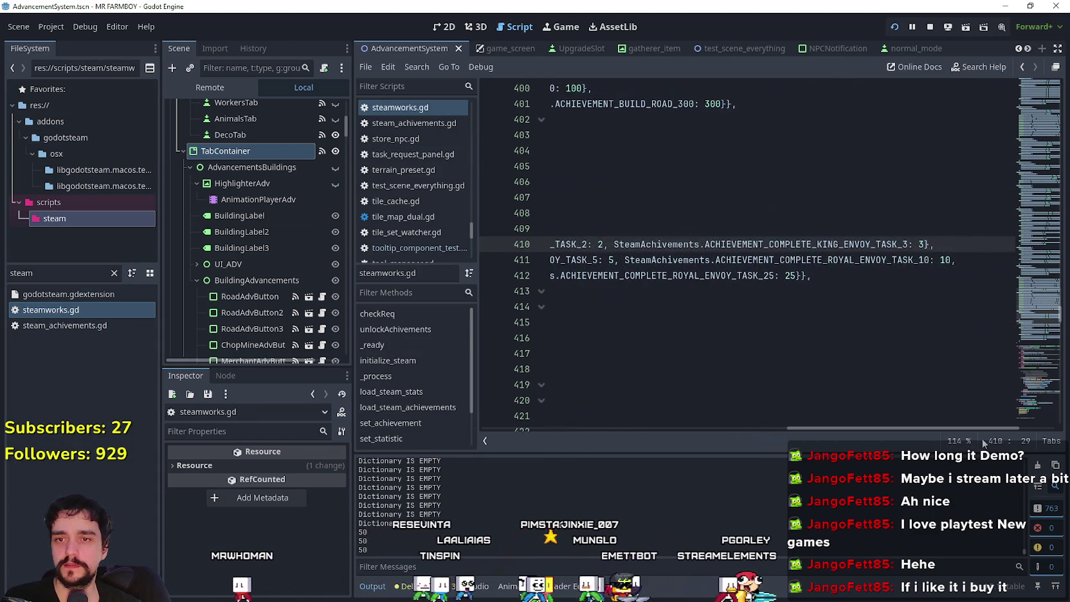
double_click(882, 245)
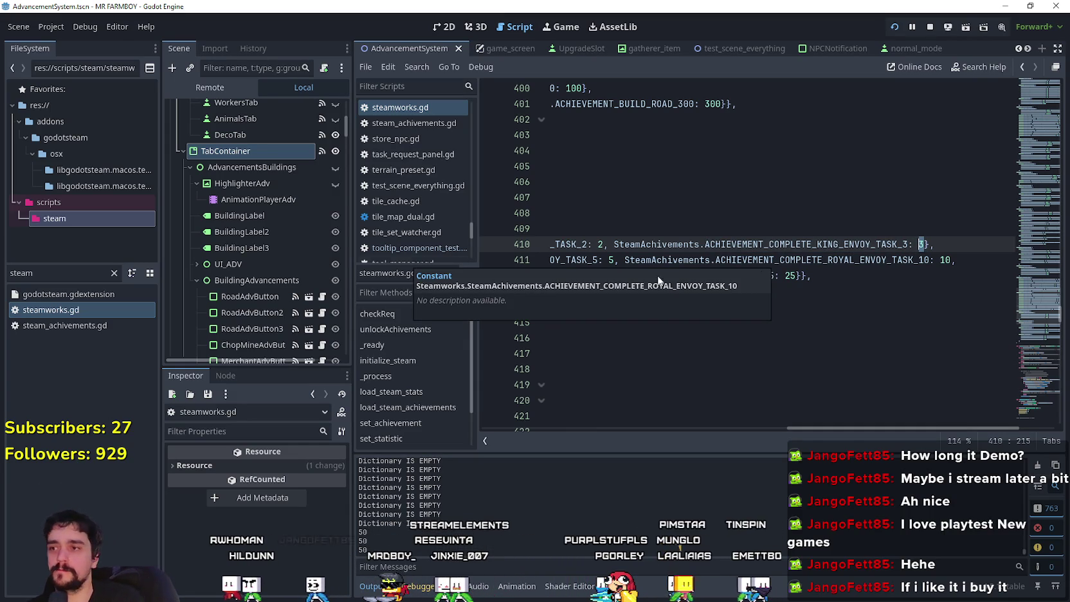
double_click(21, 273)
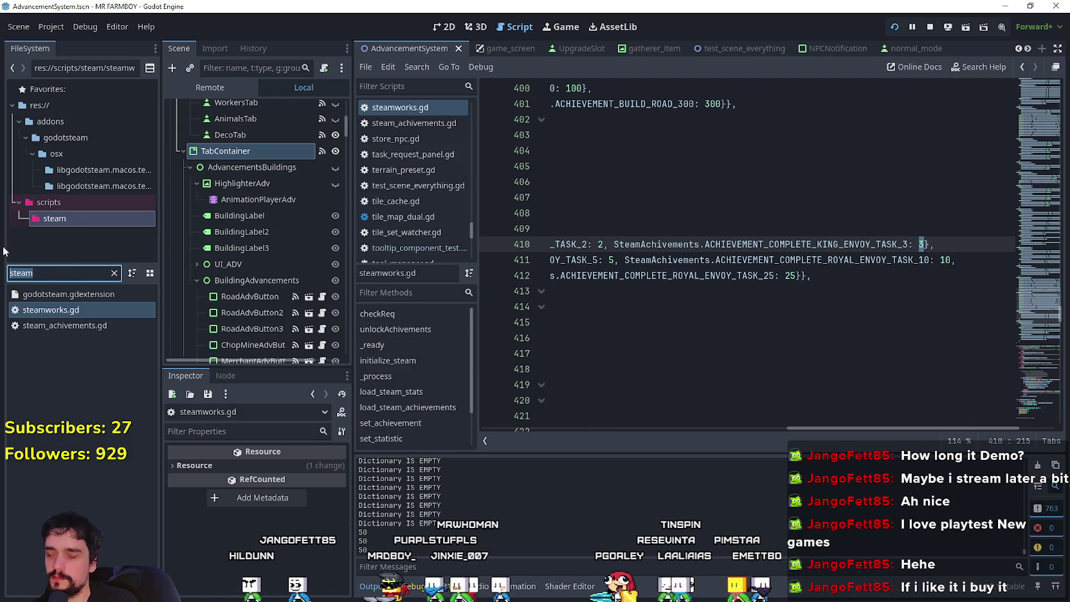
type("game_")
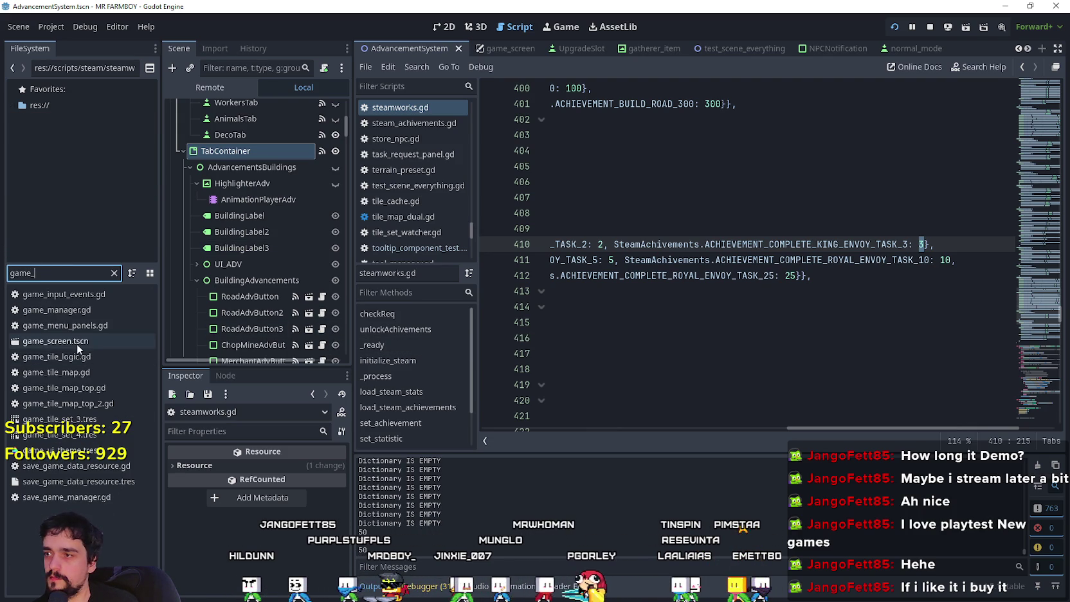
- Open game_manager.gd and highlight current_king_request and the king_request_reward signal
double_click(90, 309)
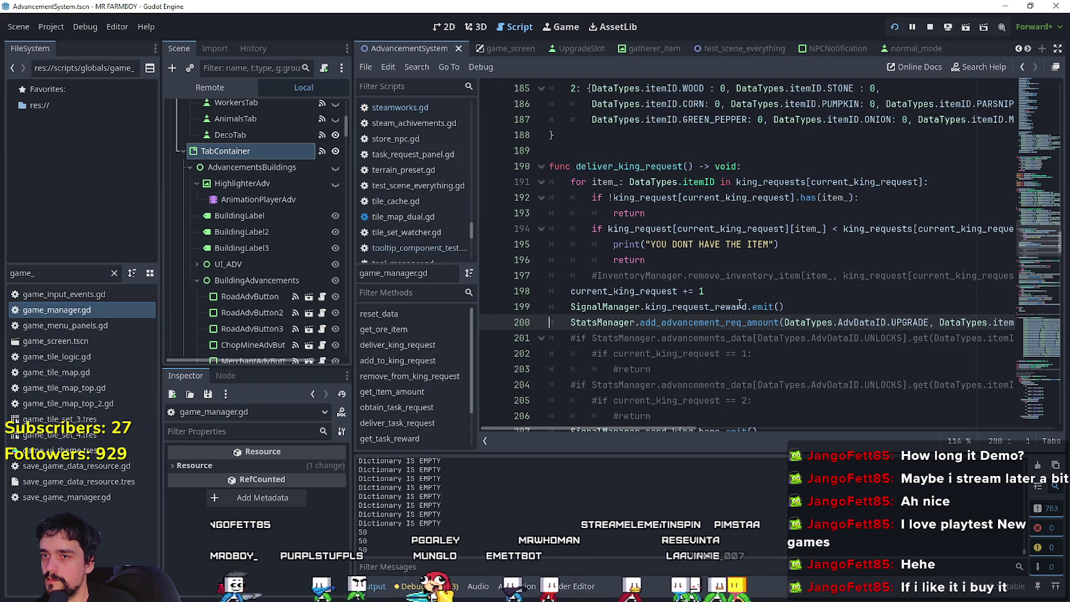
double_click(669, 292)
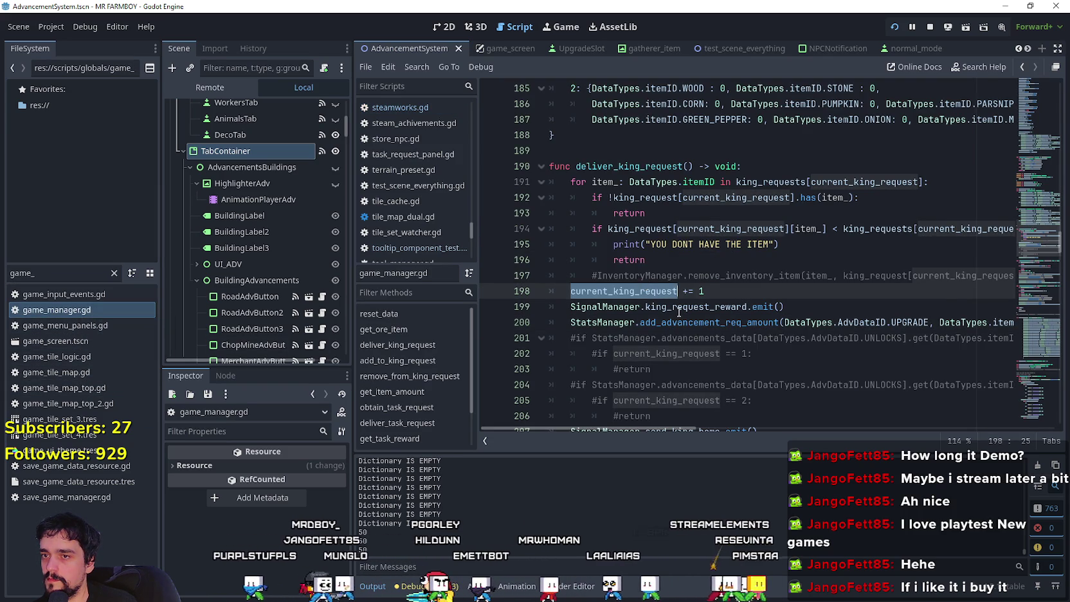
double_click(679, 309)
scroll(740, 296, "down", 3)
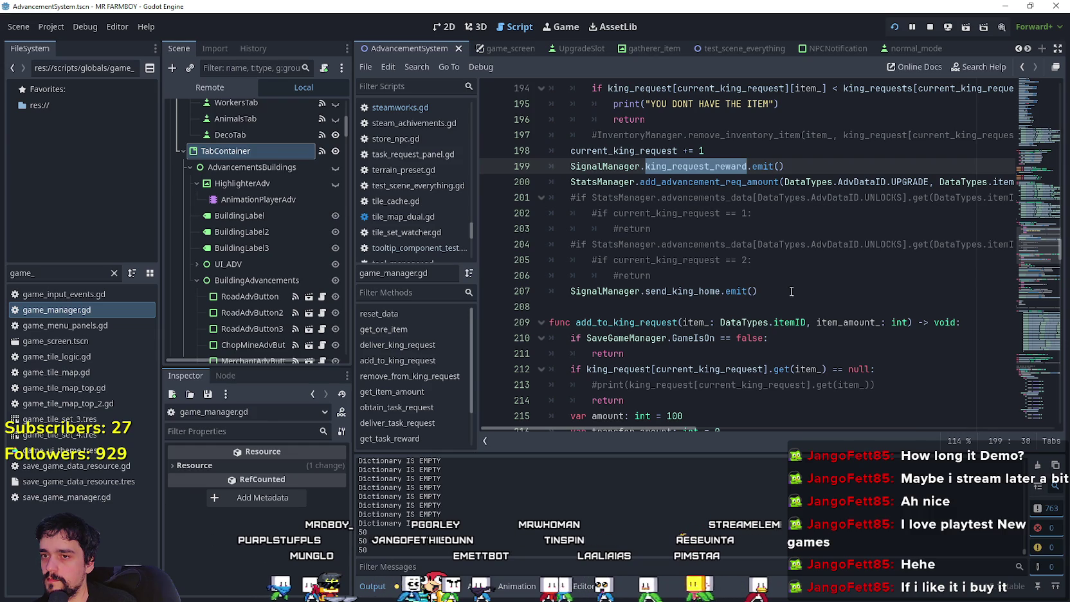
scroll(642, 222, "up", 1)
- Select lines 200–203 of the king request code, then clear the selection
mouse_move(570, 229)
left_mouse_down()
mouse_move(644, 246)
mouse_move(991, 229)
left_mouse_up()
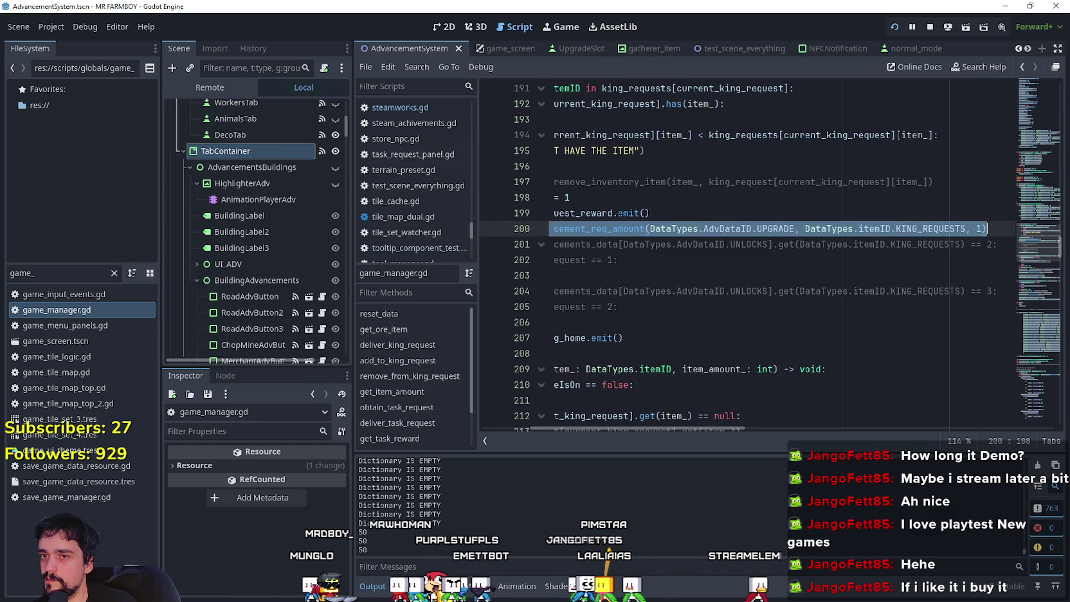
key("shift+Down")
key("shift+Down")
key("shift+Down")
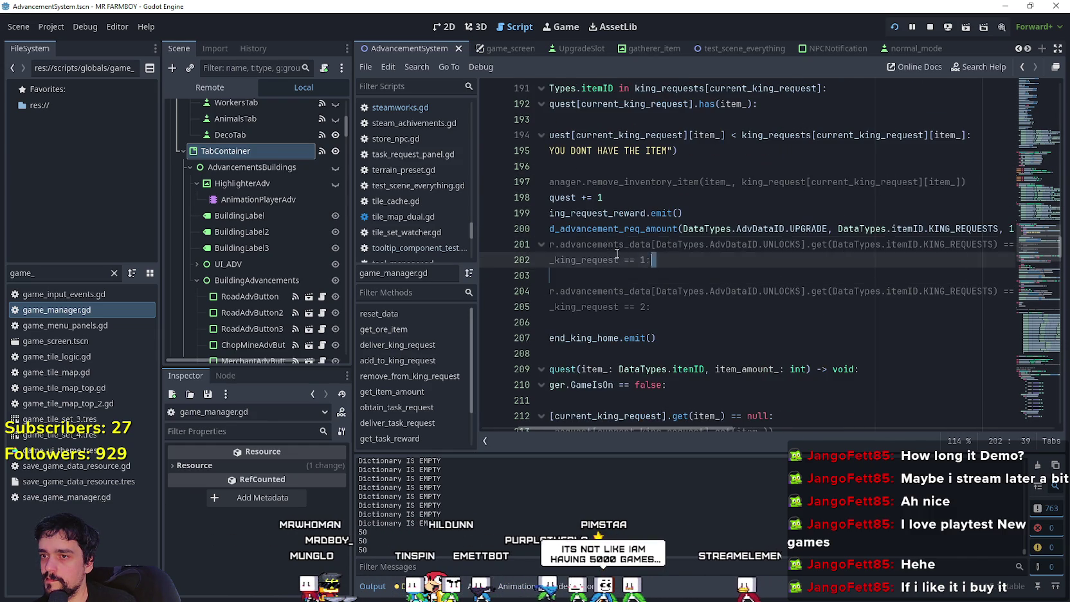
scroll(796, 284, "up", 1)
scroll(797, 283, "up", 1)
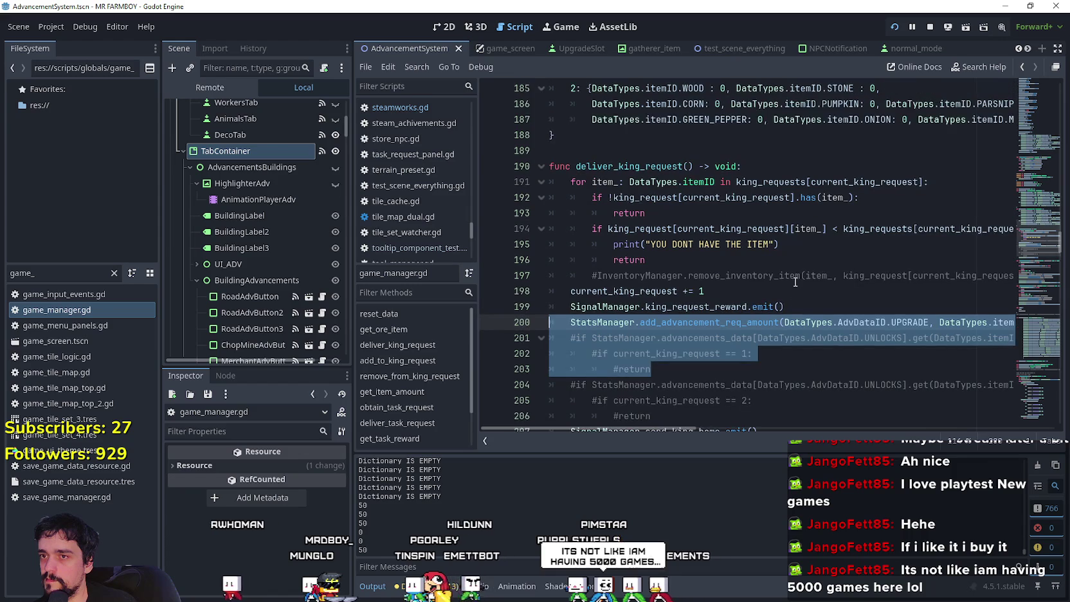
scroll(771, 396, "down", 2)
mouse_move(654, 426)
left_mouse_down()
mouse_move(889, 446)
mouse_move(611, 429)
left_mouse_up()
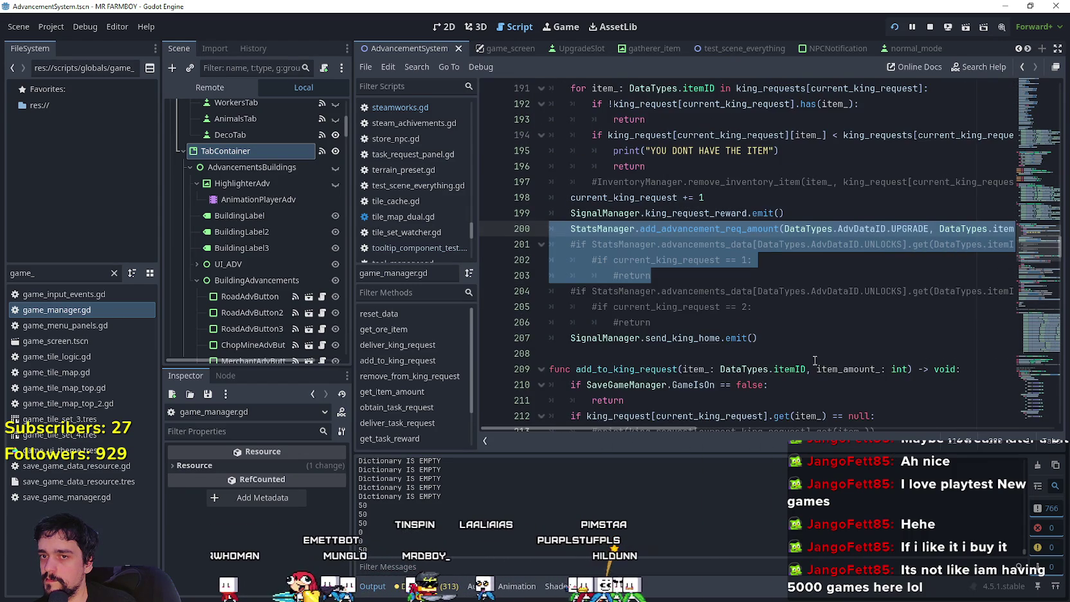
left_click(886, 242)
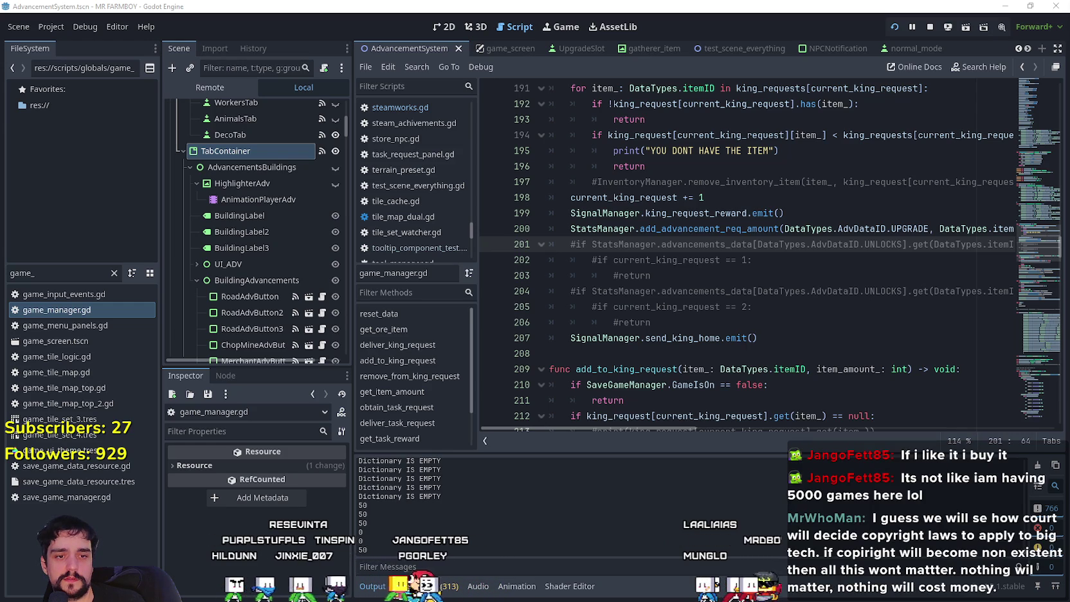
- Glance at the Steam store page, then bring up the debug game and the Cosmic Pioneers screenshot
key("alt+Tab")
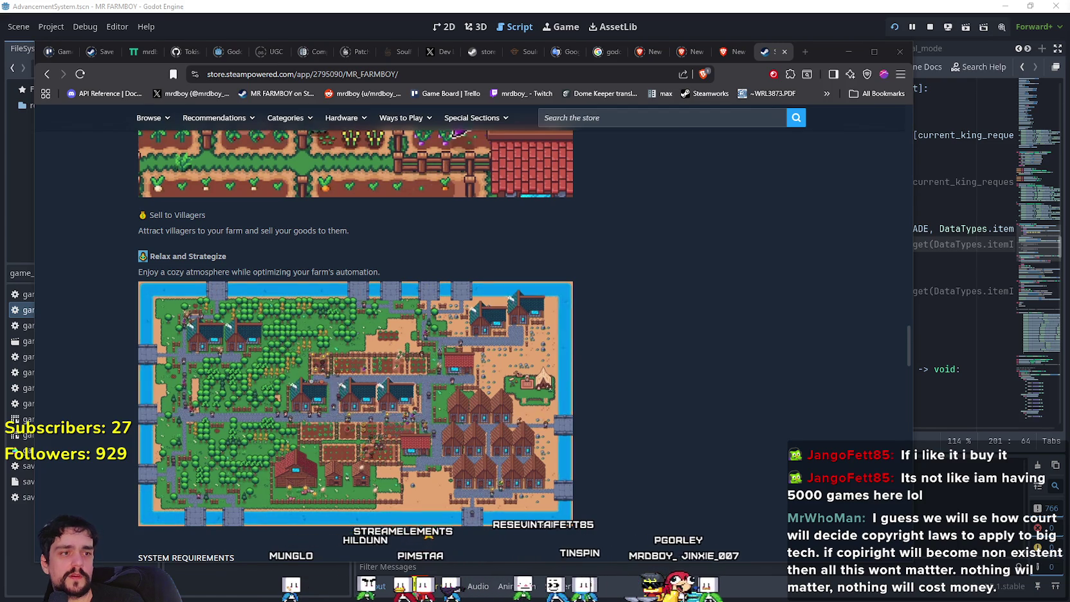
left_click(850, 51)
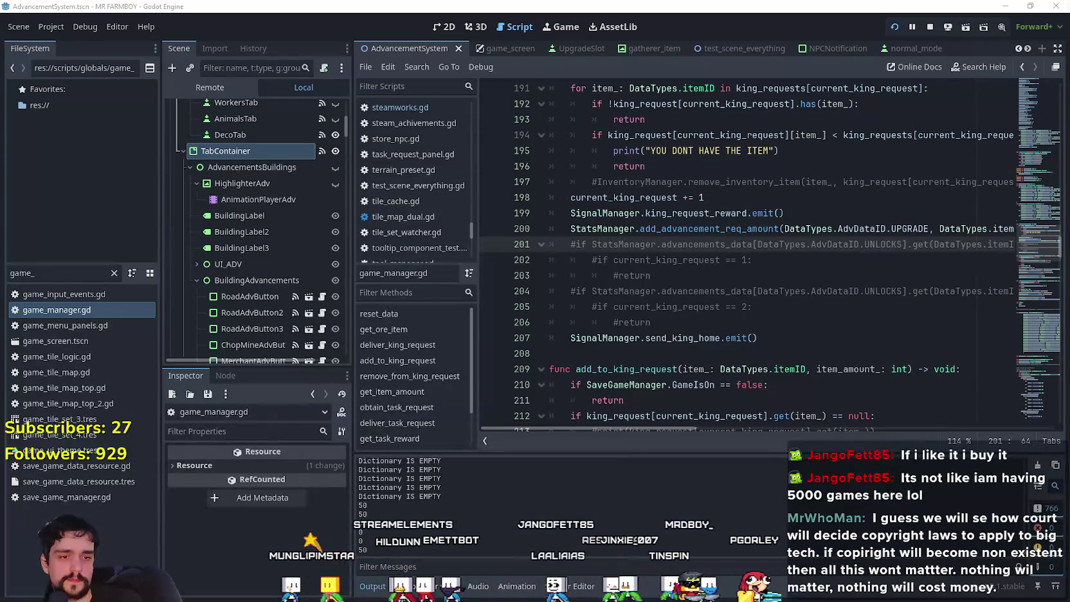
key("alt+Tab")
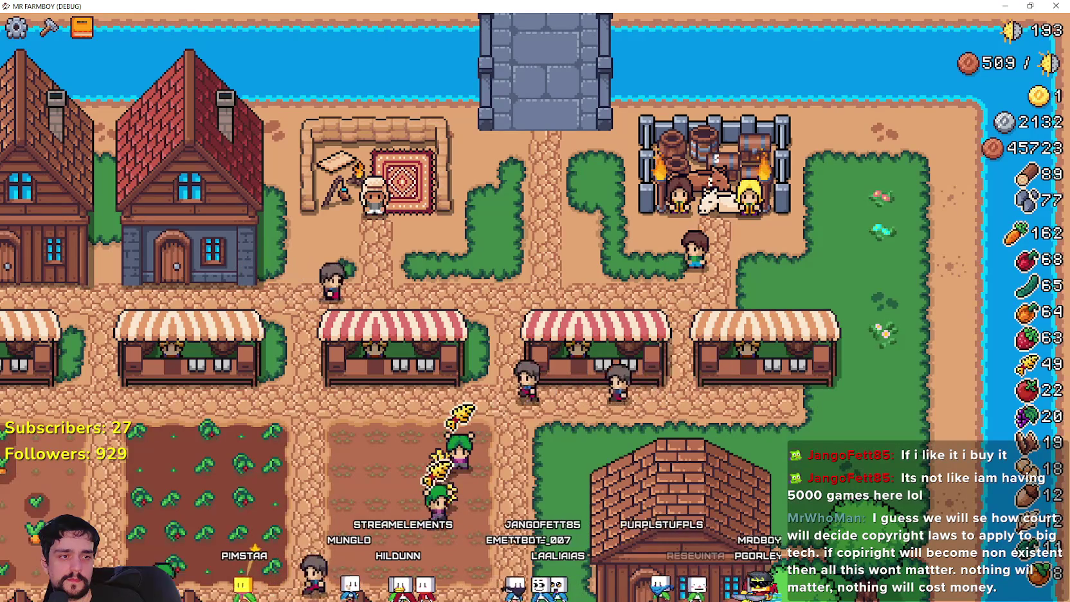
key("alt+Tab")
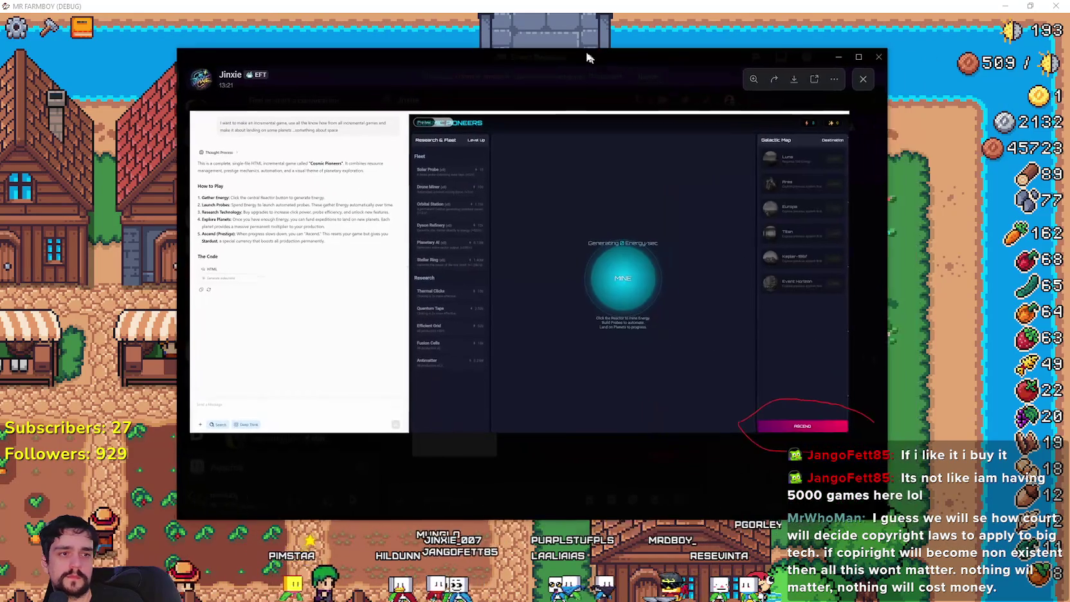
- Enlarge the Cosmic Pioneers screenshot and zoom in and out on the whole image
left_click(854, 62)
left_click(476, 342)
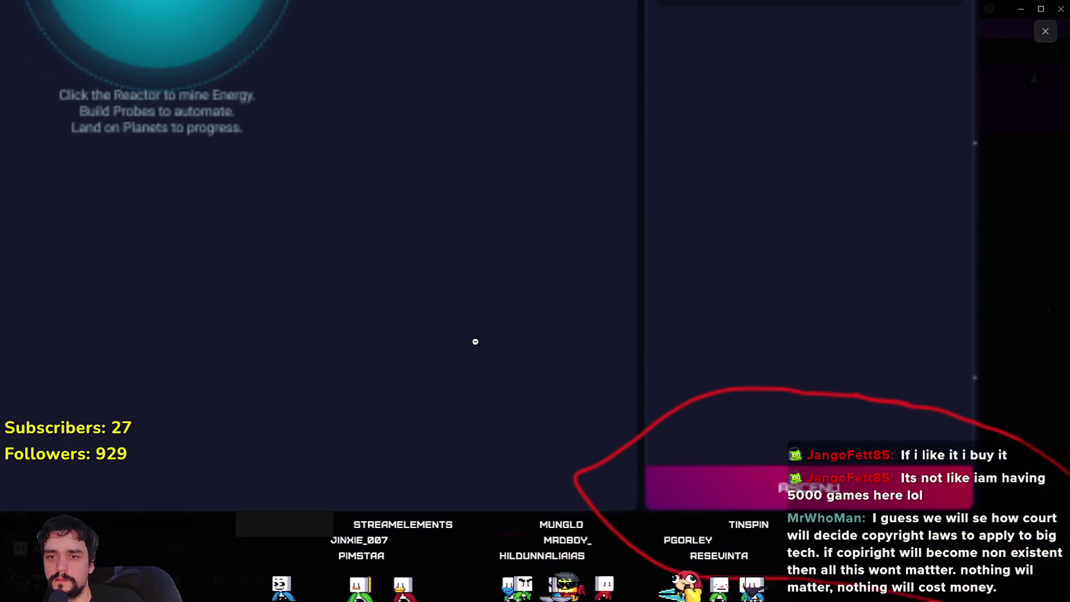
left_click(475, 342)
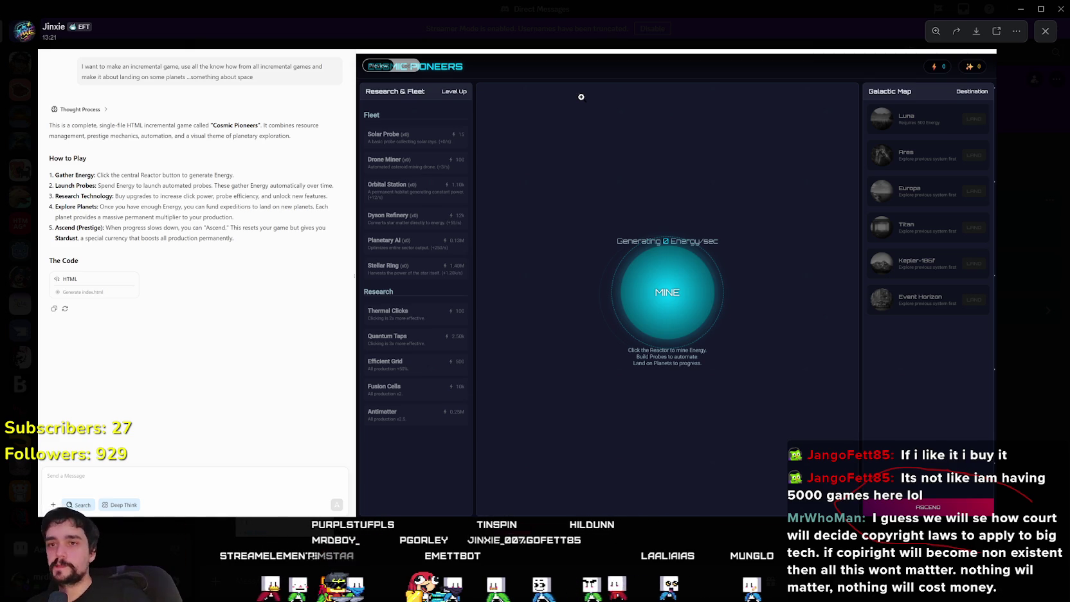
left_click(856, 386)
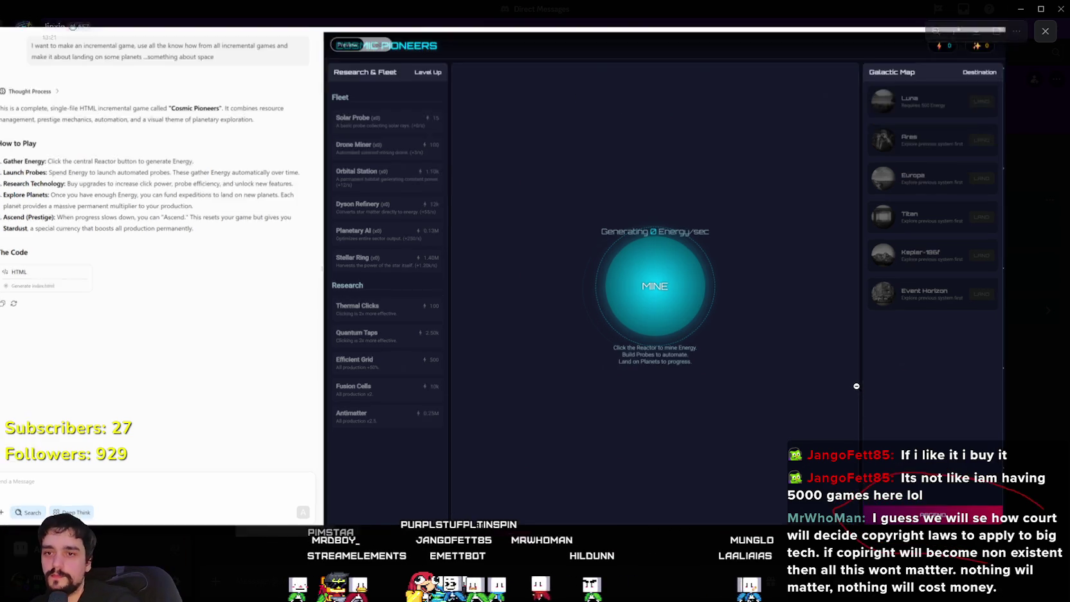
left_click(856, 385)
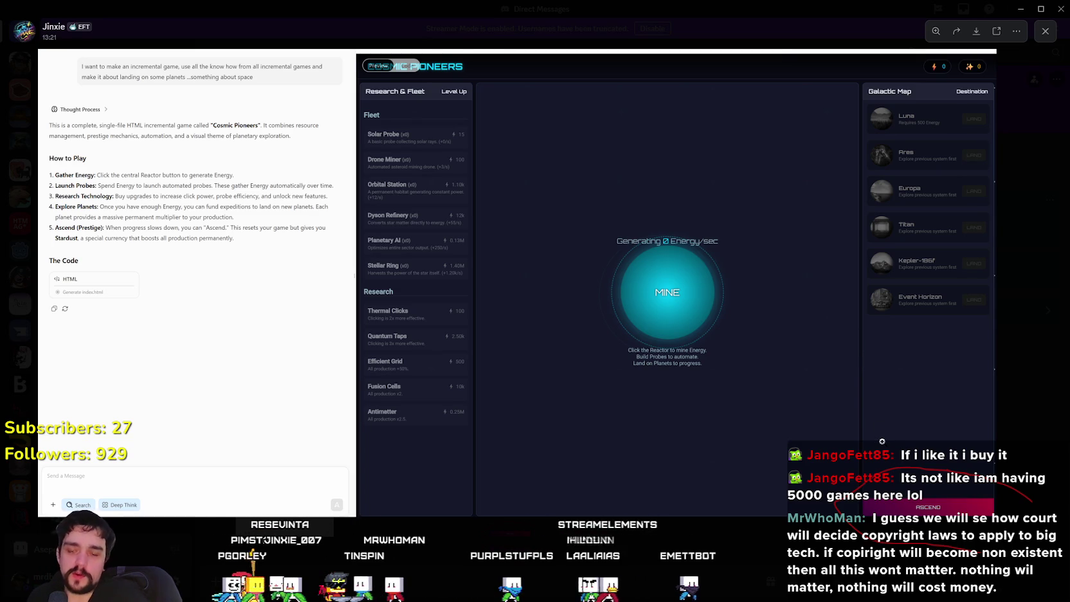
left_click(914, 467)
left_click(524, 427)
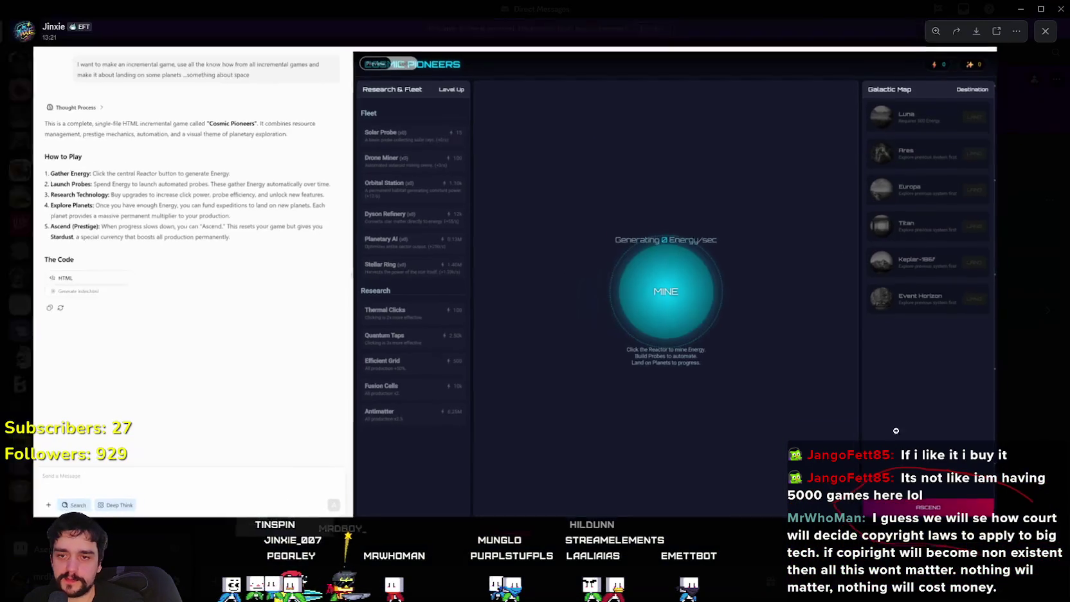
- Zoom in on the reactor and Galactic Map, centring the close-up on the MINE reactor
left_click(954, 471)
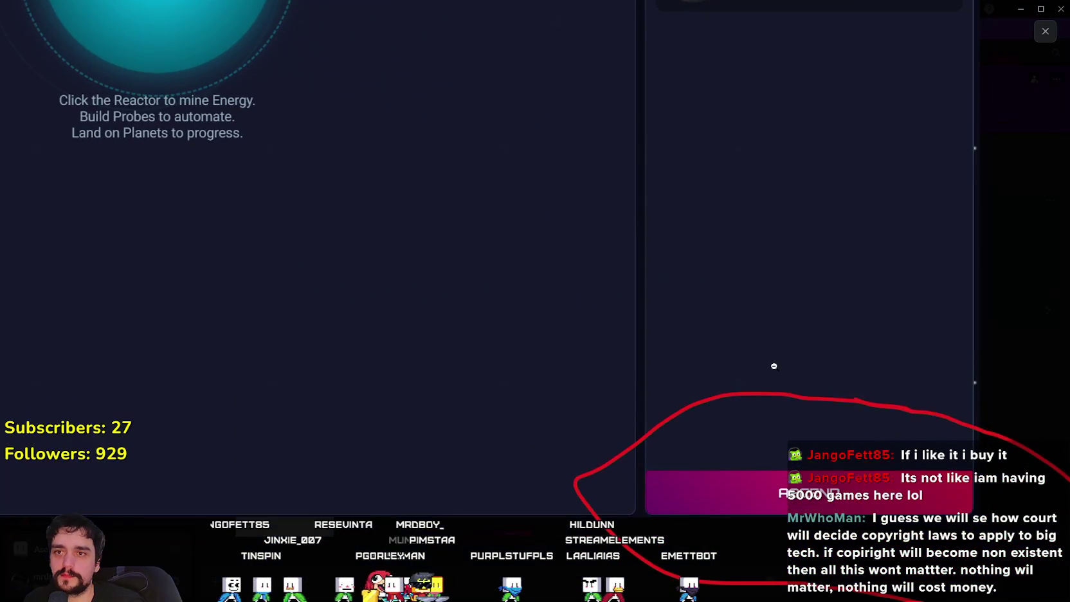
left_click(799, 321)
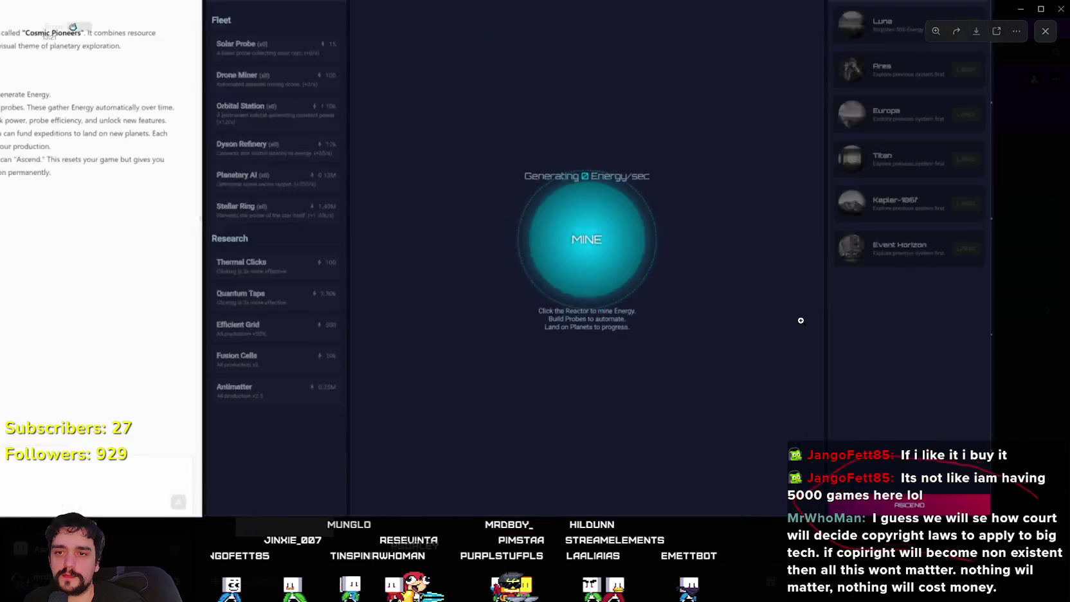
left_click(953, 410)
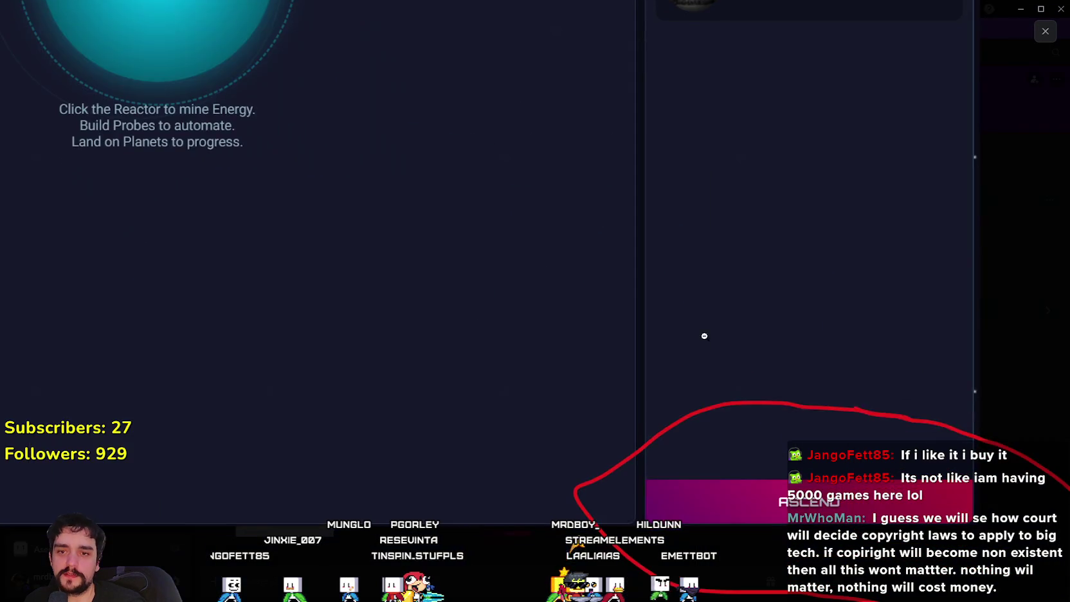
left_click(740, 360)
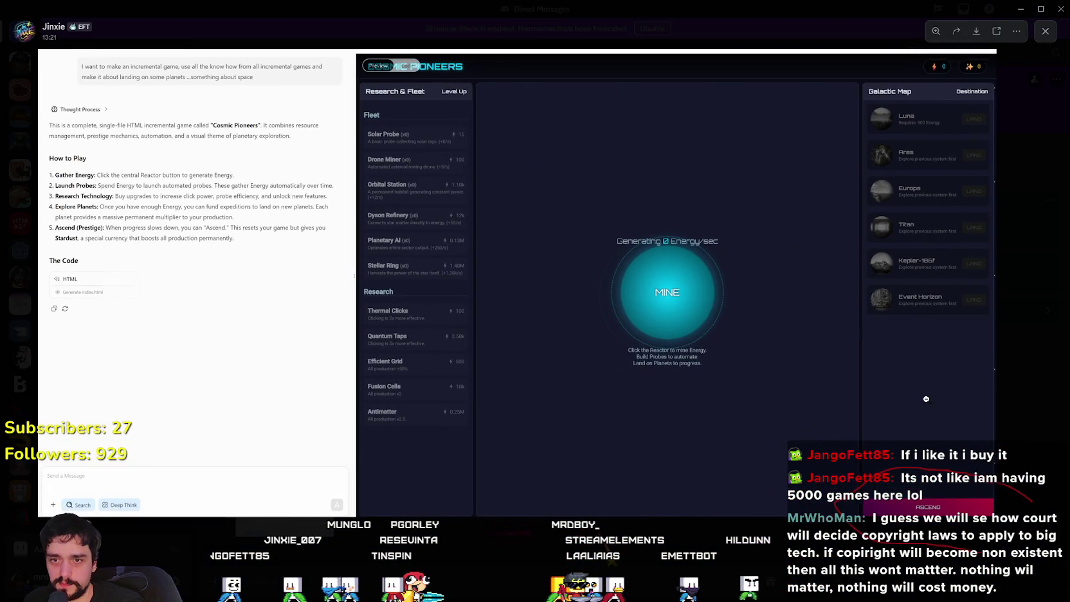
left_click(682, 322)
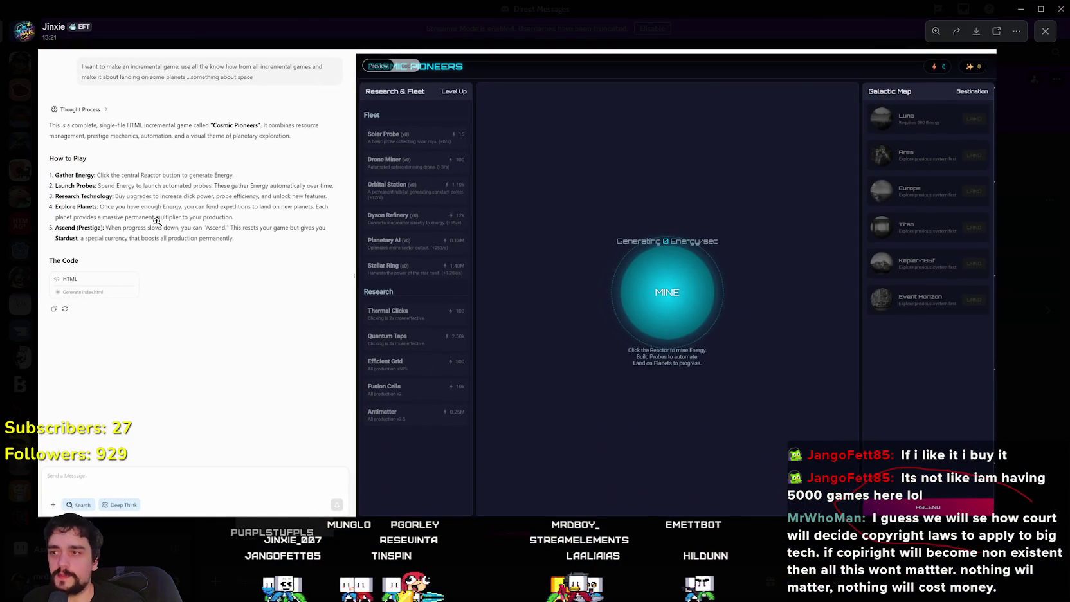
left_click(90, 509)
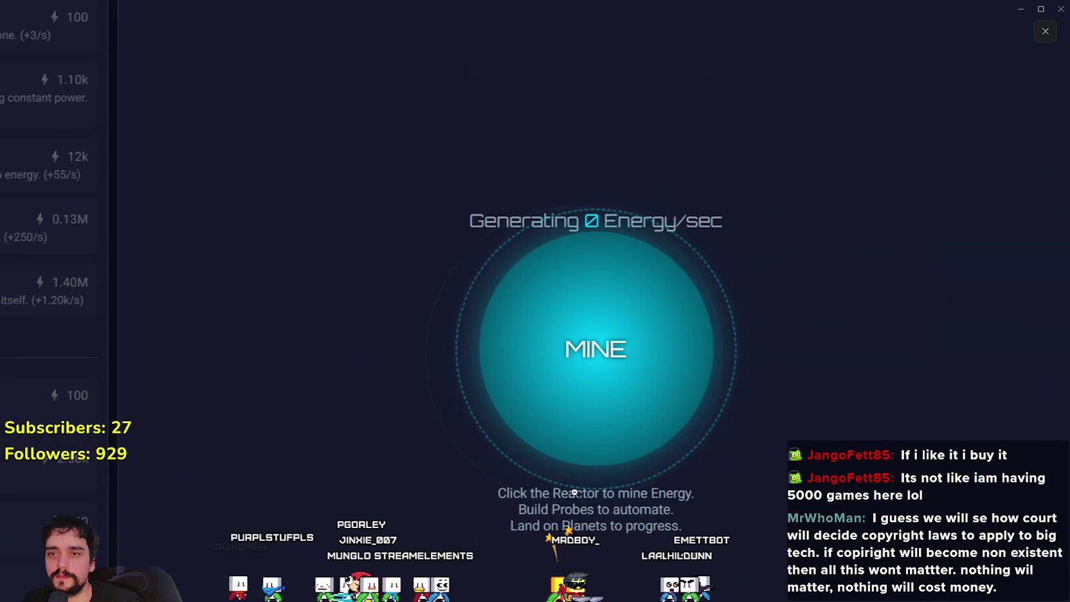
left_click(574, 492)
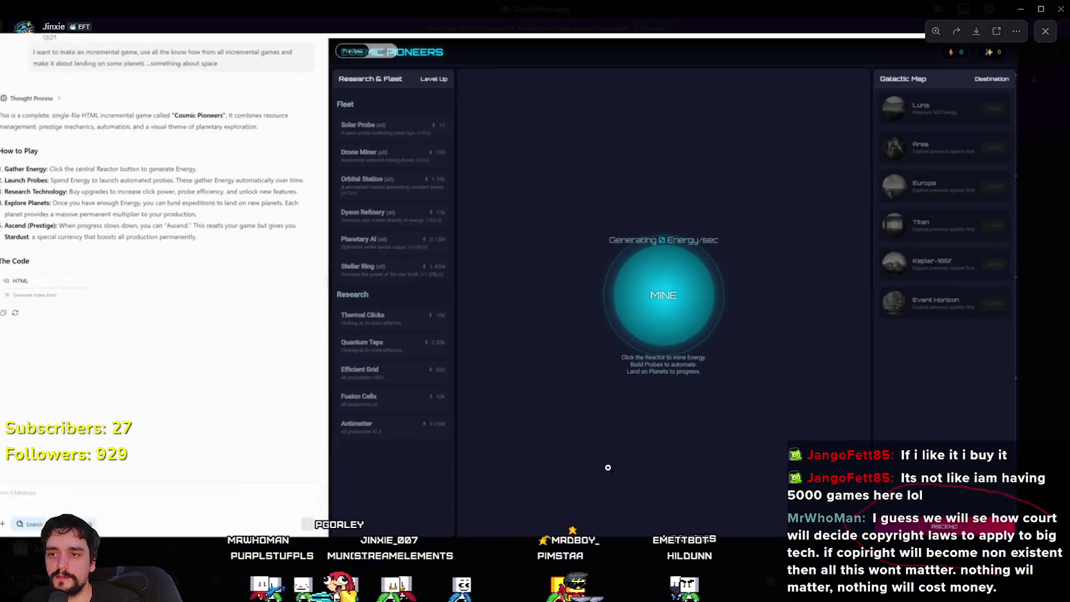
left_click(694, 284)
- Inspect the planets list and lower-right game panel, then zoom in on the How to Play notes
left_click(670, 294)
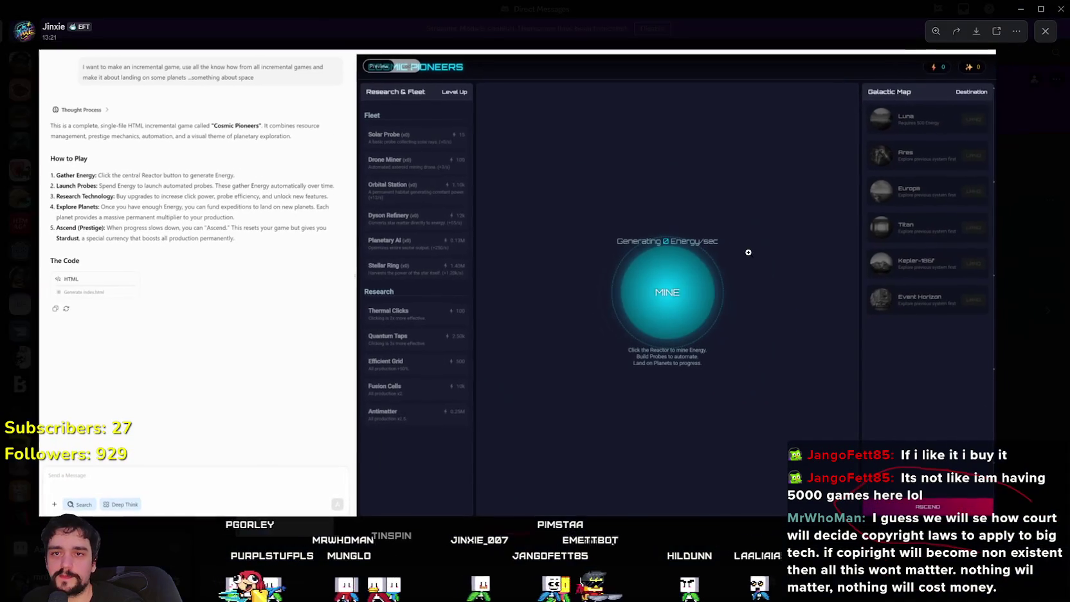
left_click(711, 263)
left_click_drag(822, 254, 370, 347)
left_click(370, 347)
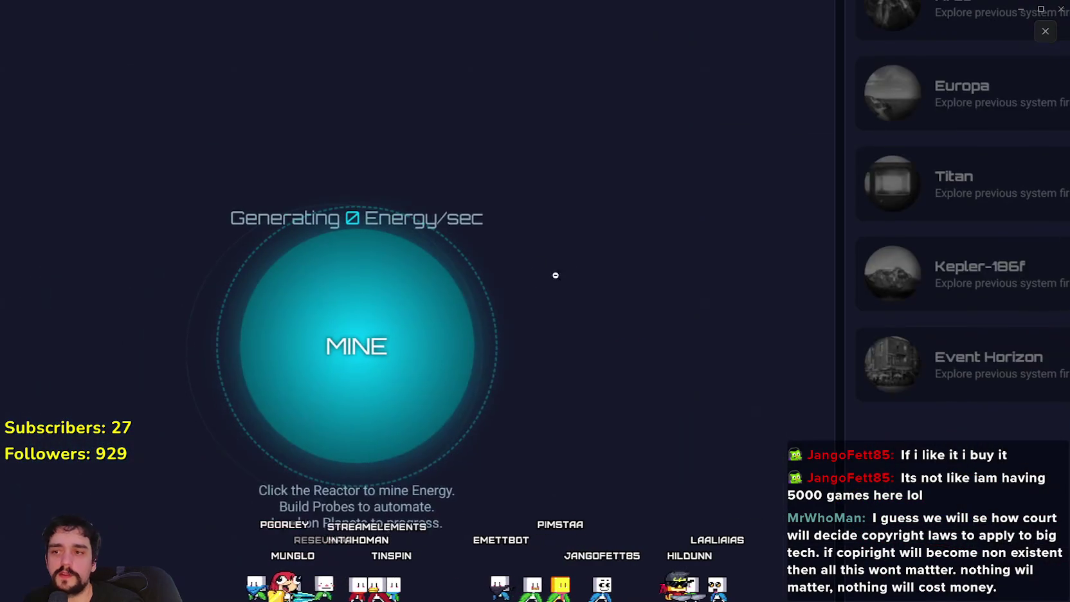
left_click(513, 364)
left_click(822, 496)
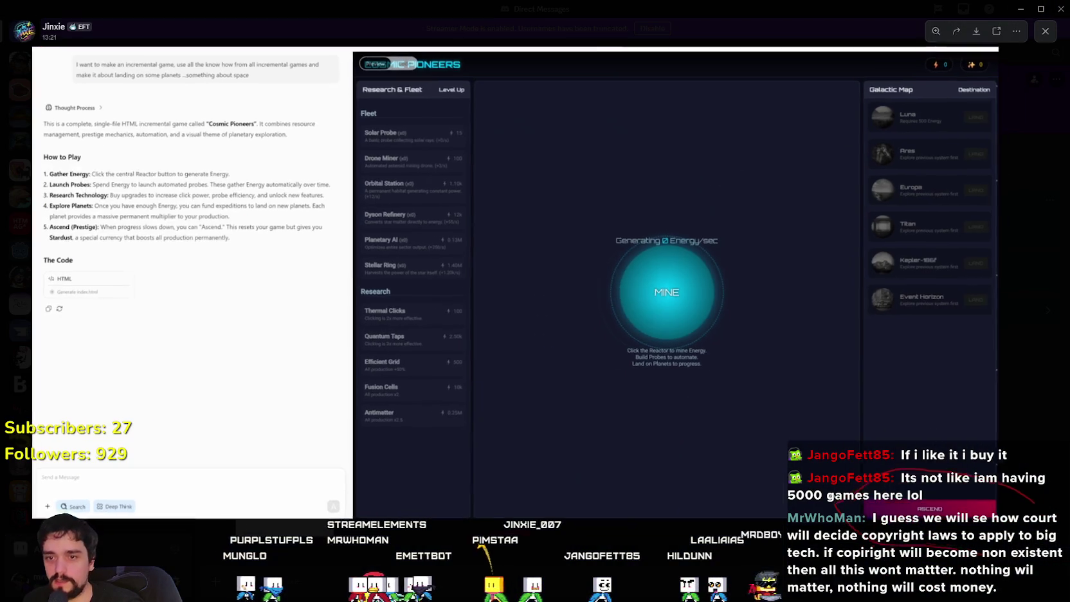
left_click(881, 472)
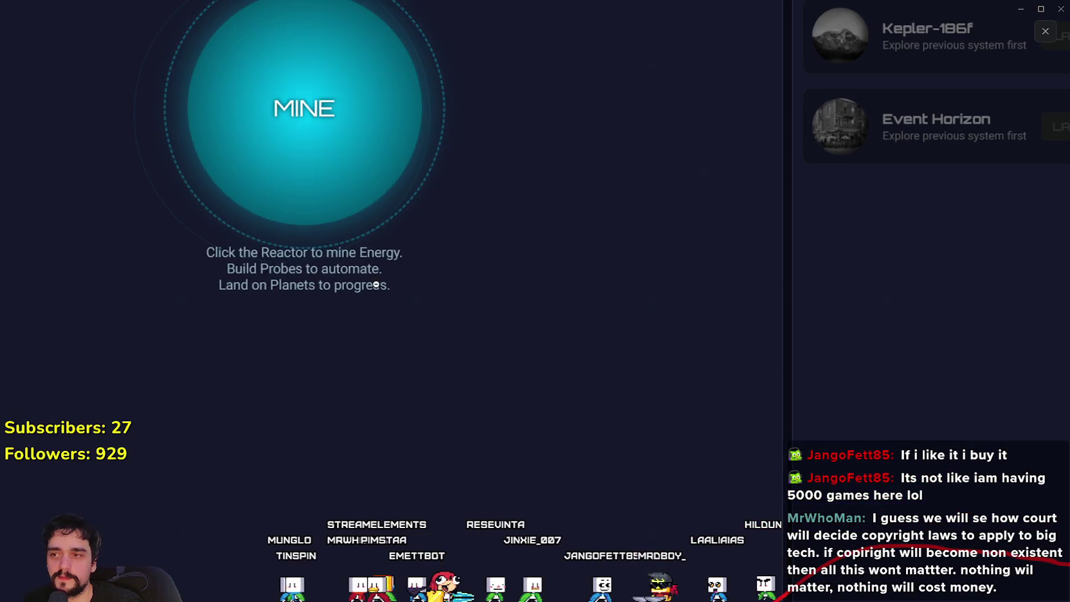
left_click(112, 231)
left_click(110, 232)
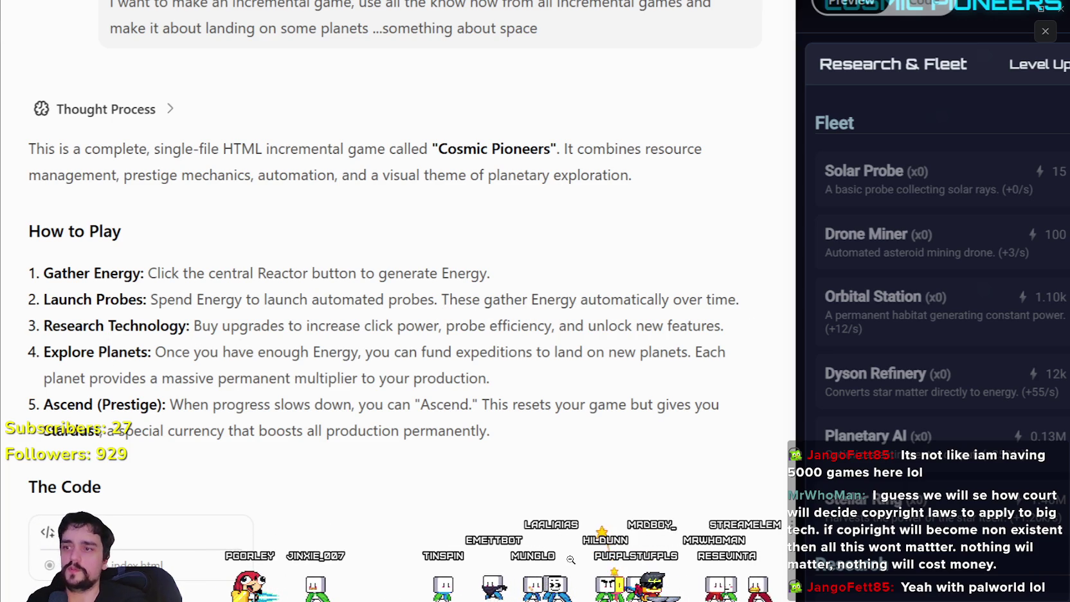
- Zoom in on the chat text and the game panel, then back out to the full screenshot
left_click(495, 373)
left_click(182, 311)
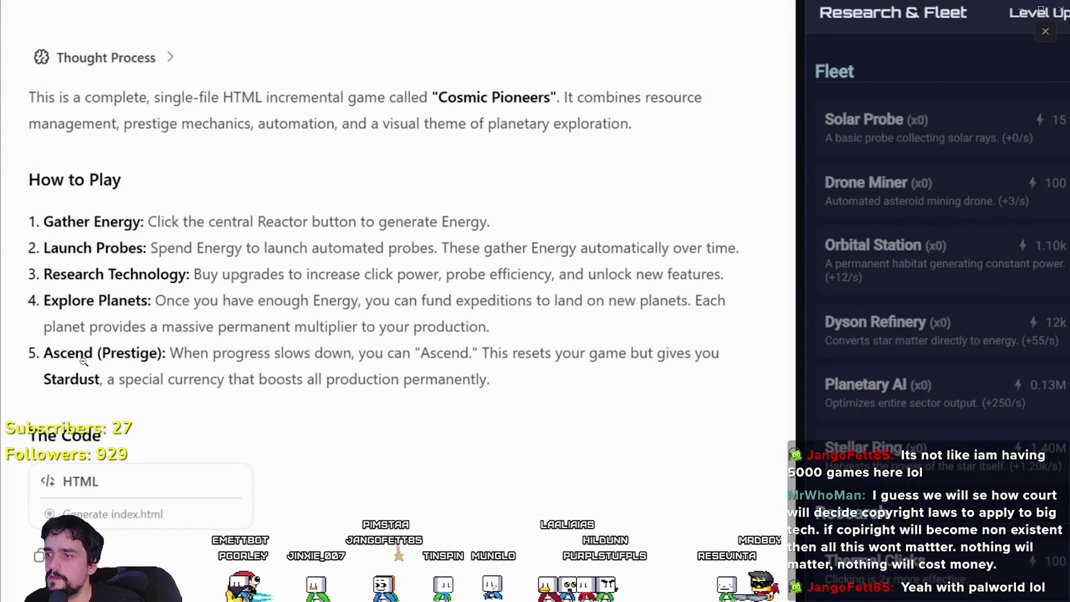
left_click(499, 403)
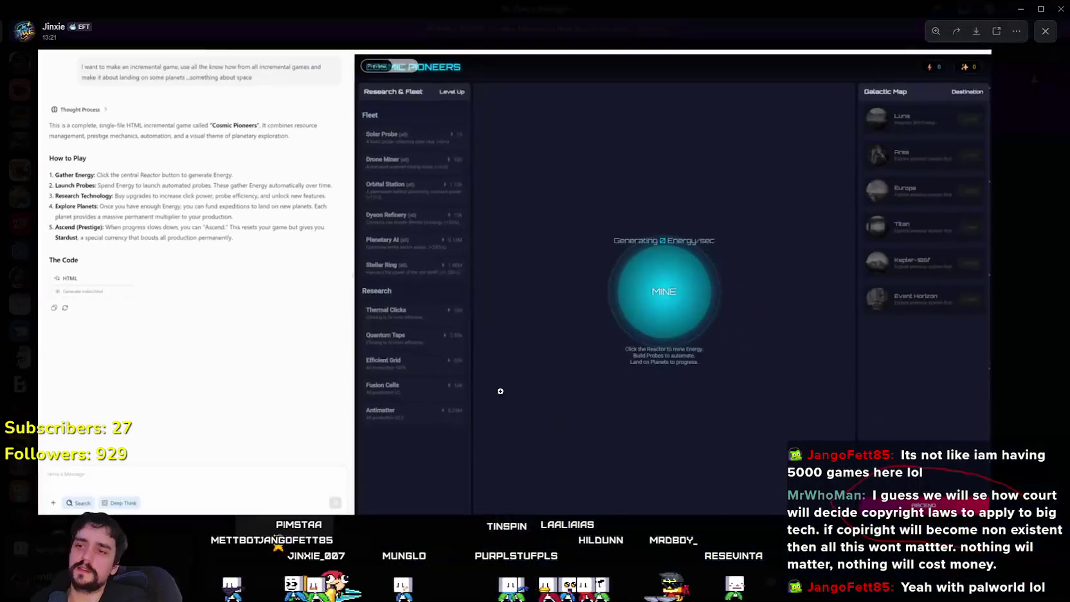
left_click(499, 389)
left_click(425, 303)
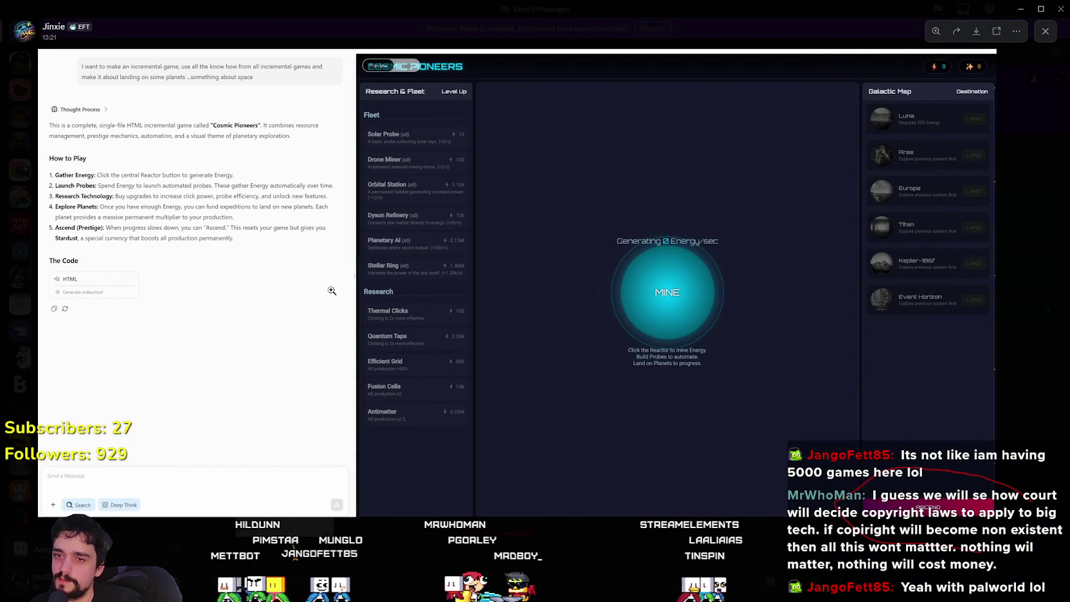
left_click(360, 238)
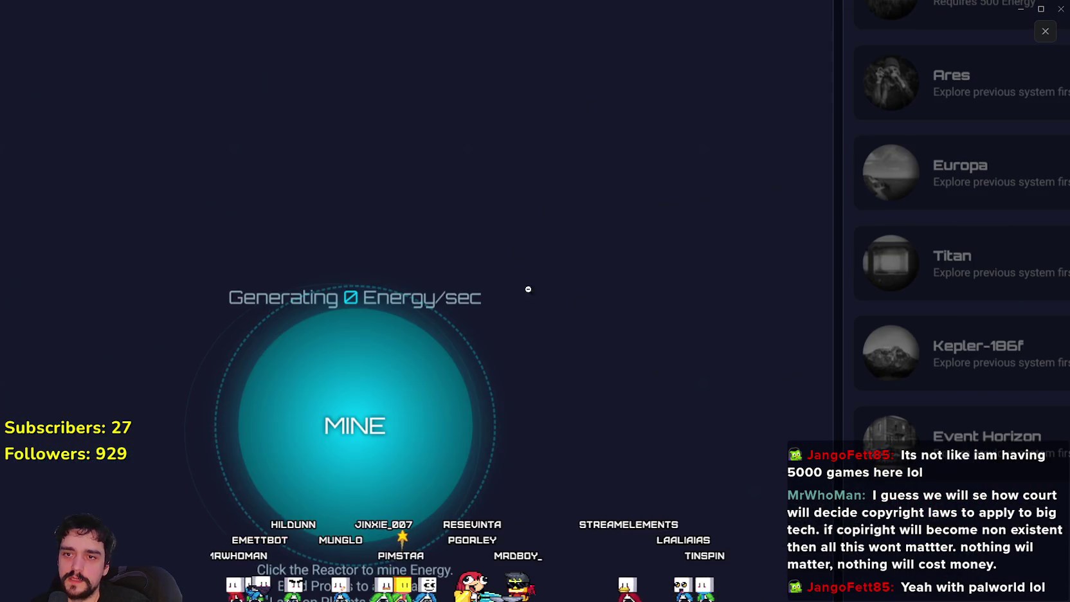
left_click(468, 268)
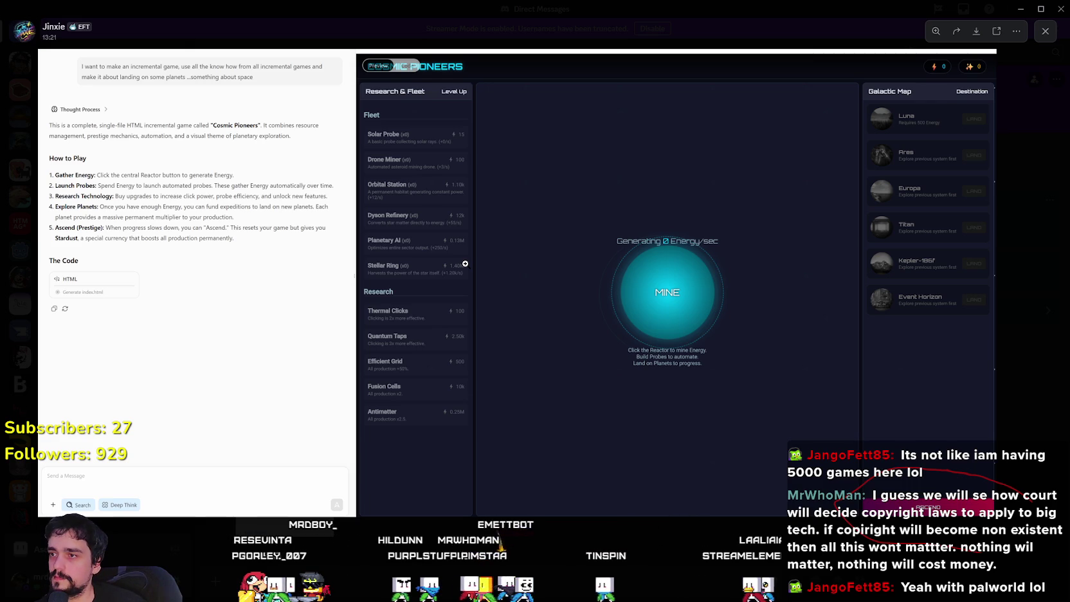
- Scroll around the screenshot, then zoom in on the planet list to look at Ares
scroll(538, 269, "up", 5)
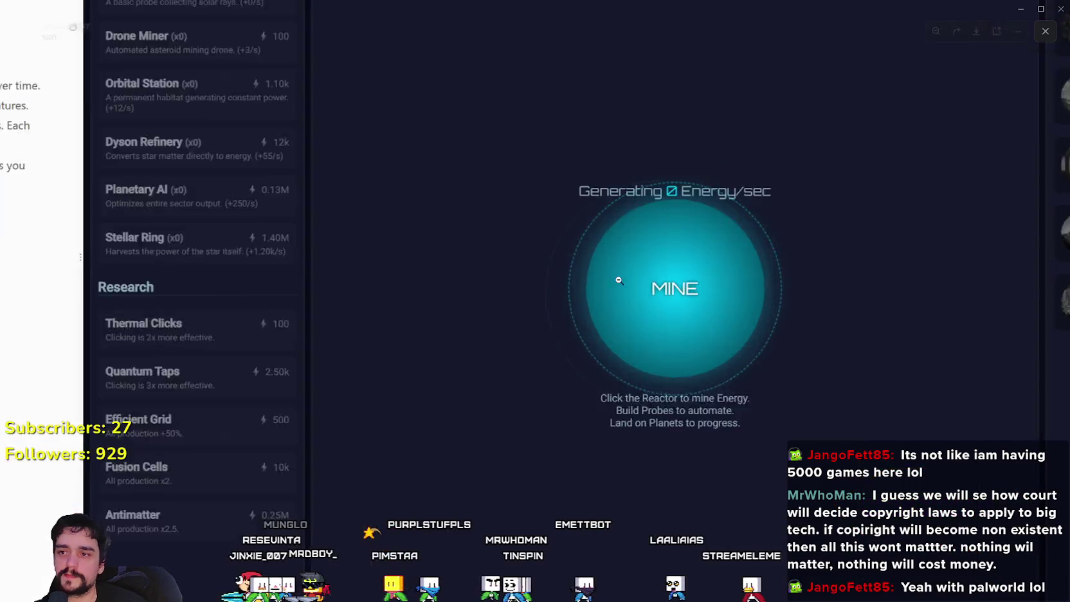
scroll(535, 384, "down", 4)
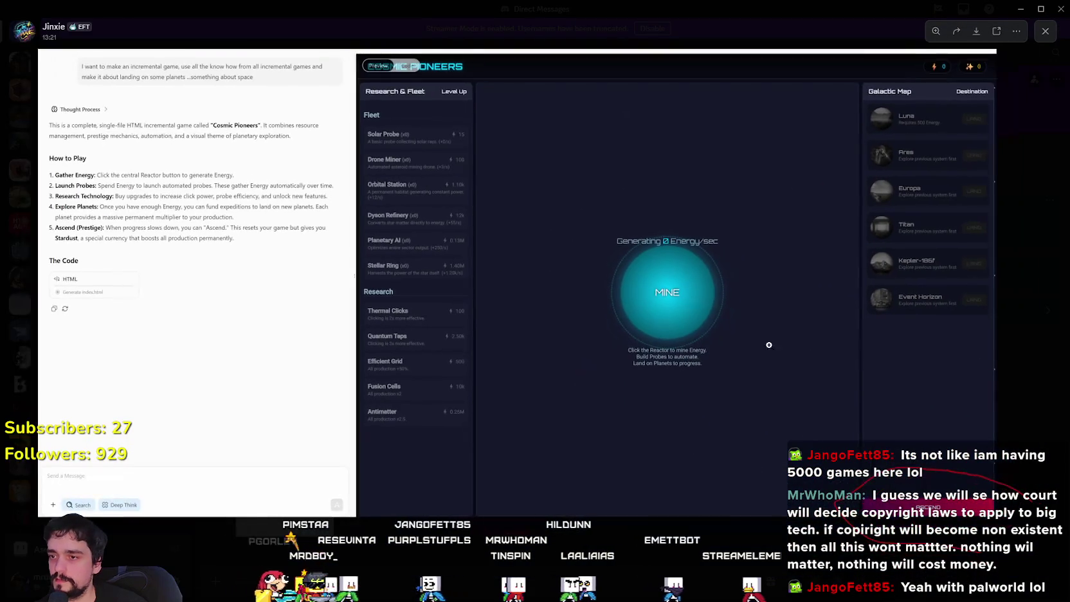
scroll(903, 256, "up", 6)
scroll(687, 442, "up", 1)
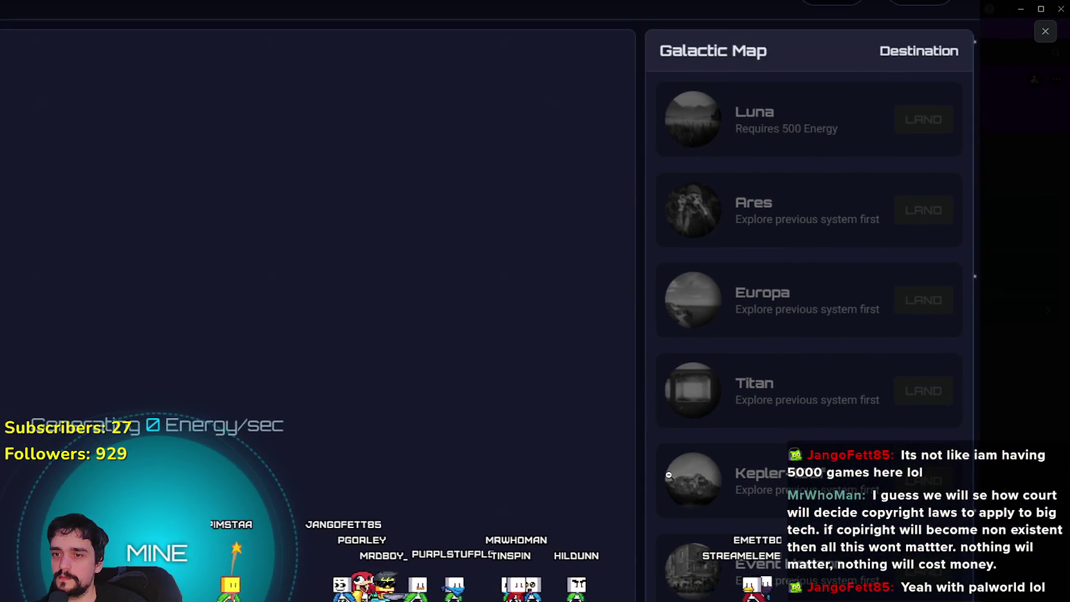
scroll(659, 395, "down", 2)
scroll(659, 394, "down", 2)
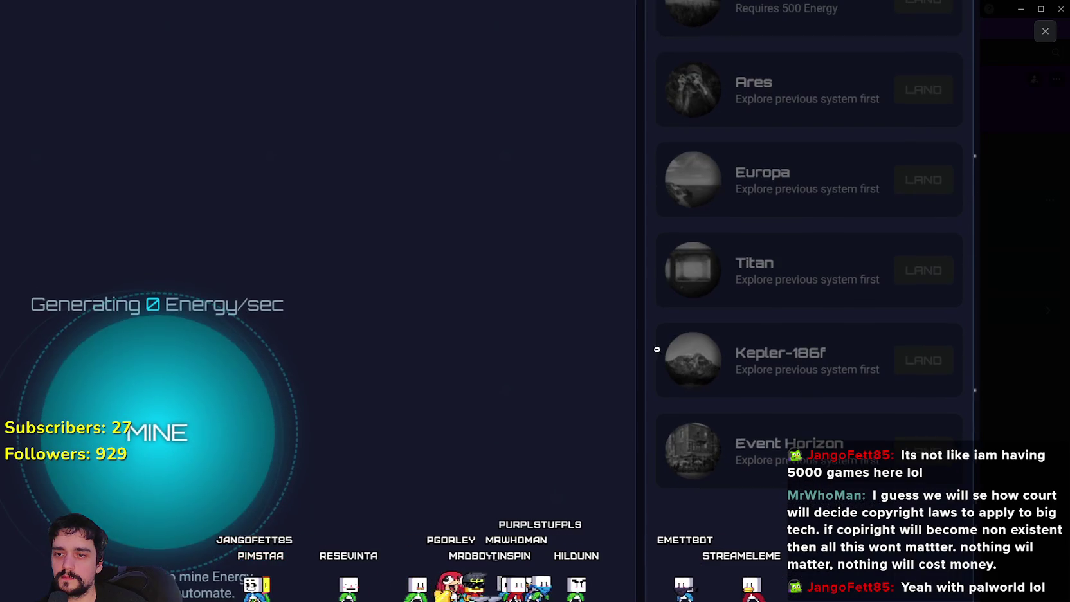
scroll(554, 458, "up", 2)
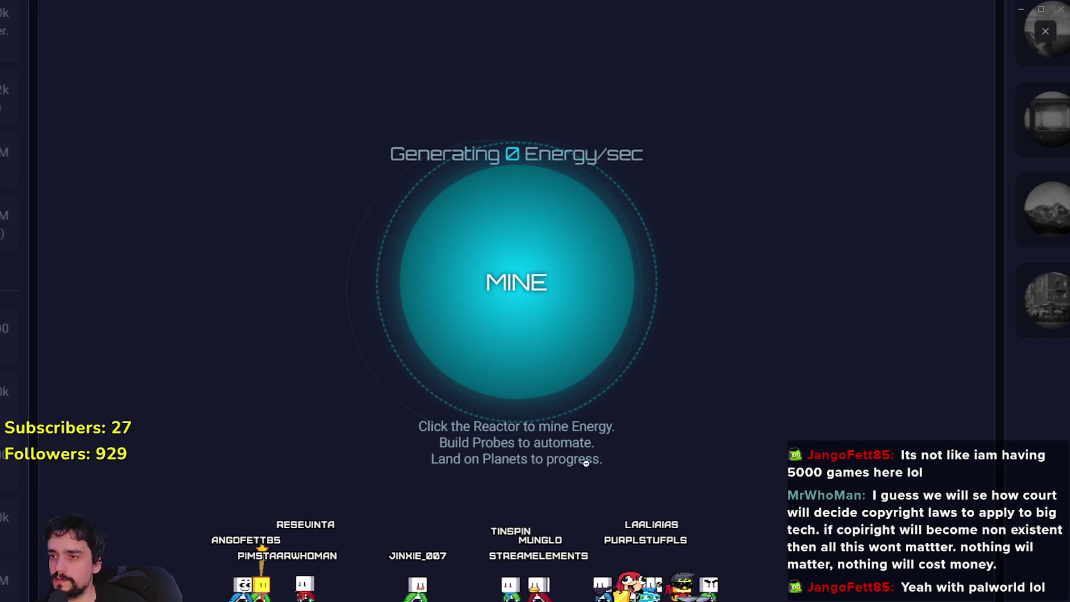
left_click(759, 476)
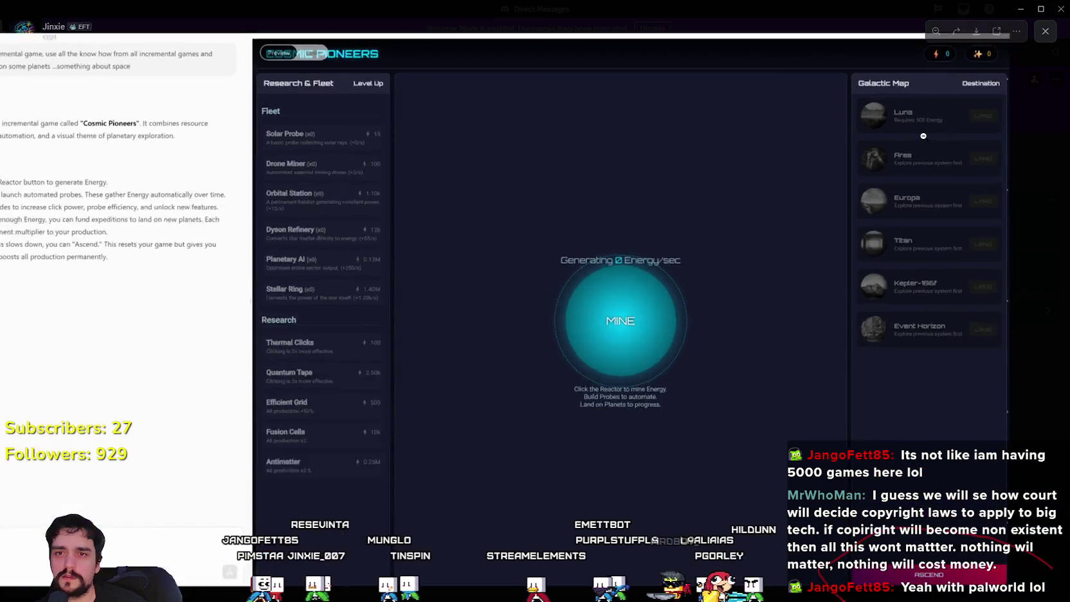
left_click(922, 136)
left_click(326, 471)
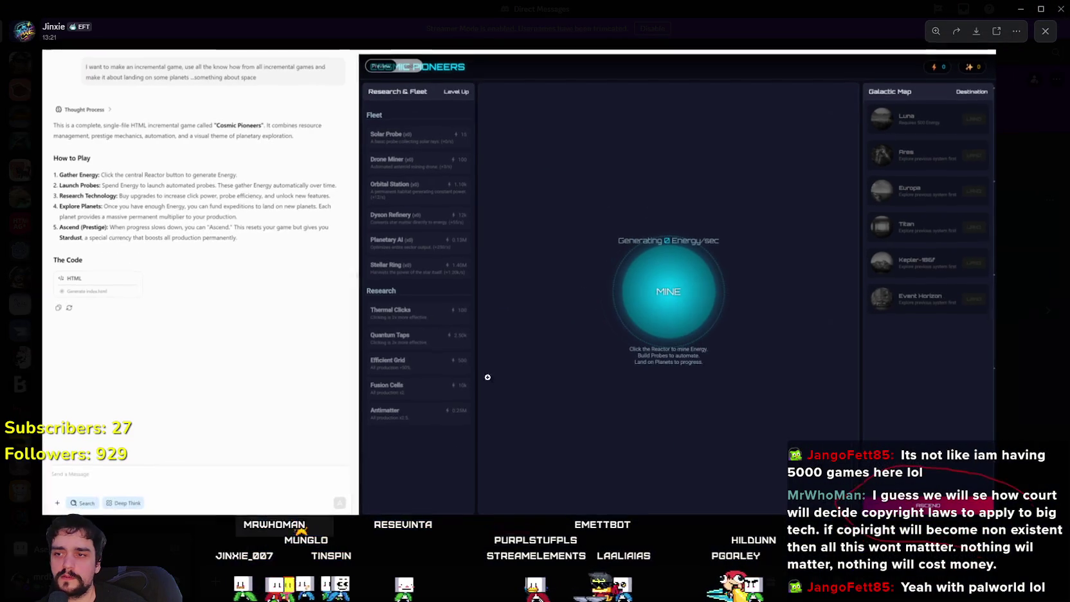
left_click(930, 154)
- Zoom in on the reactor area, the Fleet upgrade list and the Galactic Map
left_click(926, 151)
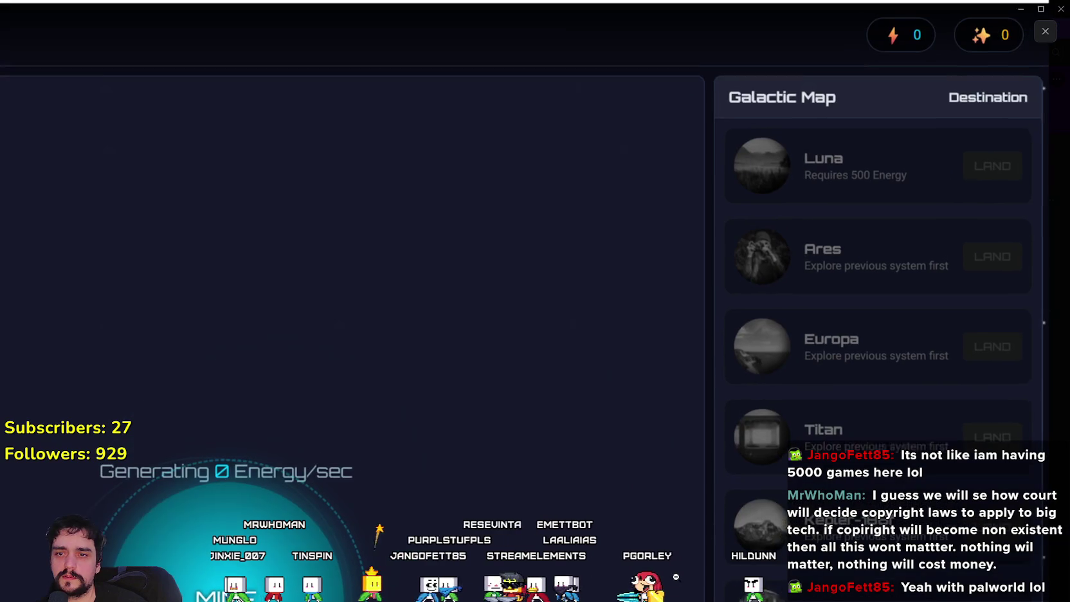
left_click(314, 492)
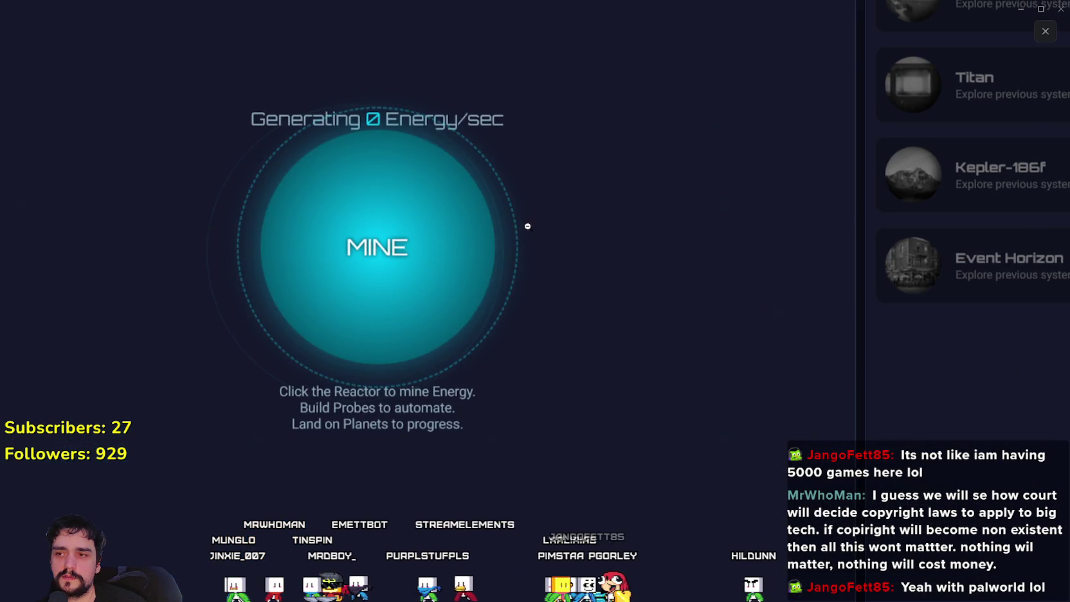
left_click(520, 230)
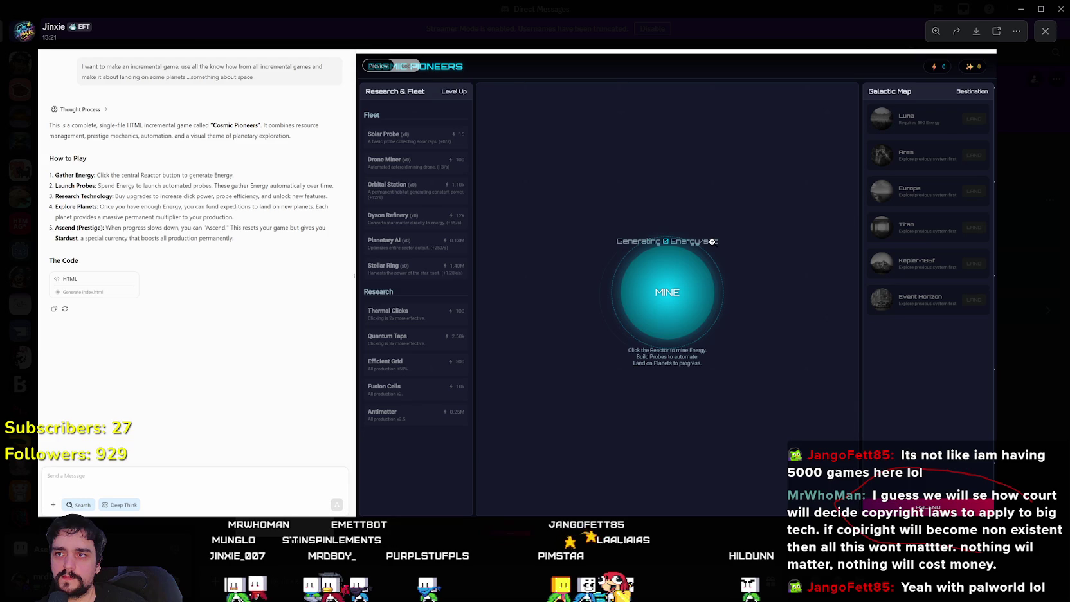
left_click(366, 210)
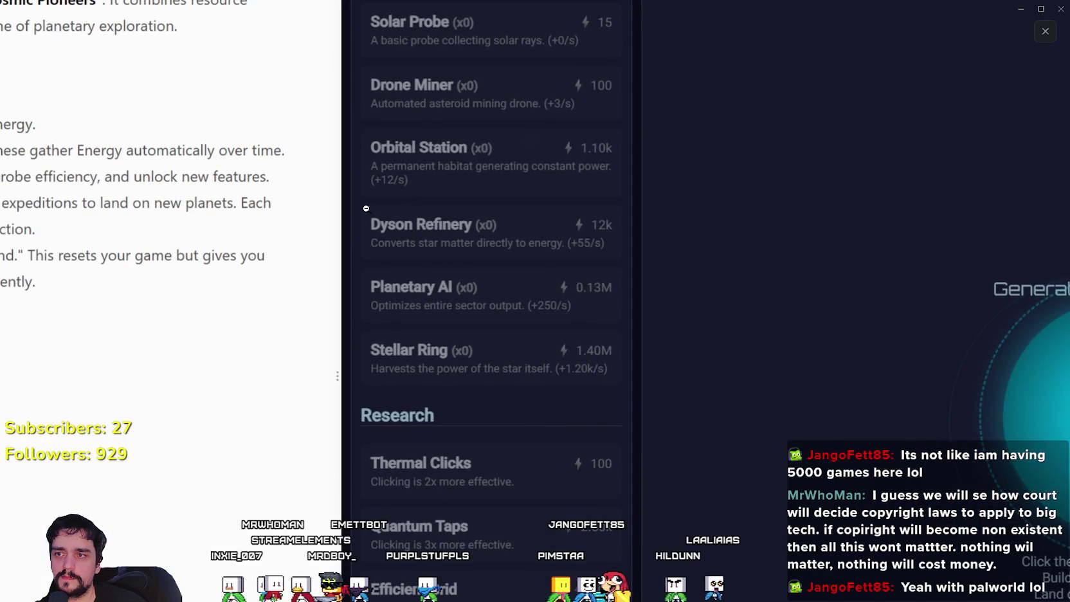
left_click(366, 209)
left_click(685, 285)
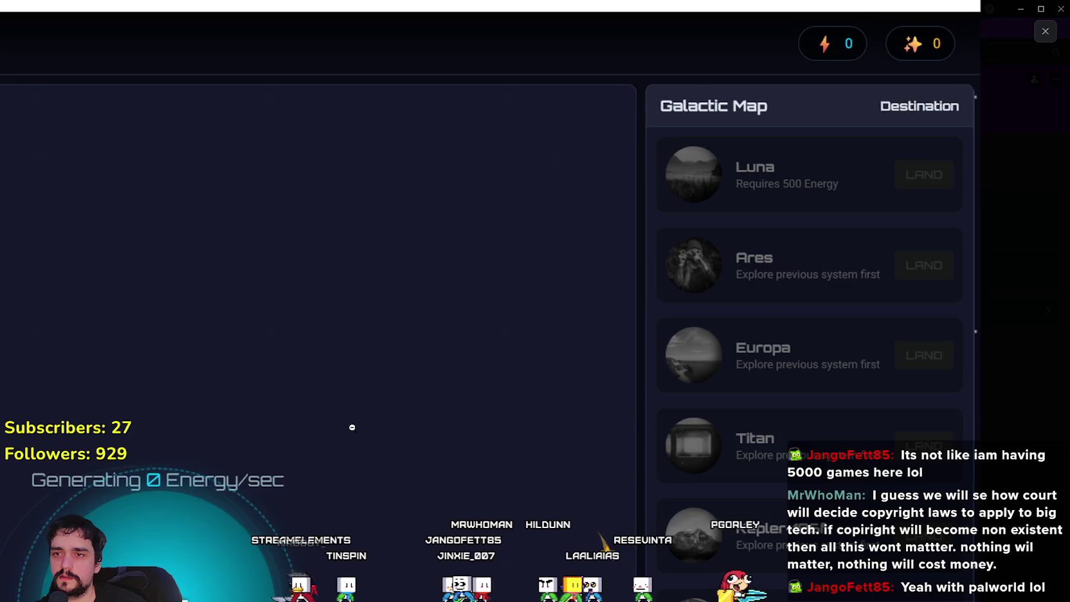
left_click(355, 428)
- Check the Galactic Map and MINE reactor again, then return to the Mr Farmboy game
left_click(756, 323)
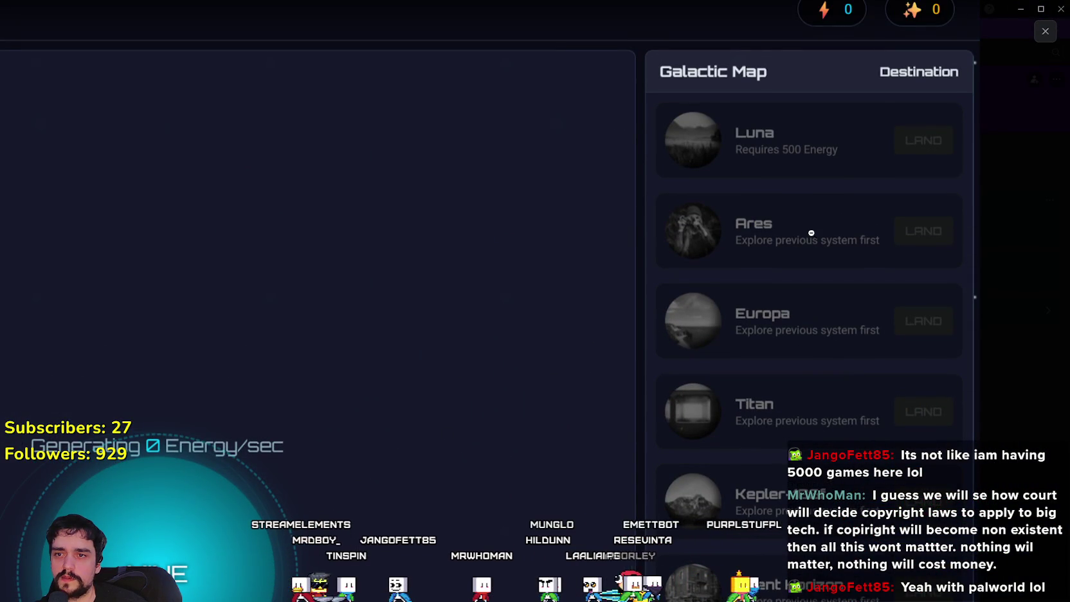
left_click(812, 232)
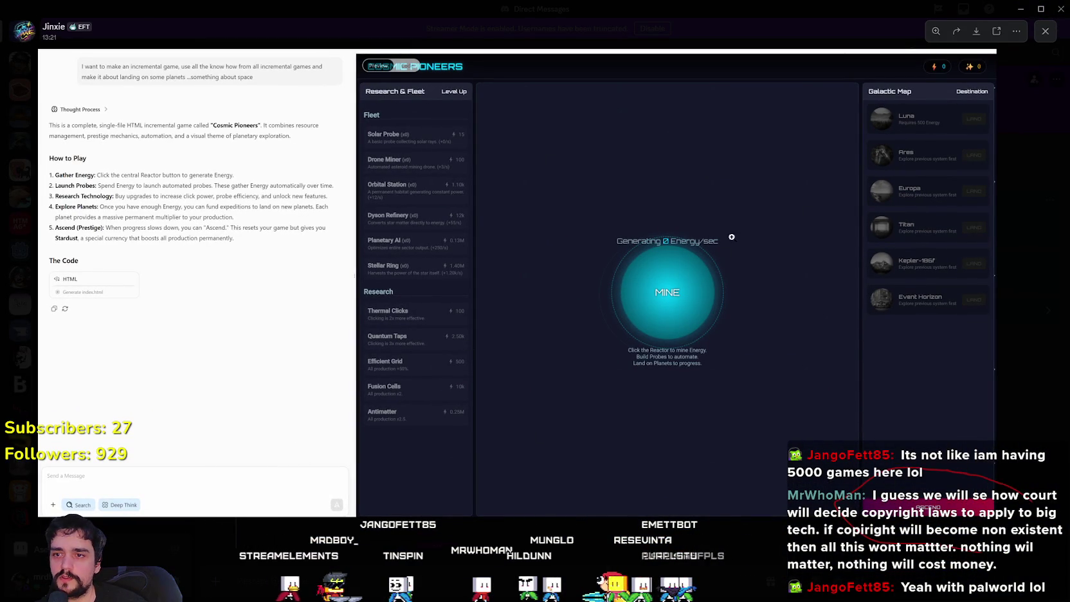
left_click(647, 301)
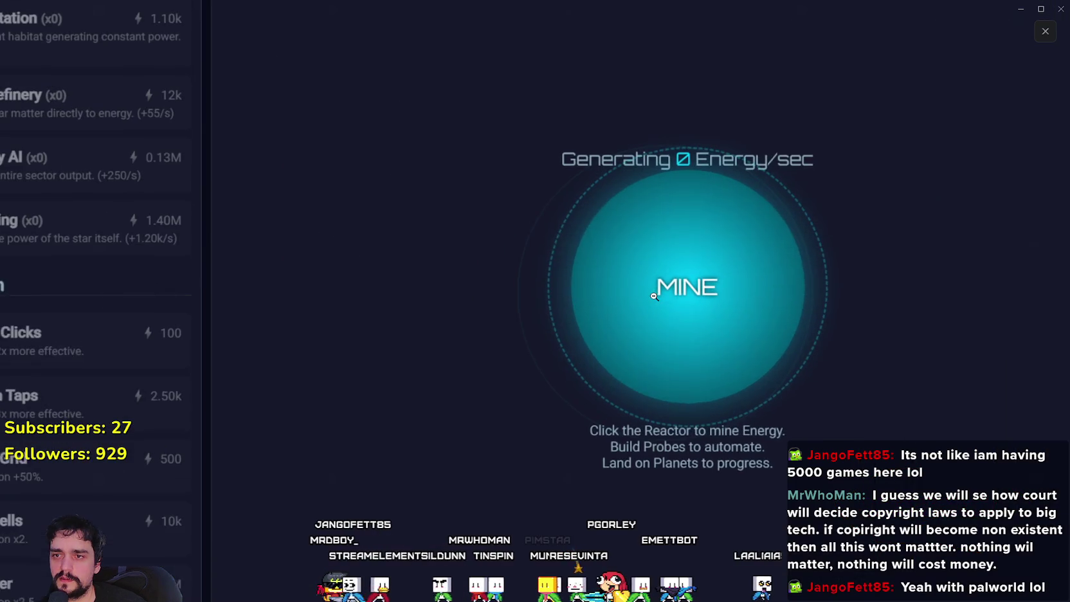
left_click(680, 318)
key("alt+Tab")
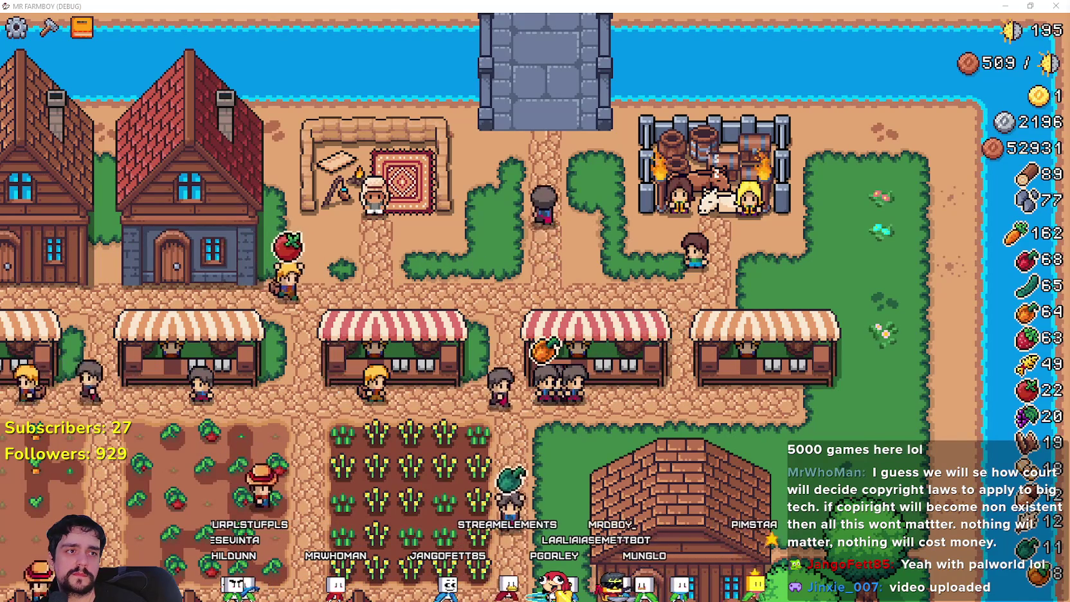
- Bring up the viewer's Imgur clip of Cosmic Pioneers and play it full screen
key("alt+Tab")
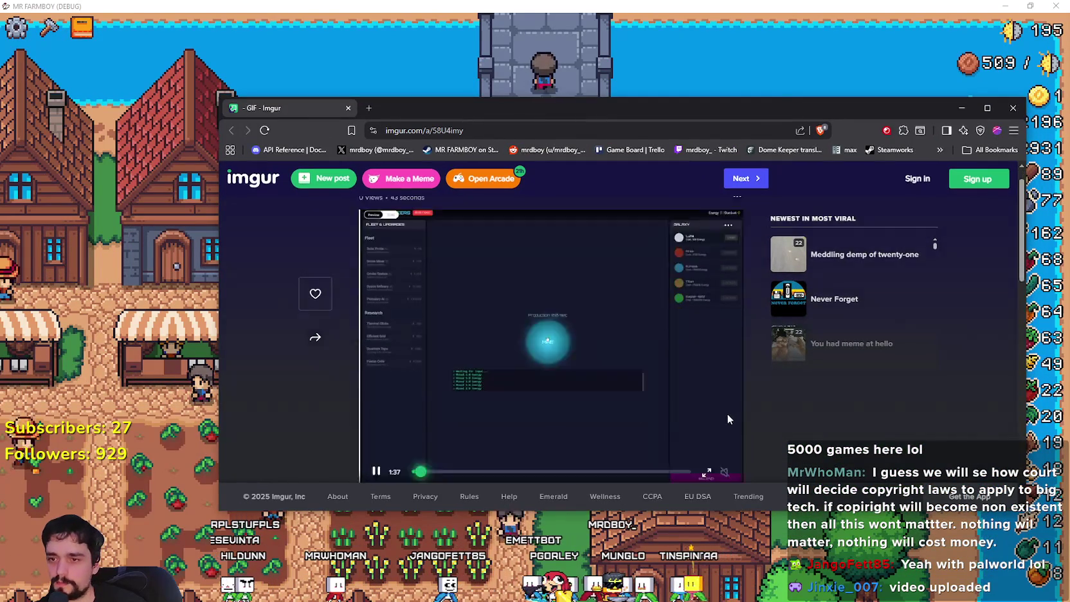
left_click(709, 336)
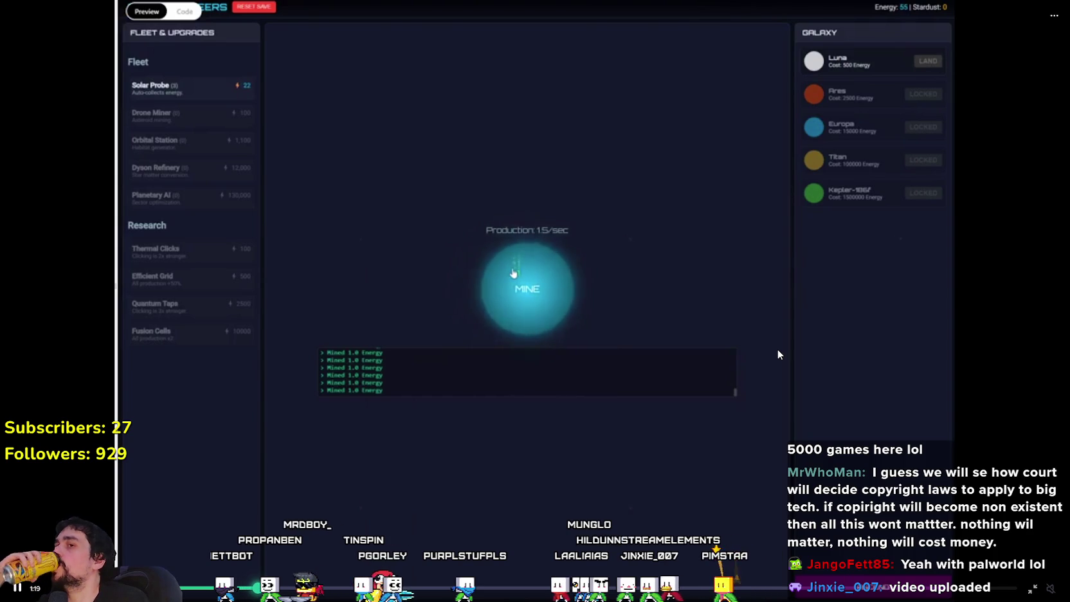
- Click repeatedly within the full-screen Cosmic Pioneers clip as it plays
left_click(176, 89)
left_click(527, 292)
left_click(527, 294)
left_click(527, 296)
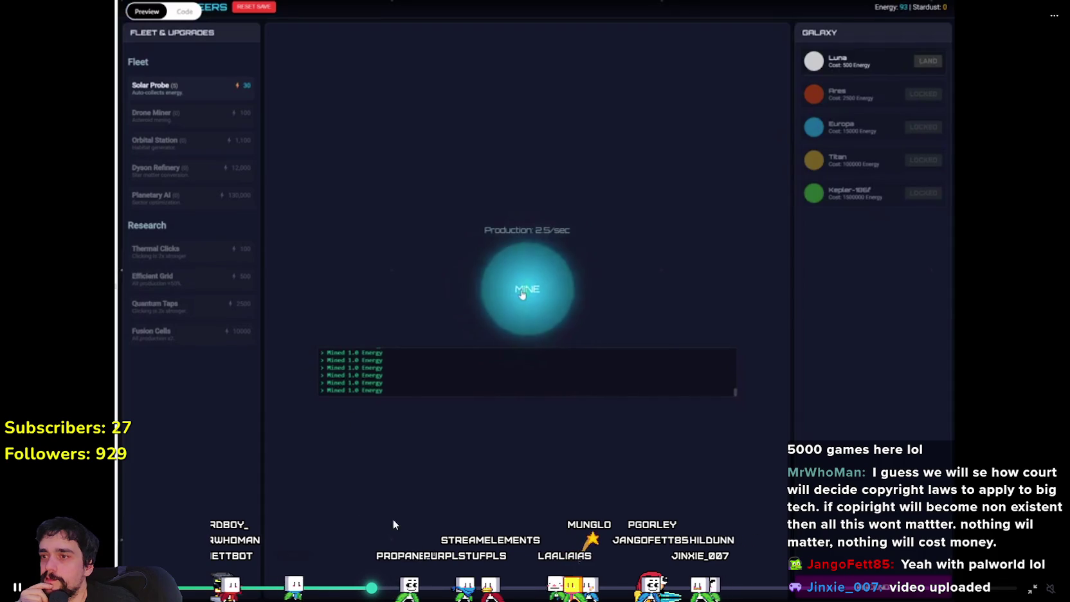
left_click(152, 113)
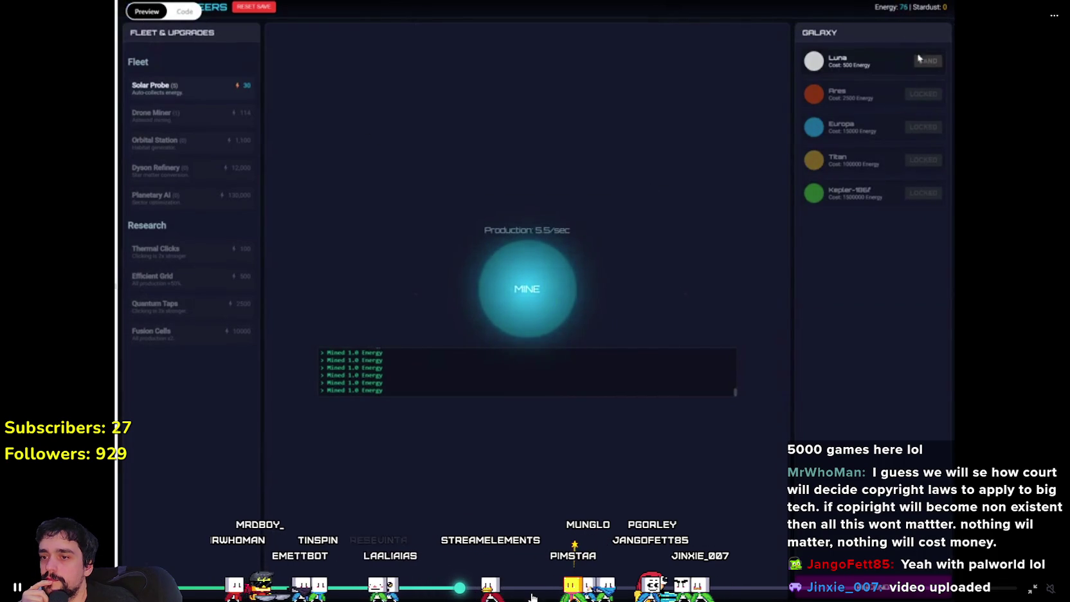
left_click(510, 301)
left_click(509, 300)
left_click(510, 301)
left_click(510, 300)
left_click(510, 301)
left_click(509, 300)
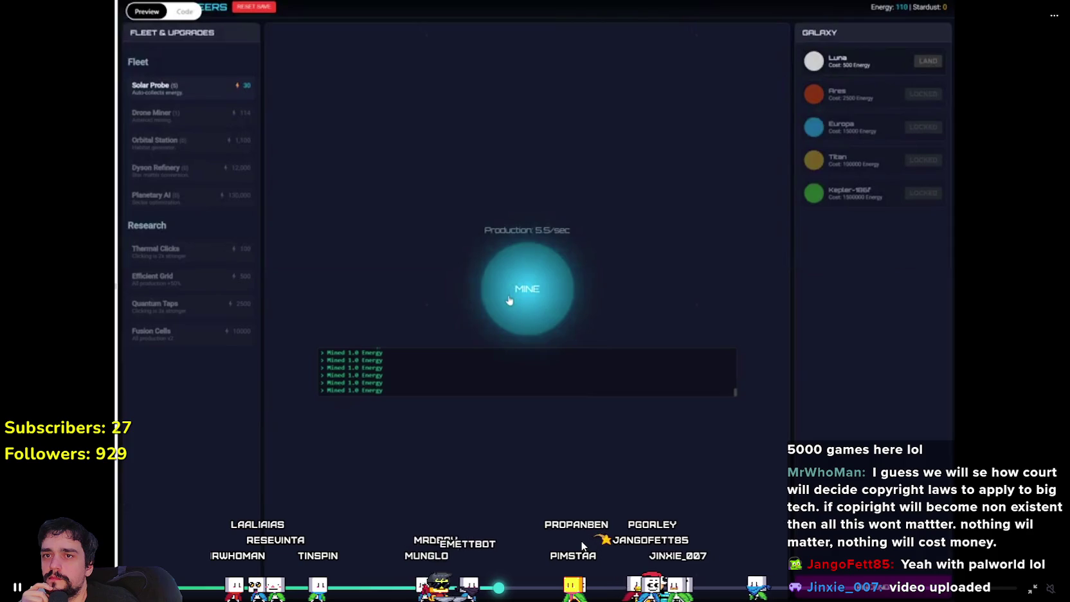
left_click(509, 301)
left_click(510, 301)
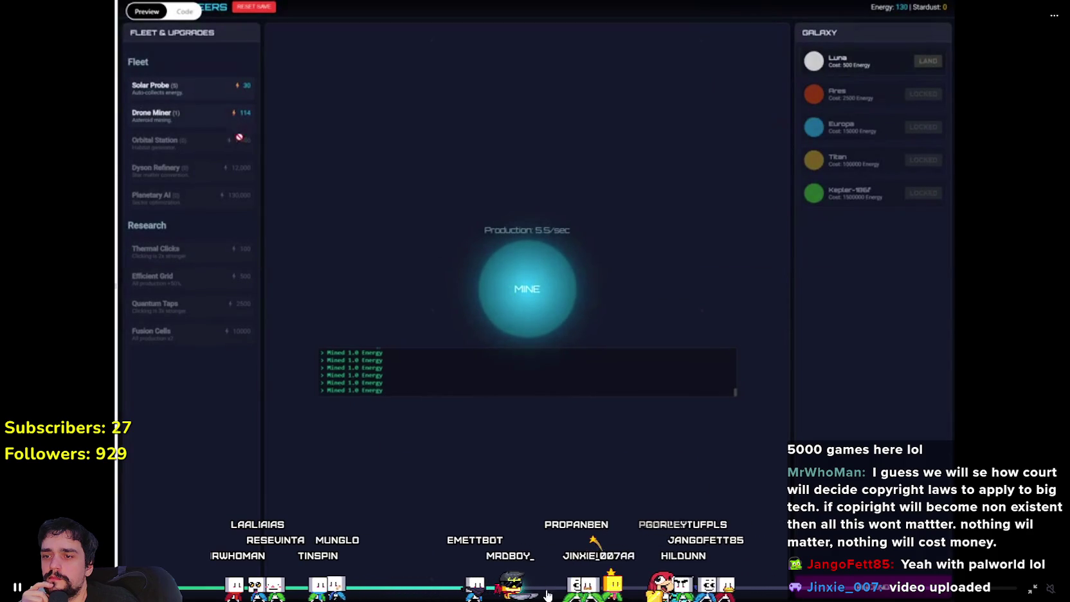
- Keep clicking through the clip, then rewind it to an earlier point and skip ahead
left_click(206, 123)
left_click(520, 278)
left_click(519, 278)
left_click(520, 278)
left_click(520, 277)
left_click(520, 278)
left_click(520, 278)
left_click(519, 278)
left_click(518, 278)
left_click(516, 278)
left_click(515, 279)
left_click(513, 279)
left_click(510, 279)
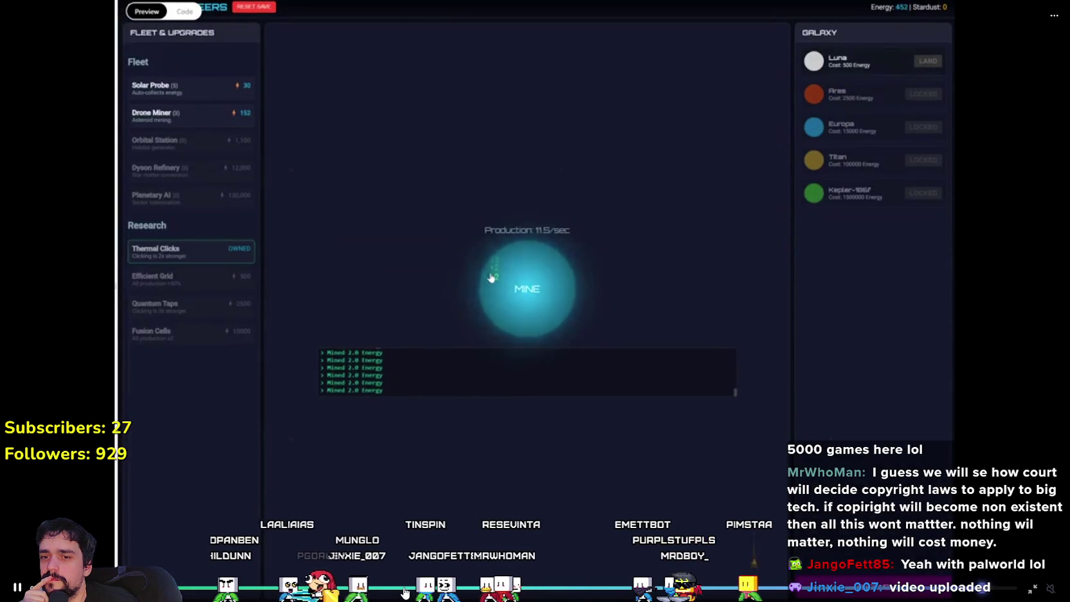
left_click(213, 587)
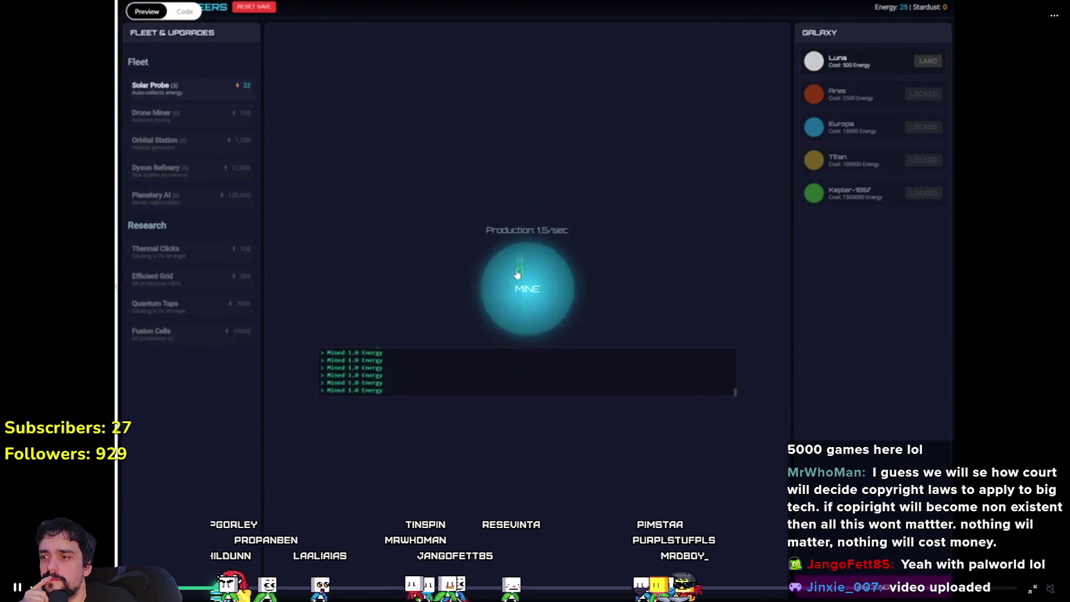
left_click(479, 588)
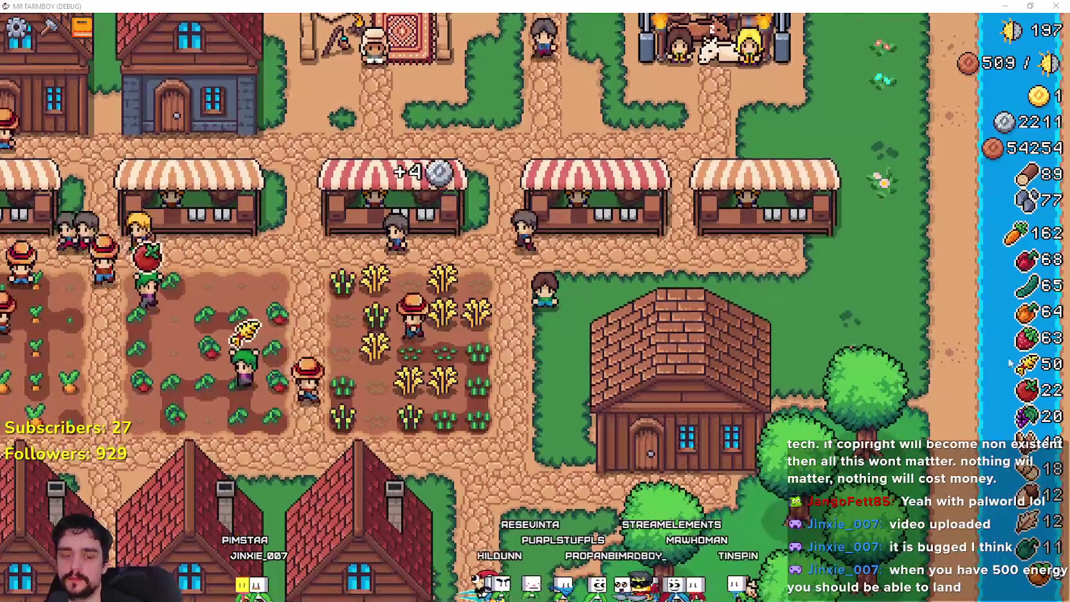
- Leave the Mr Farmboy game for the Godot editor showing game_manager.gd around line 200
key("alt+Tab")
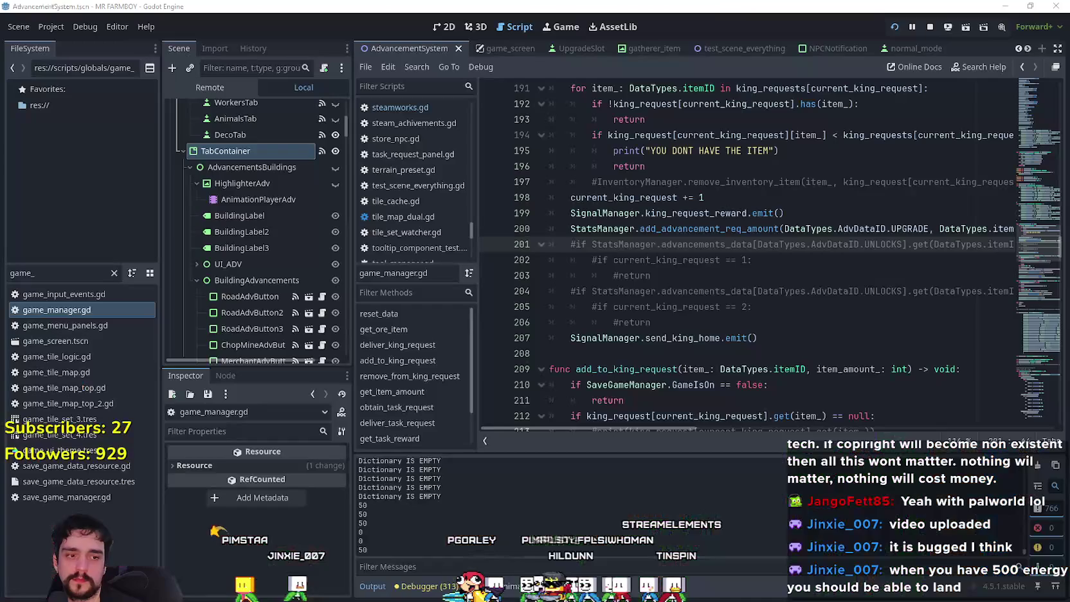
- Place the cursor on line 200 of the king request code and dismiss its context menu
left_click(658, 229)
right_click(671, 227)
left_click(649, 230)
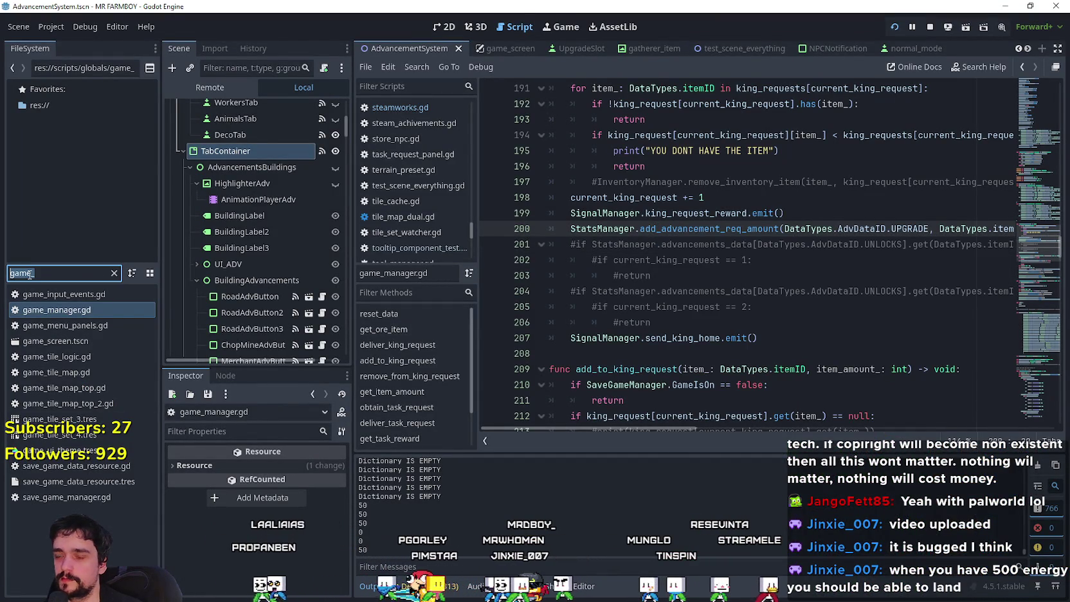
- Filter the FileSystem for 'steam', open steamworks.gd and set a breakpoint on line 453 in checkReq
type("steam")
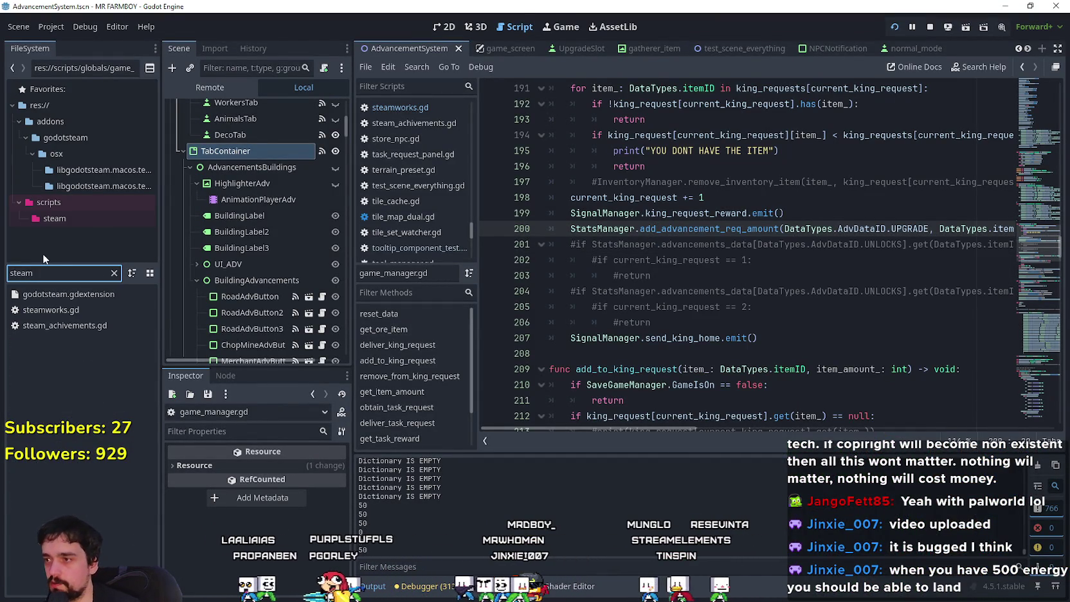
double_click(72, 315)
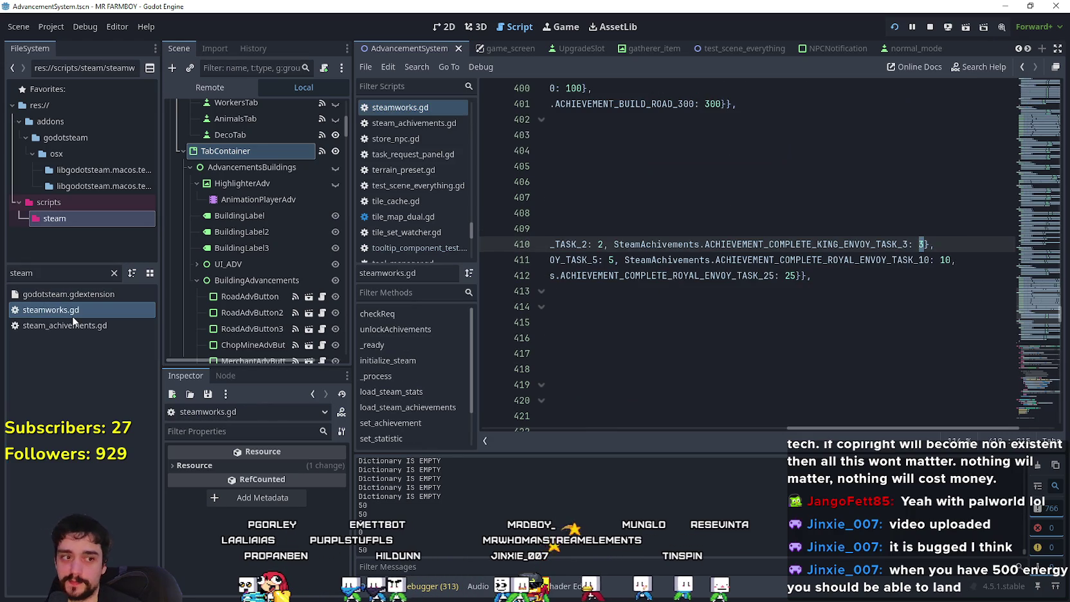
left_click_drag(979, 245, 467, 230)
left_click(774, 248)
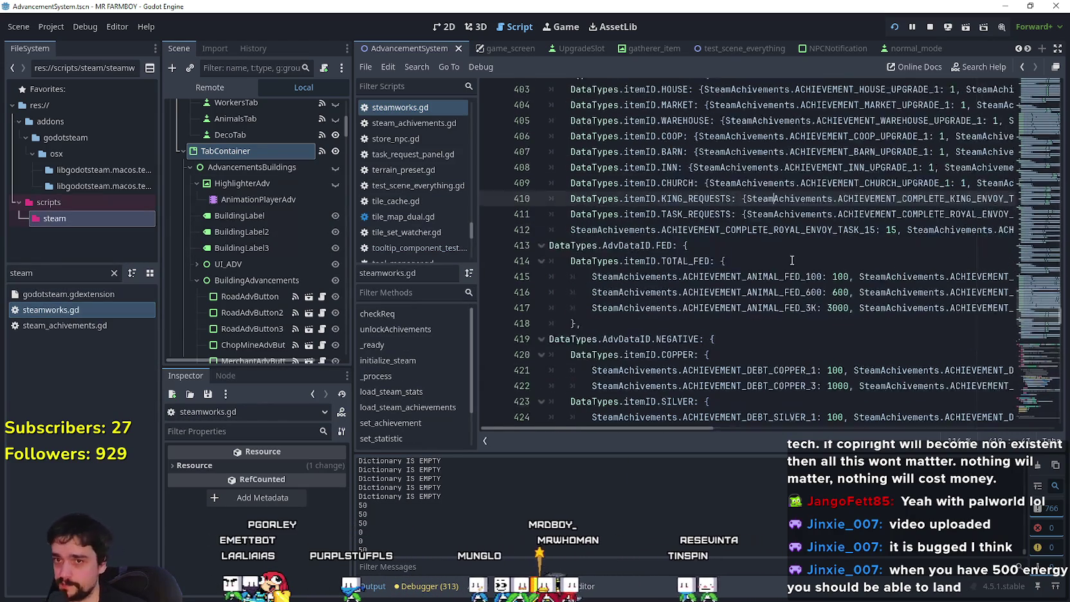
scroll(1044, 196, "down", 2)
scroll(1034, 311, "down", 10)
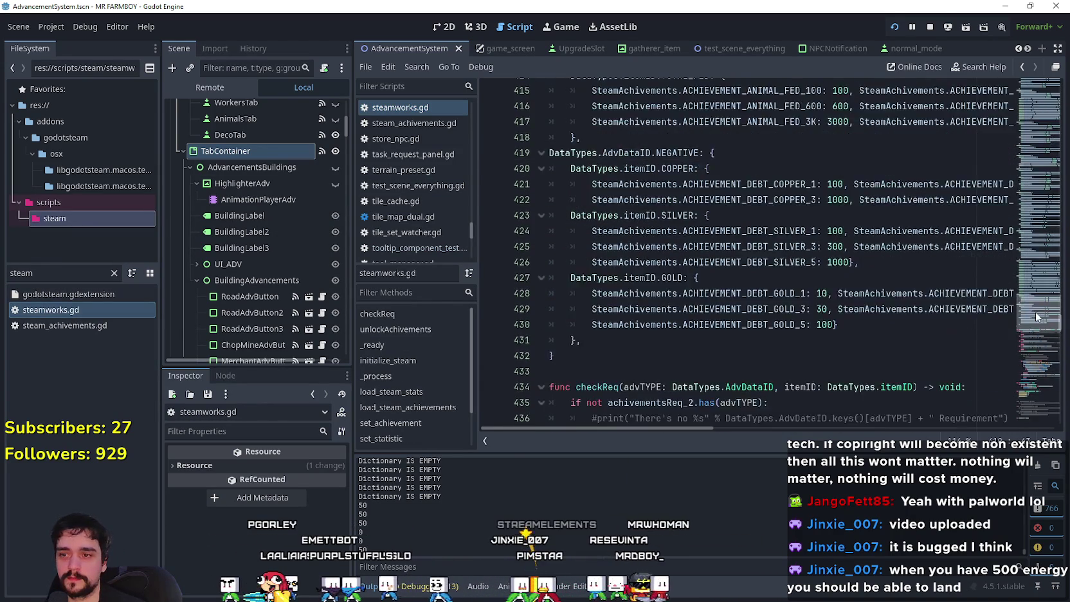
left_click(824, 361)
left_click(830, 346)
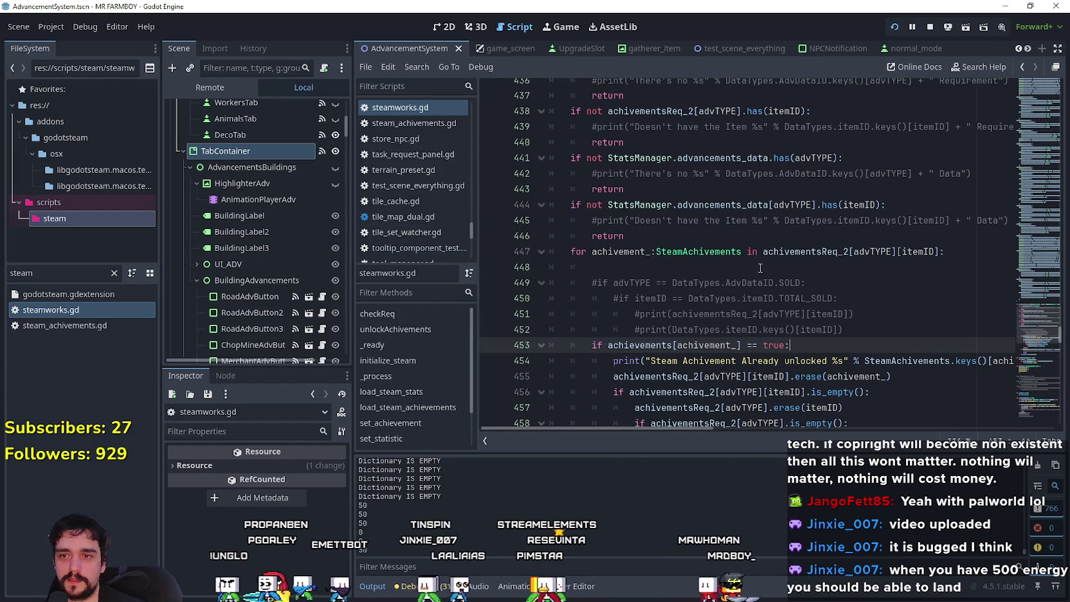
scroll(842, 335, "up", 1)
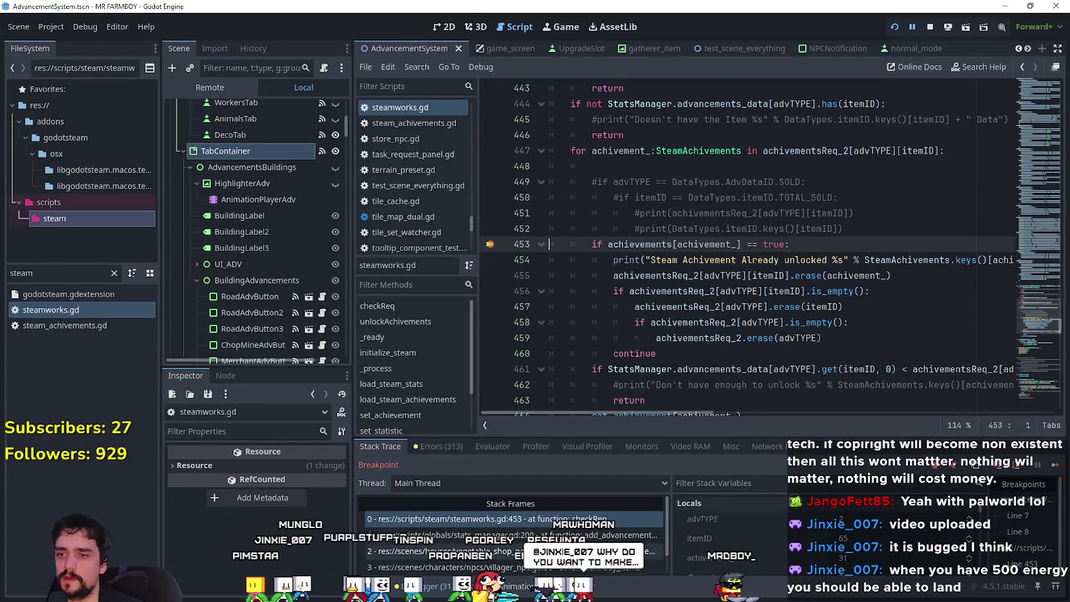
- Step through the stack frames in stats_manager.gd, vegetable_shop_new.gd and villager_npc.gd, back to checkReq
left_click(637, 535)
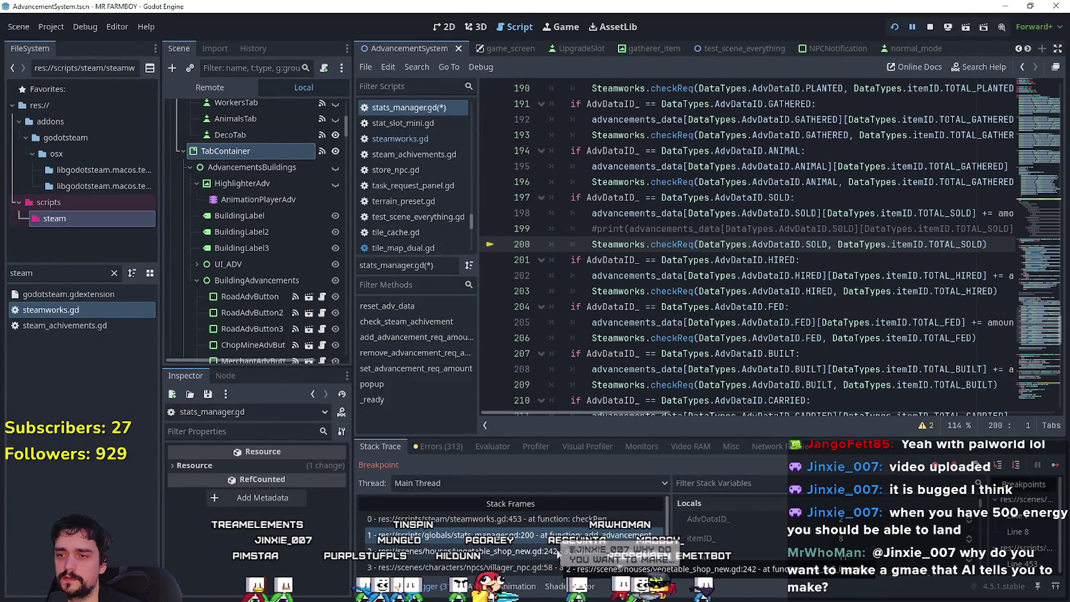
left_click(558, 552)
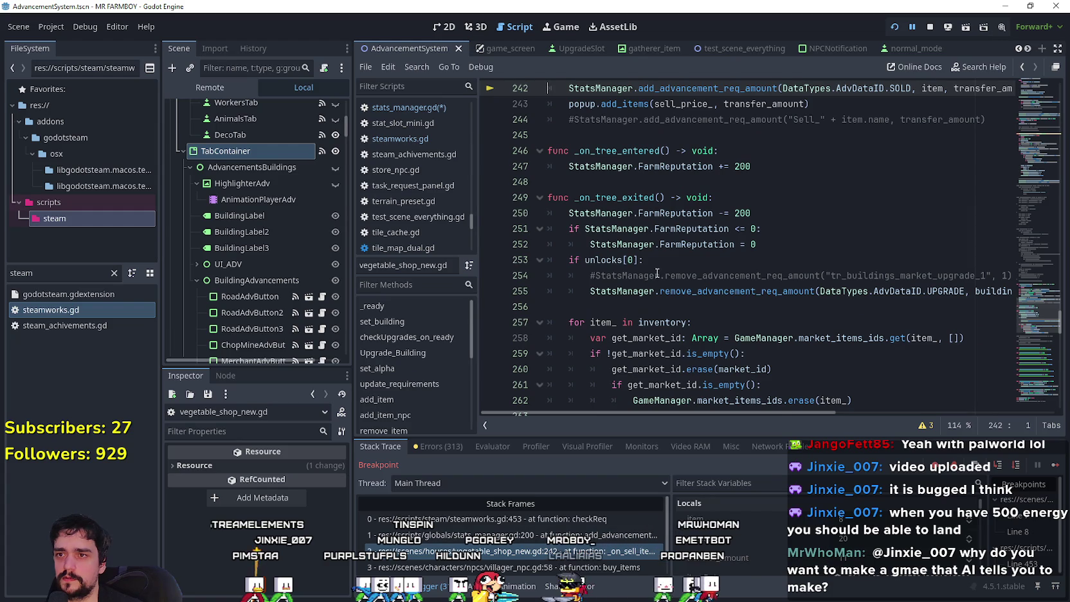
scroll(581, 536, "down", 1)
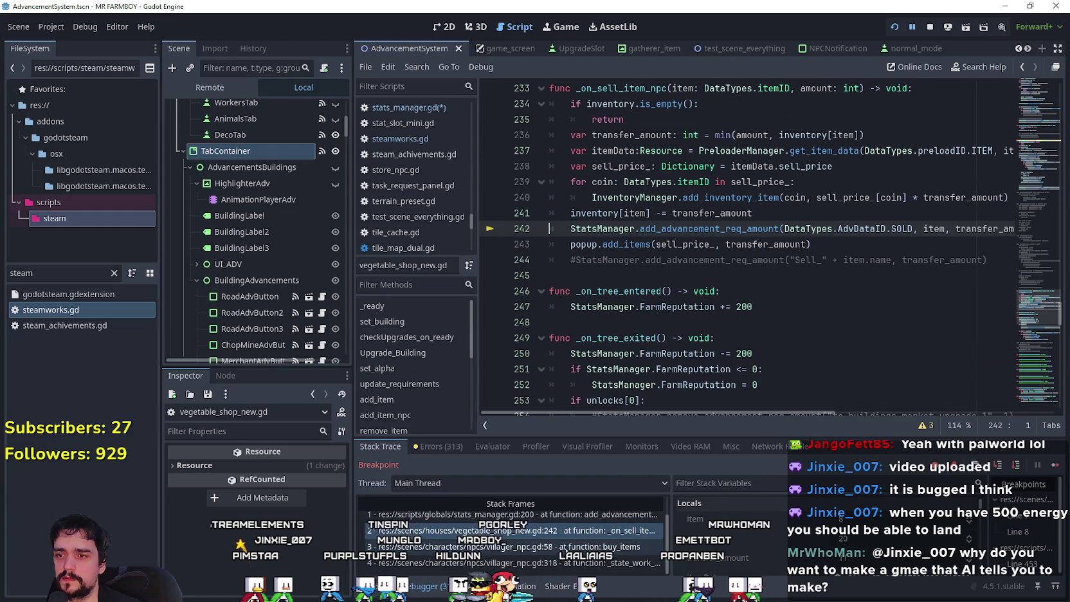
left_click(570, 566)
scroll(563, 535, "up", 1)
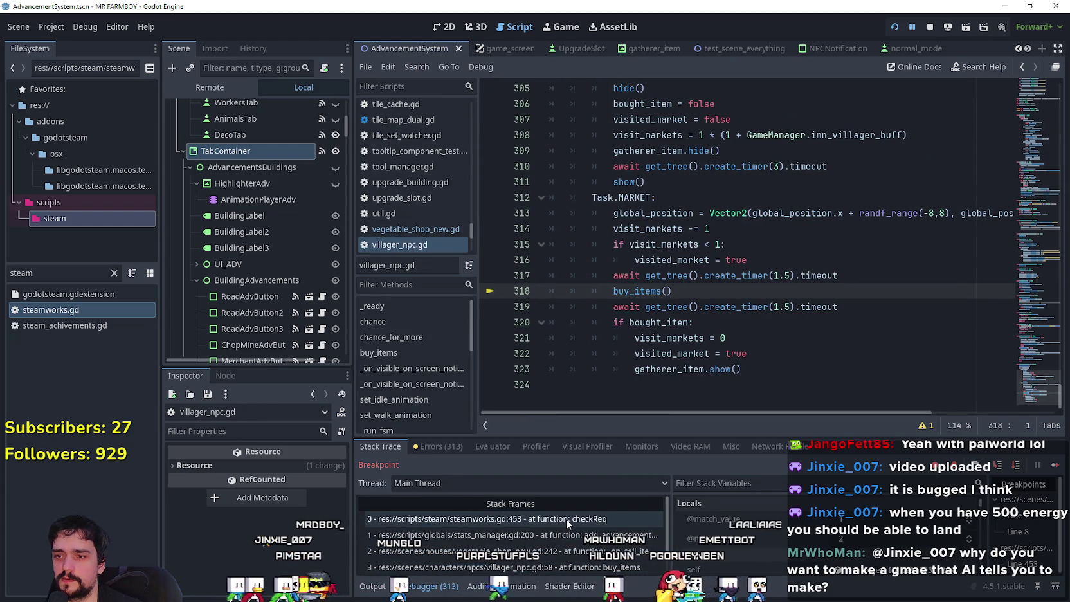
left_click(566, 519)
- Review checkReq around line 453, highlighting achivementsReq_2, then resume the paused game
scroll(600, 304, "up", 3)
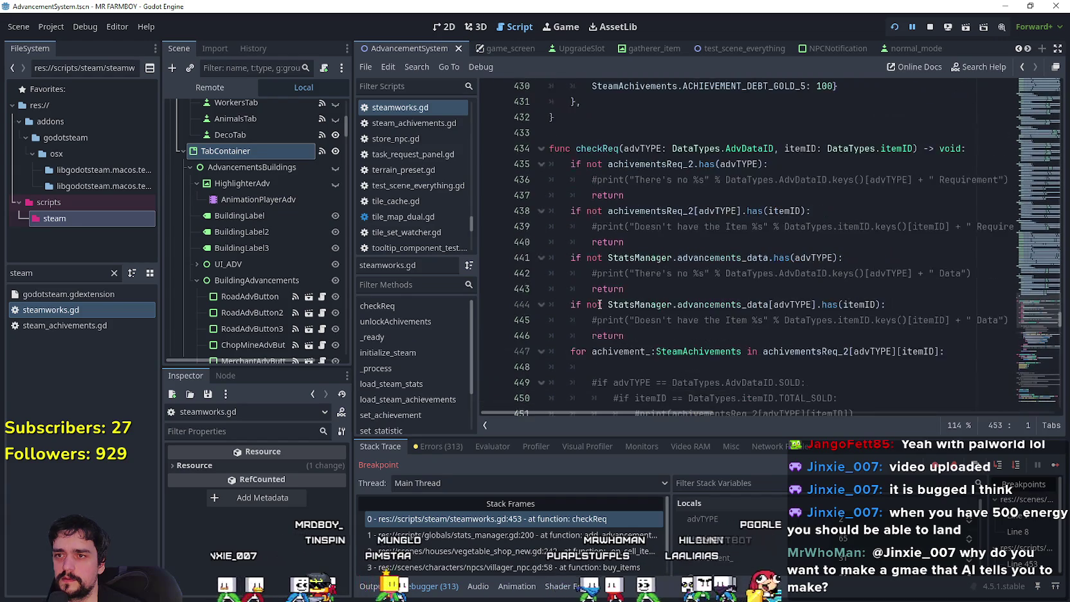
left_click(606, 148)
scroll(652, 273, "down", 5)
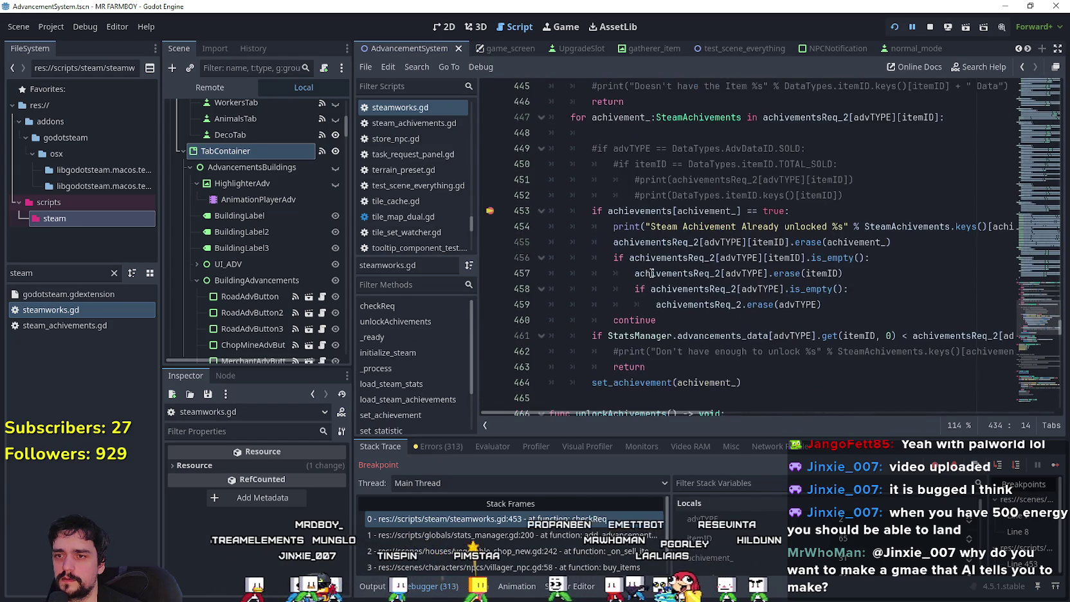
left_click(596, 213)
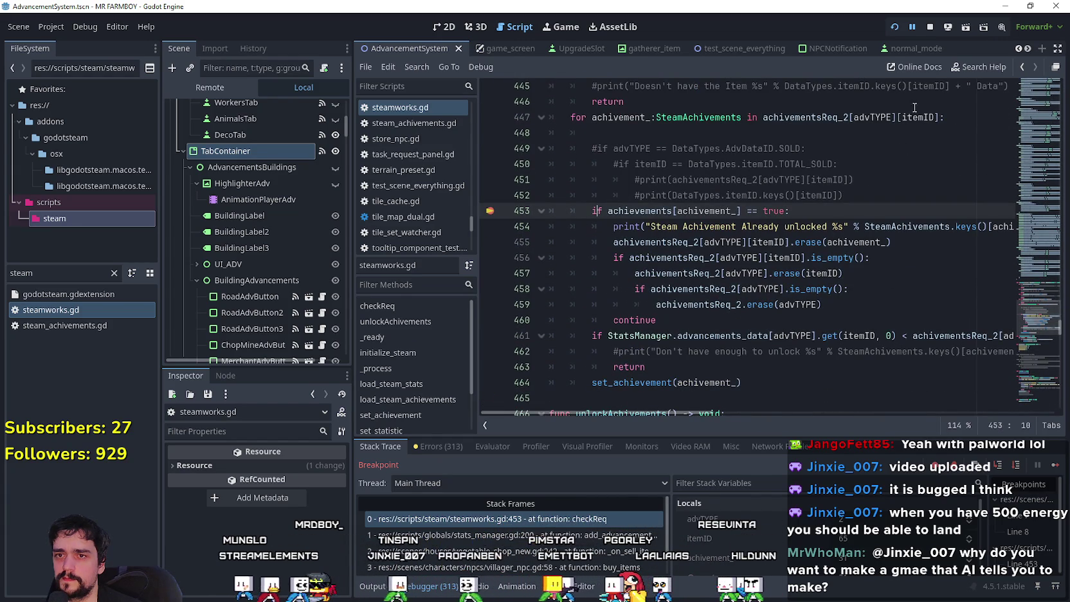
double_click(824, 116)
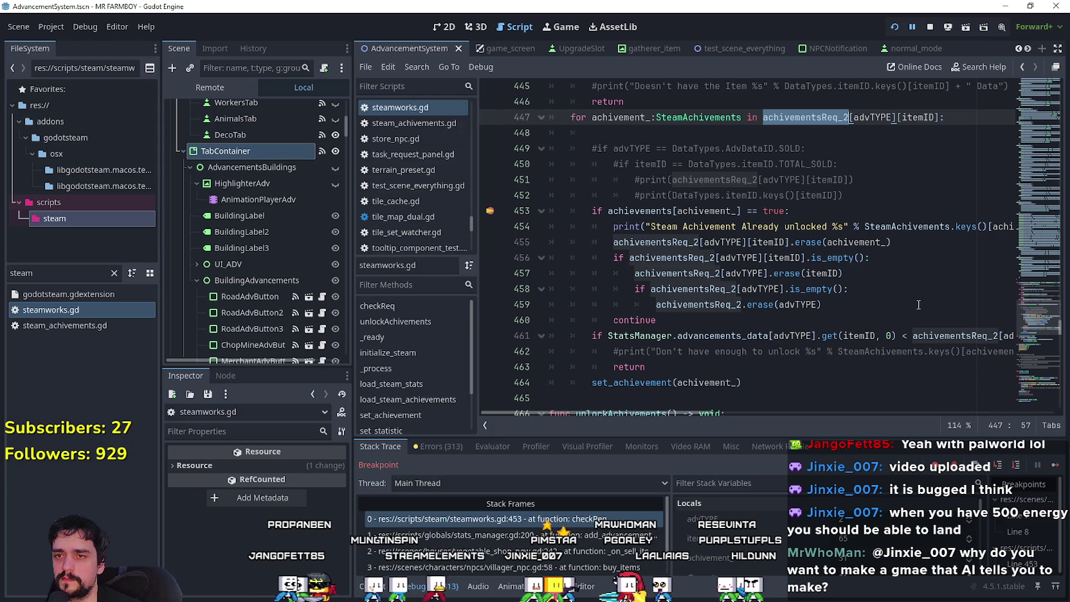
left_click(884, 308)
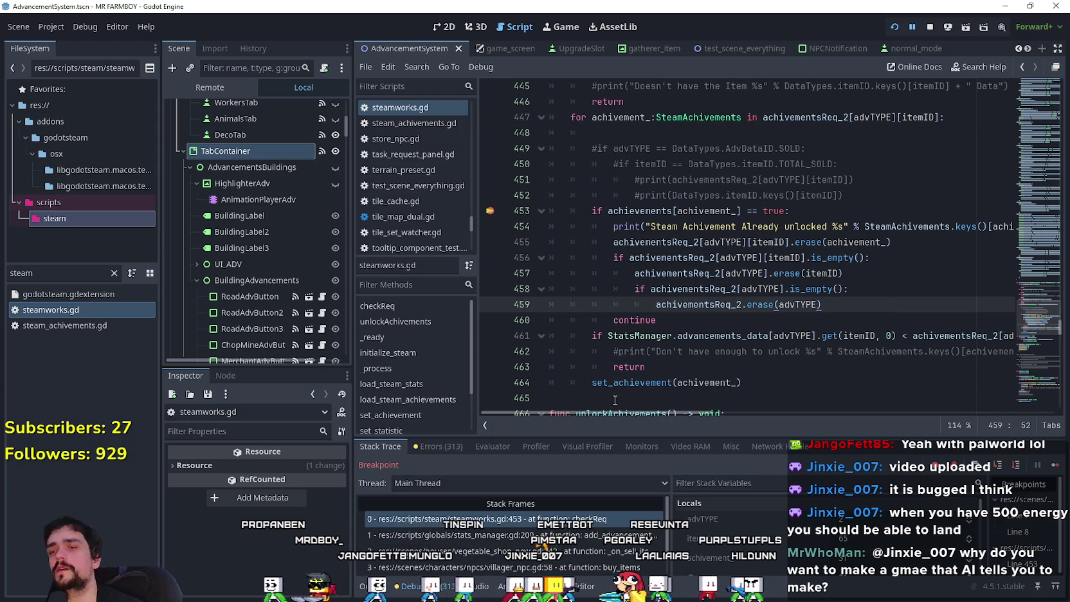
scroll(803, 266, "down", 3)
left_click(803, 267)
scroll(803, 266, "up", 4)
scroll(803, 266, "down", 5)
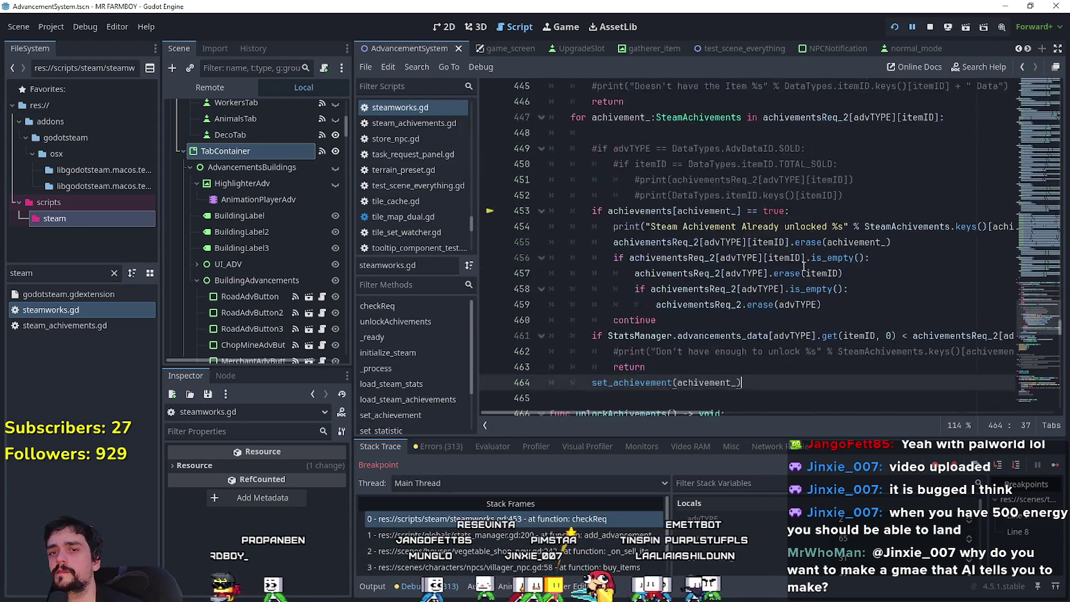
scroll(624, 274, "up", 6)
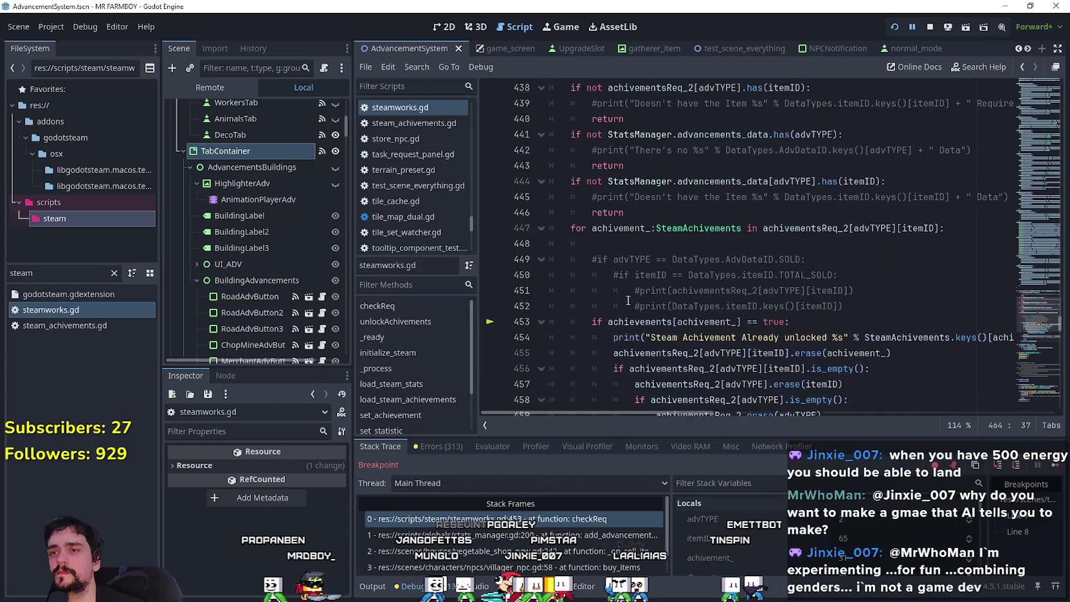
left_click(1041, 469)
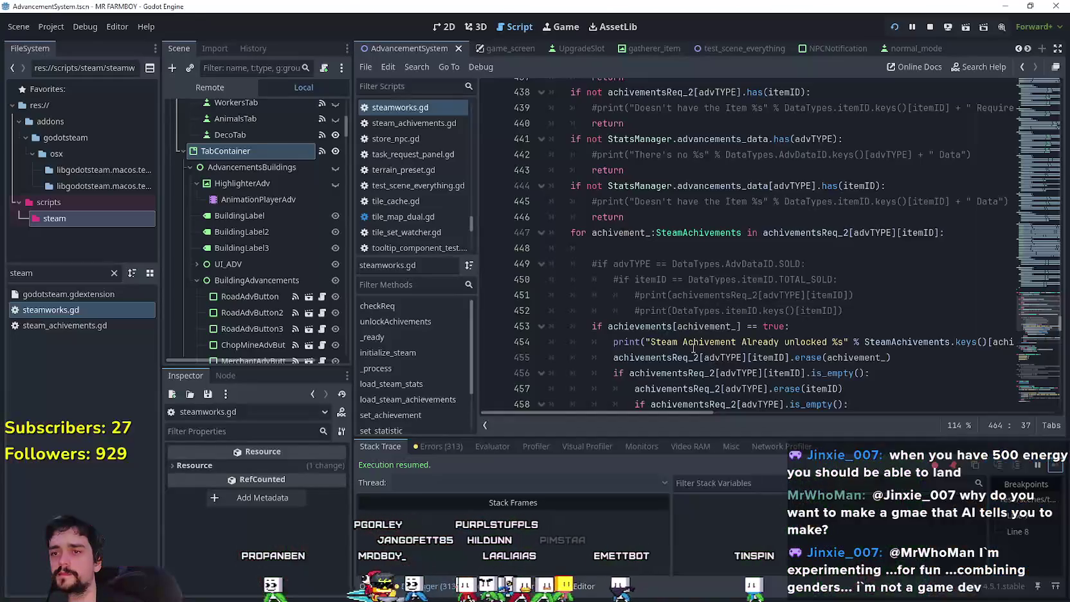
- Move the cursor to the continue statement on line 460 of steamworks.gd
scroll(693, 348, "down", 4)
left_click(705, 238)
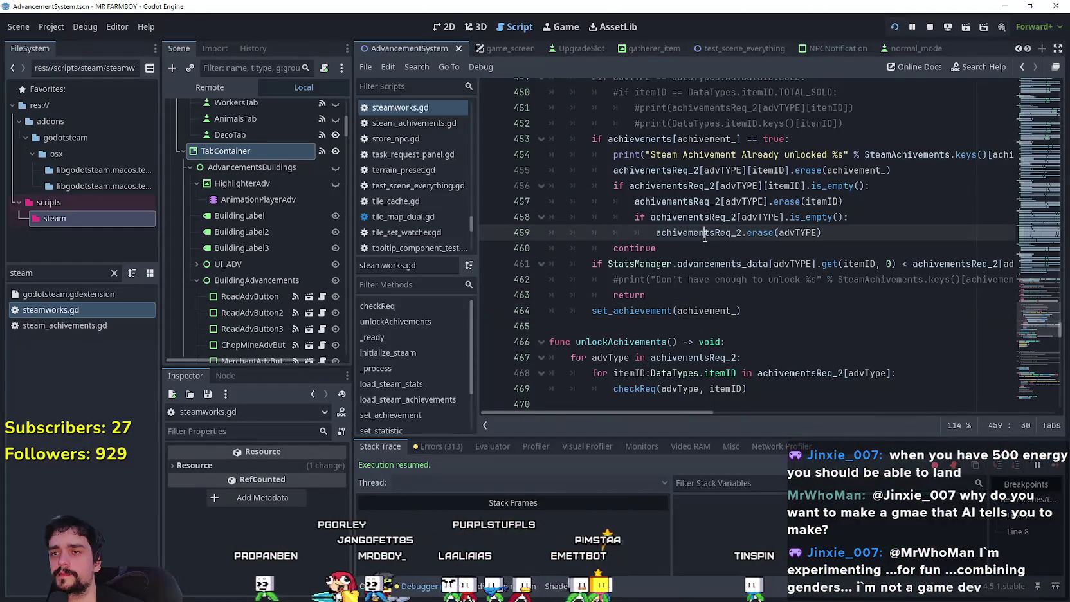
left_click(711, 258)
left_click(709, 253)
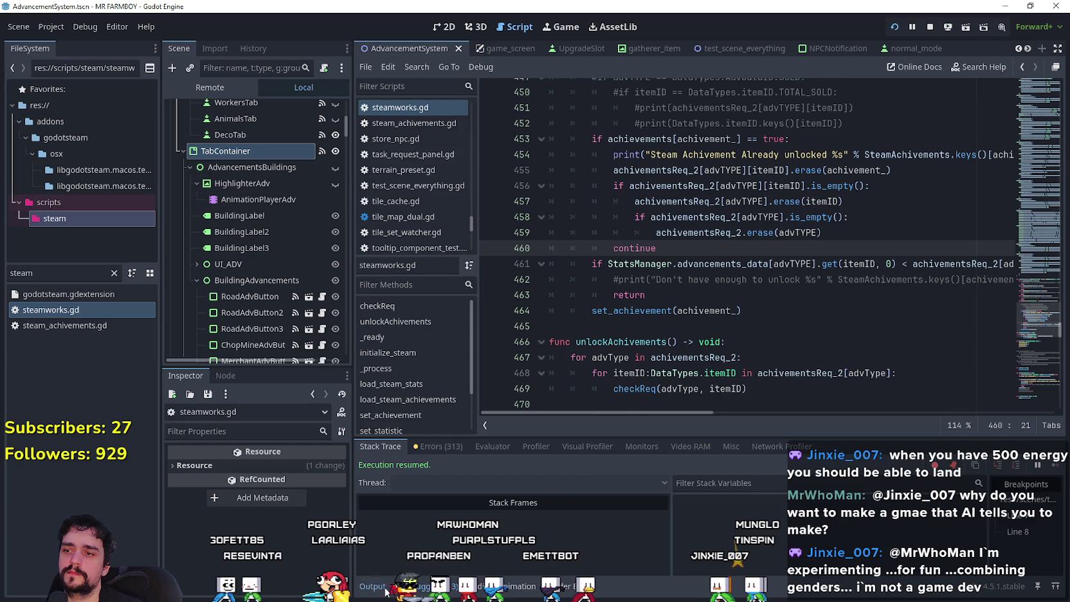
- Show the Output log and select the start of the print call on line 454
left_click(376, 587)
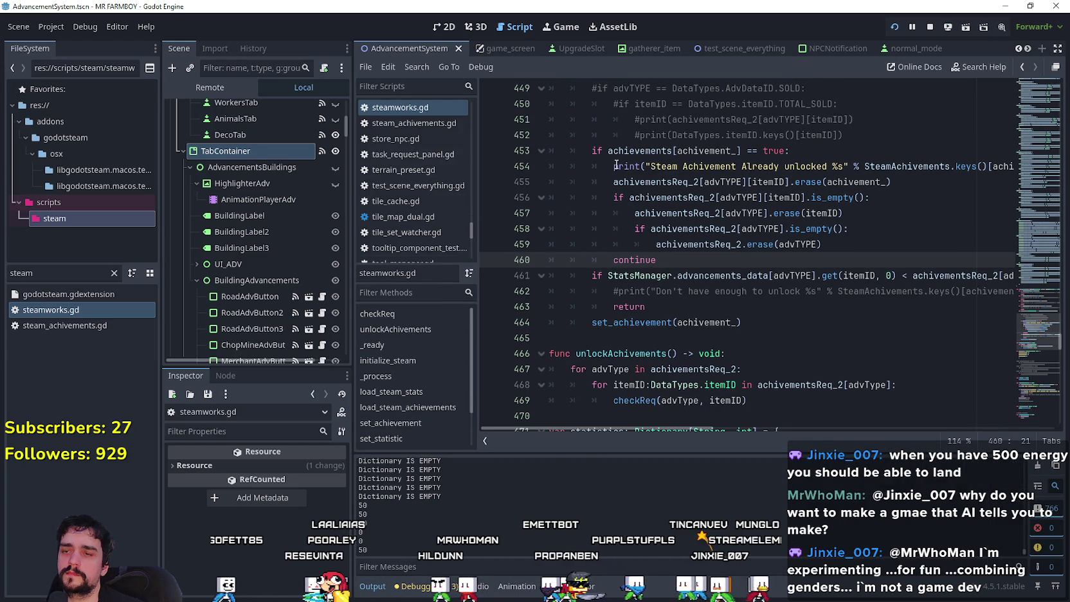
left_click_drag(612, 166, 752, 168)
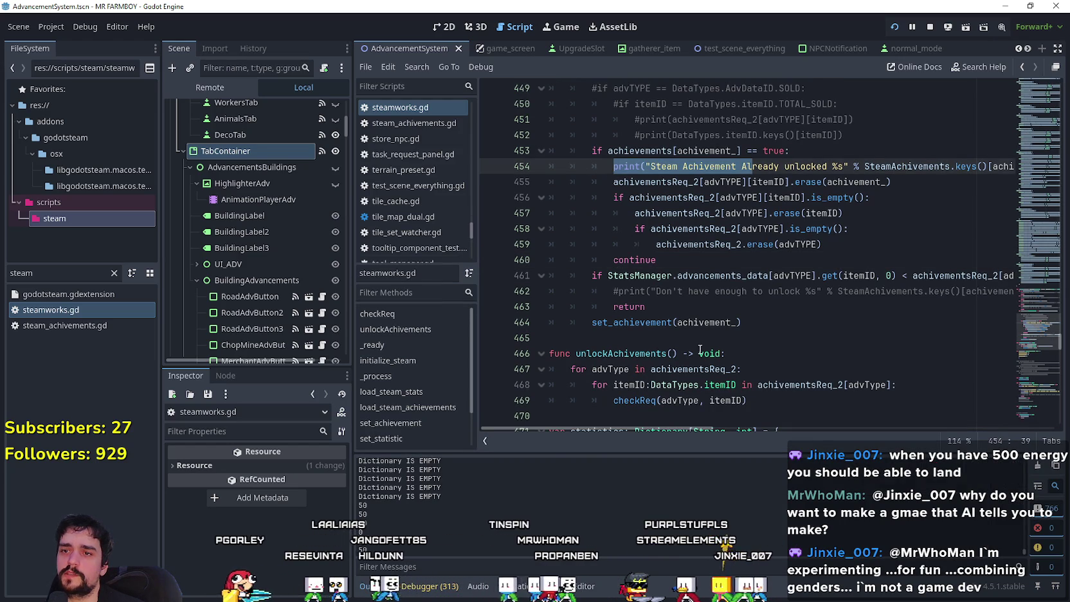
mouse_move(701, 432)
left_mouse_down()
mouse_move(832, 437)
mouse_move(633, 424)
left_mouse_up()
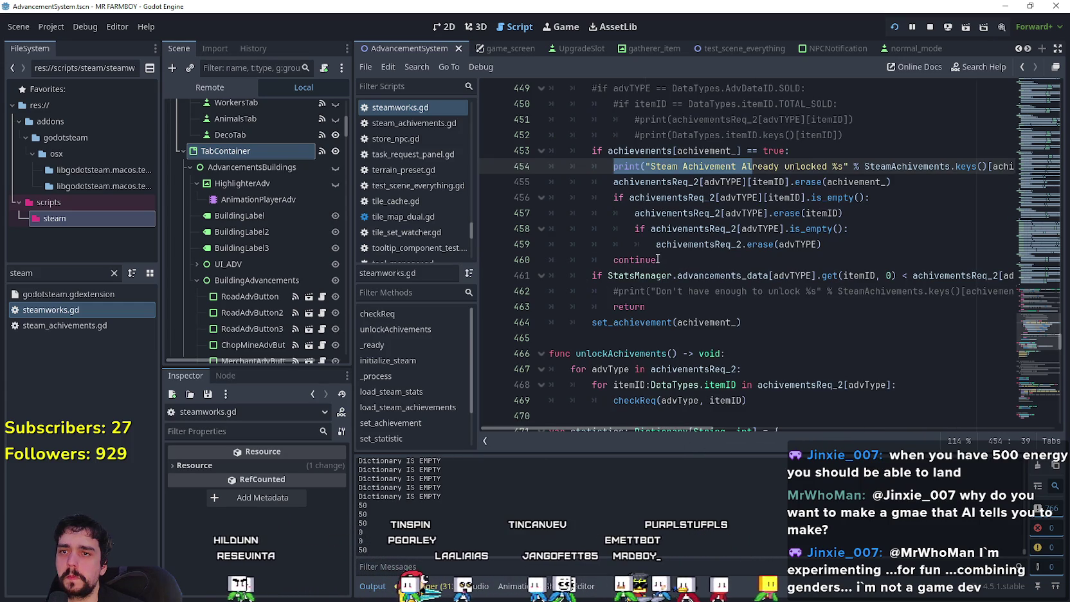
scroll(659, 253, "up", 2)
scroll(659, 252, "up", 5)
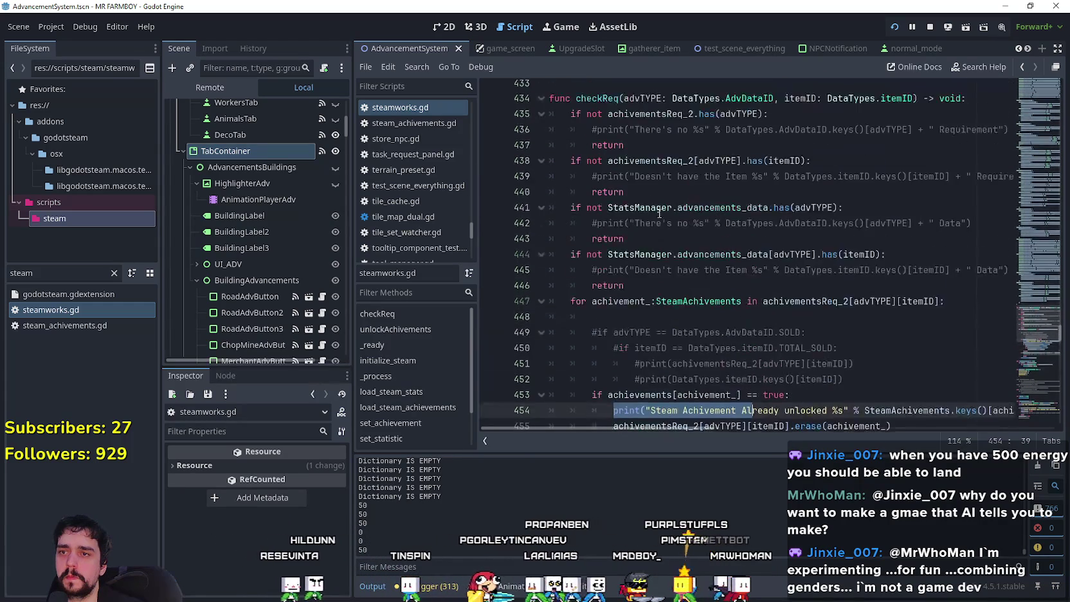
scroll(577, 230, "down", 7)
scroll(578, 229, "up", 2)
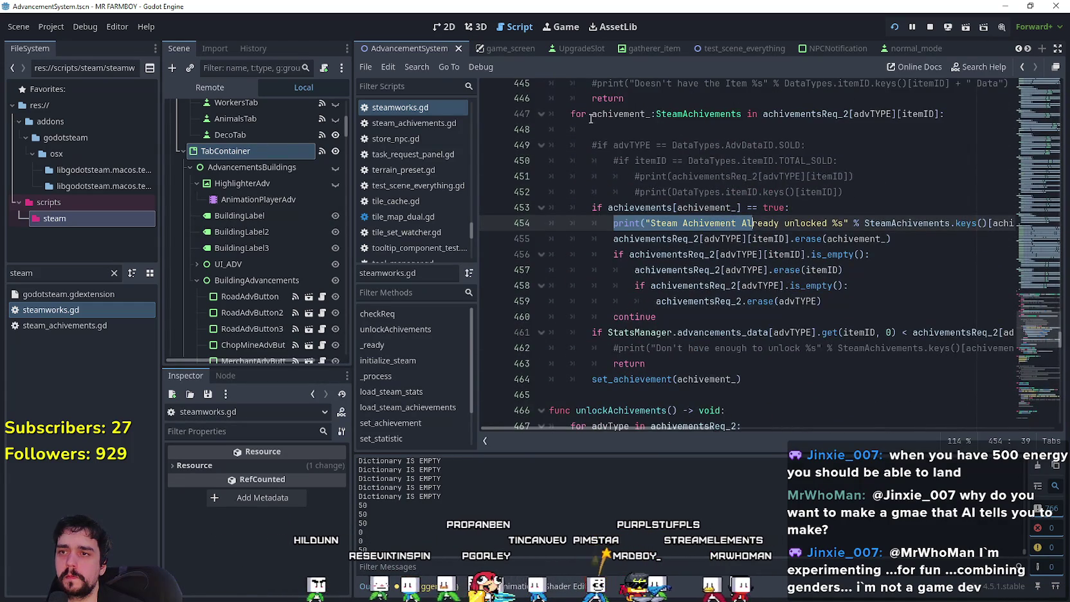
scroll(582, 231, "down", 2)
scroll(586, 232, "up", 1)
scroll(586, 232, "up", 3)
scroll(585, 235, "down", 4)
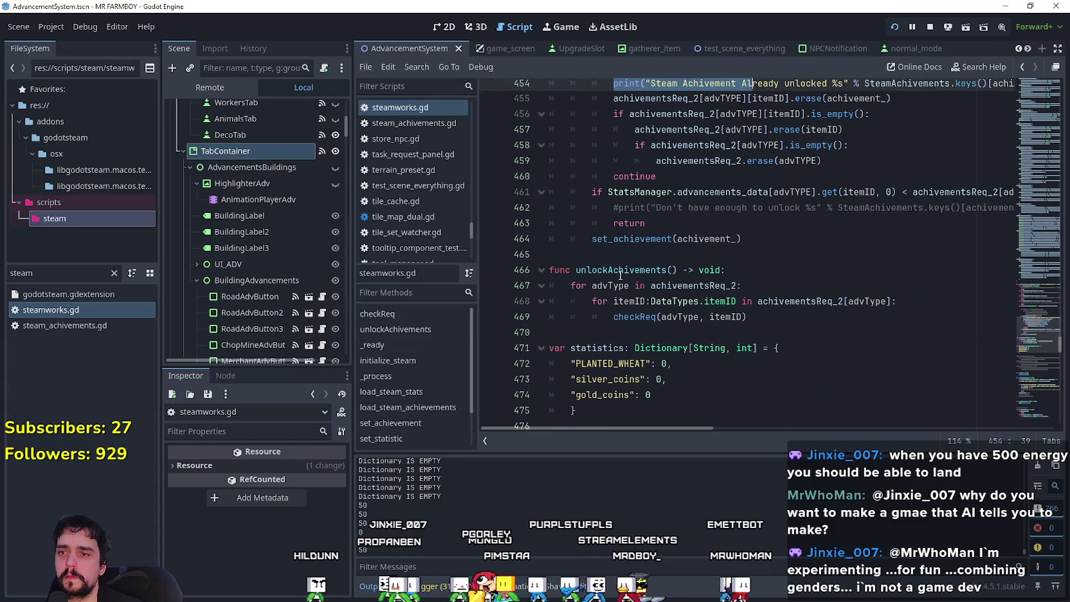
- Bring up and dismiss the text editing menu on set_achievement at line 464
left_click(584, 239)
left_click(762, 238)
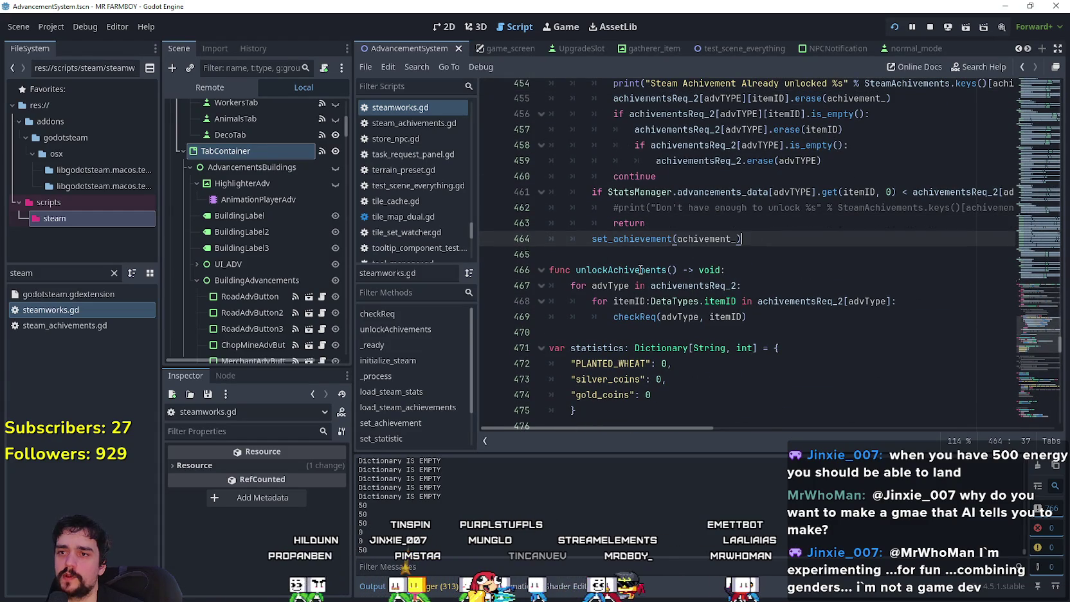
right_click(613, 239)
key("Escape")
right_click(613, 239)
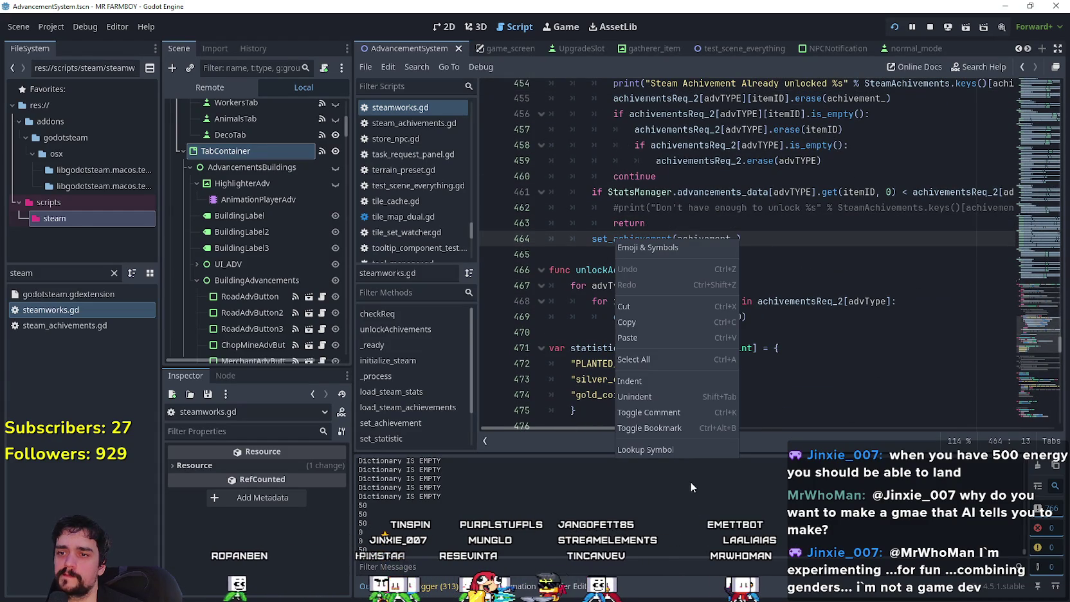
left_click(860, 245)
- Select the word 'Achivement' on line 454, then return to the line's start
scroll(859, 245, "up", 4)
left_click(797, 255)
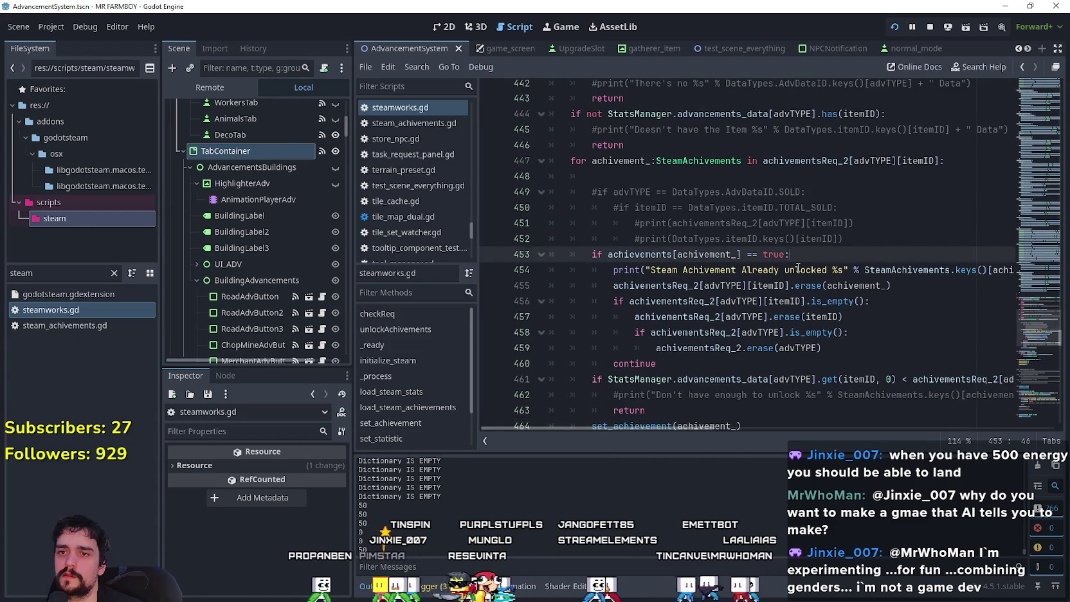
scroll(798, 268, "down", 1)
left_click(711, 223)
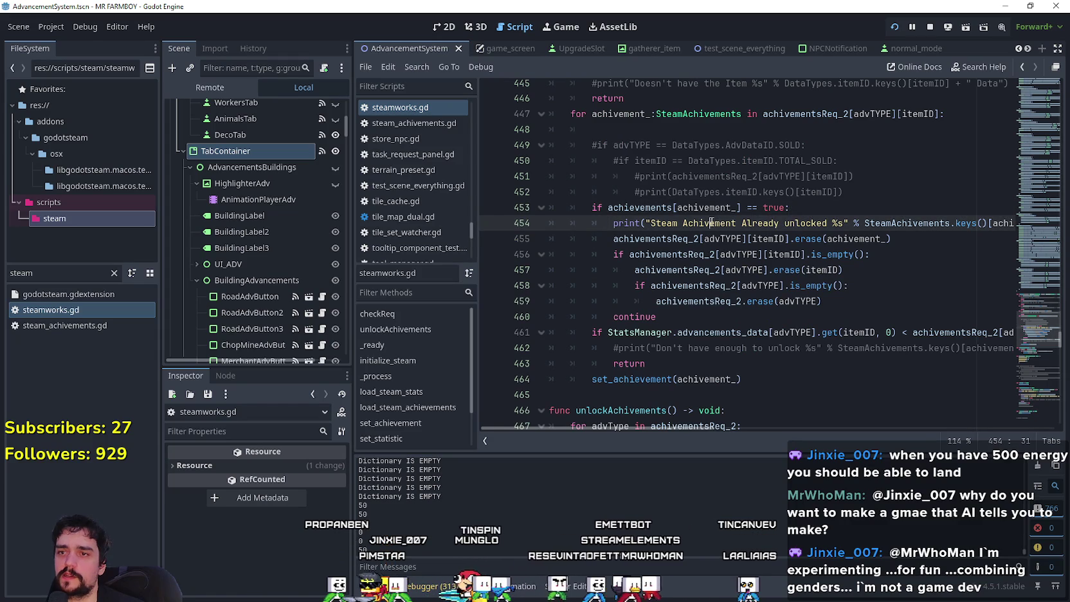
double_click(711, 222)
key("Home")
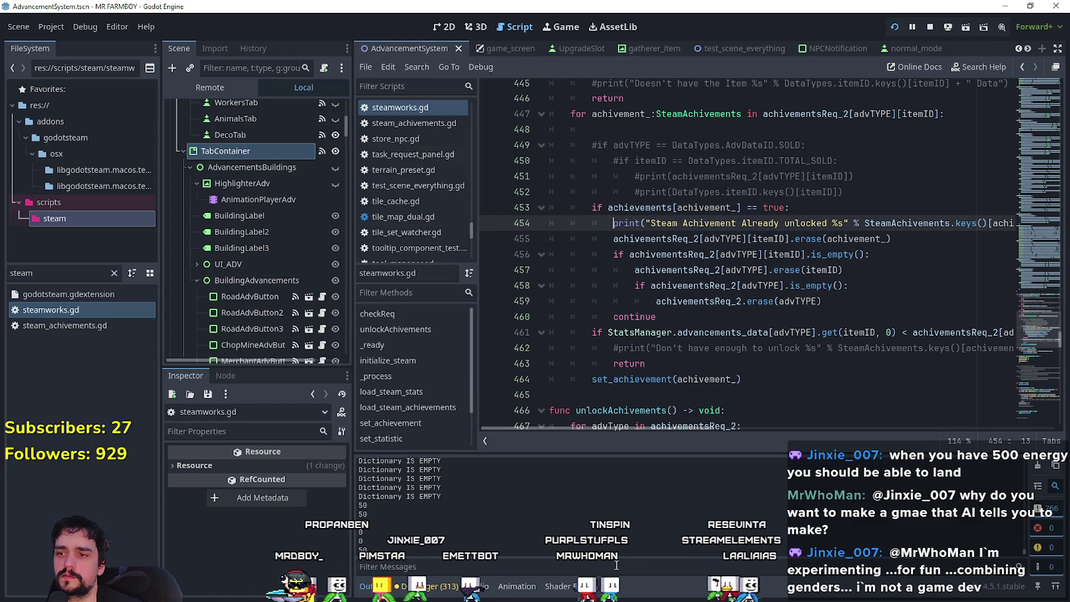
left_click_drag(681, 429, 773, 439)
key("Home")
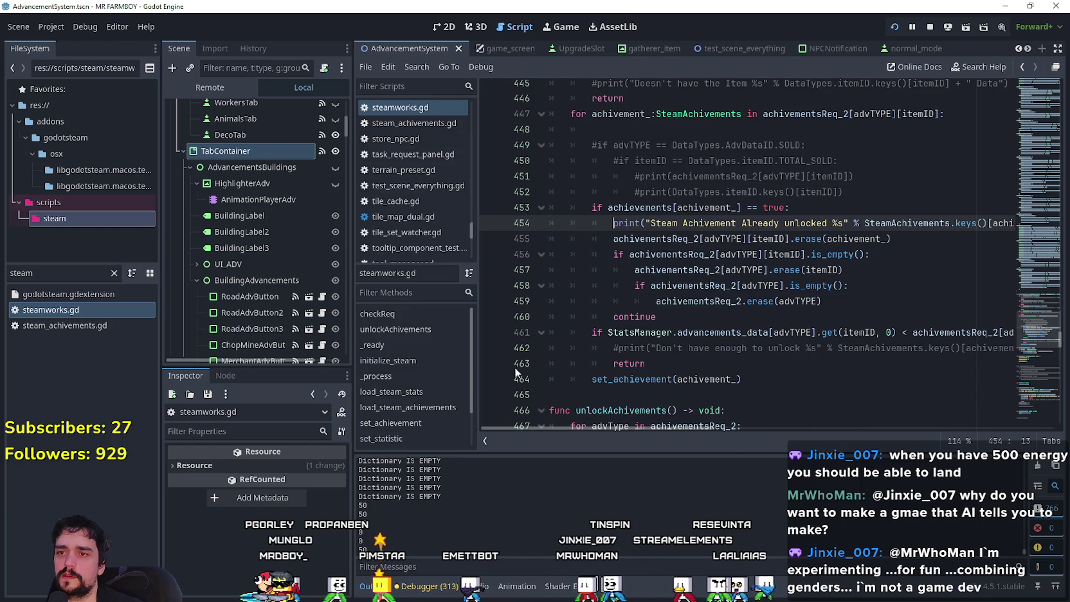
left_click(715, 239)
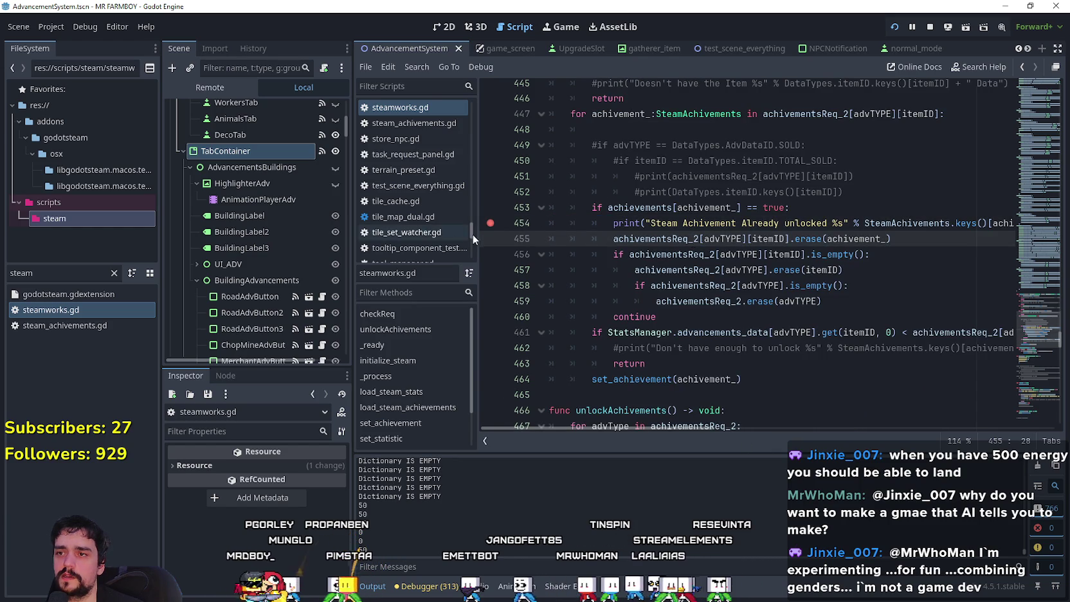
left_click_drag(651, 223, 683, 223)
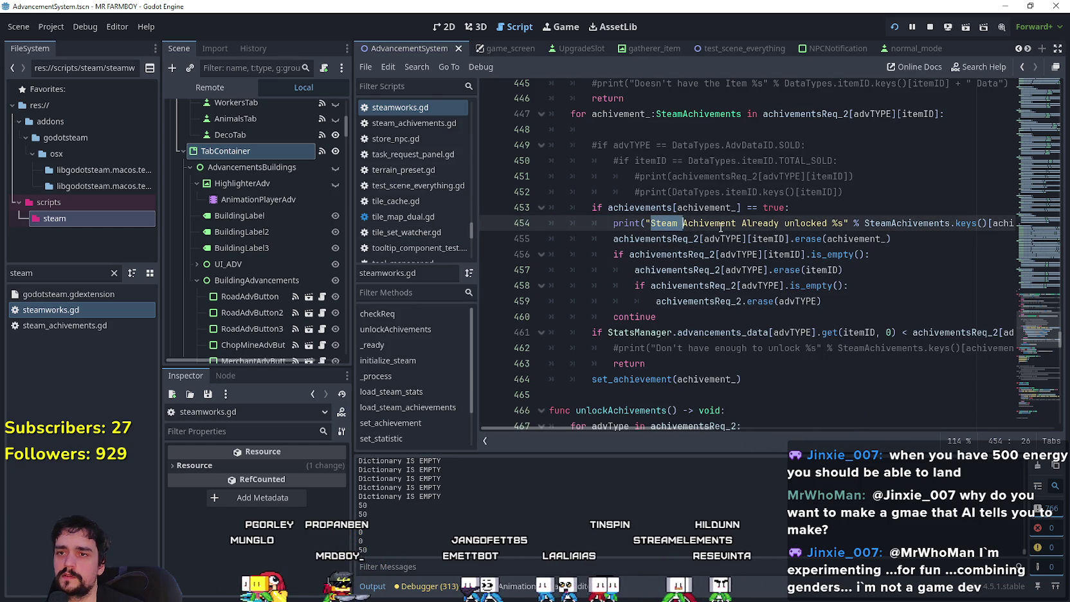
left_click(440, 567)
type("Steam Achivement")
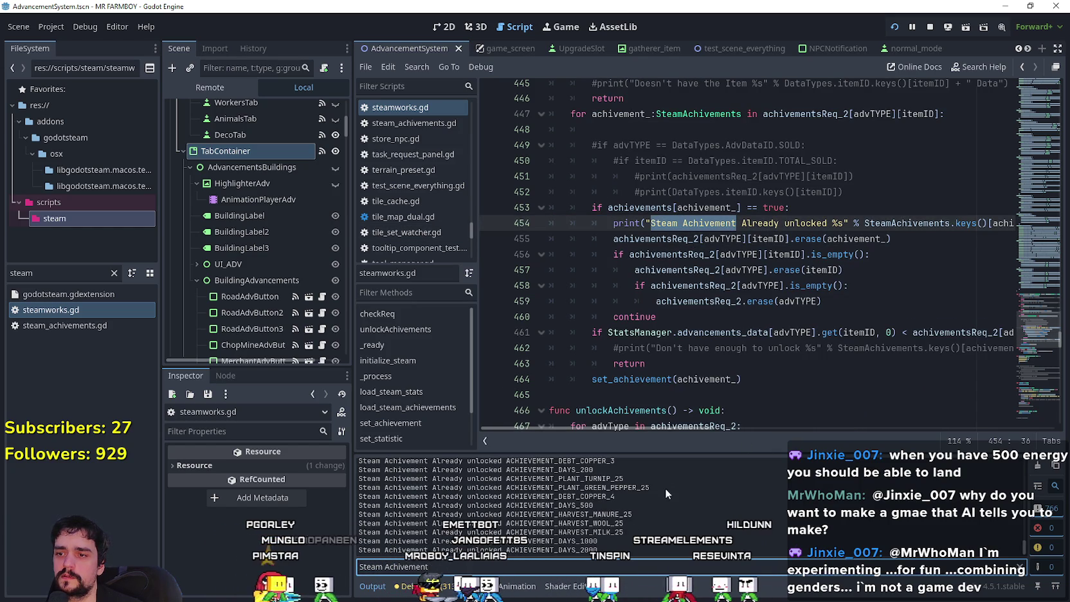
scroll(608, 546, "up", 5)
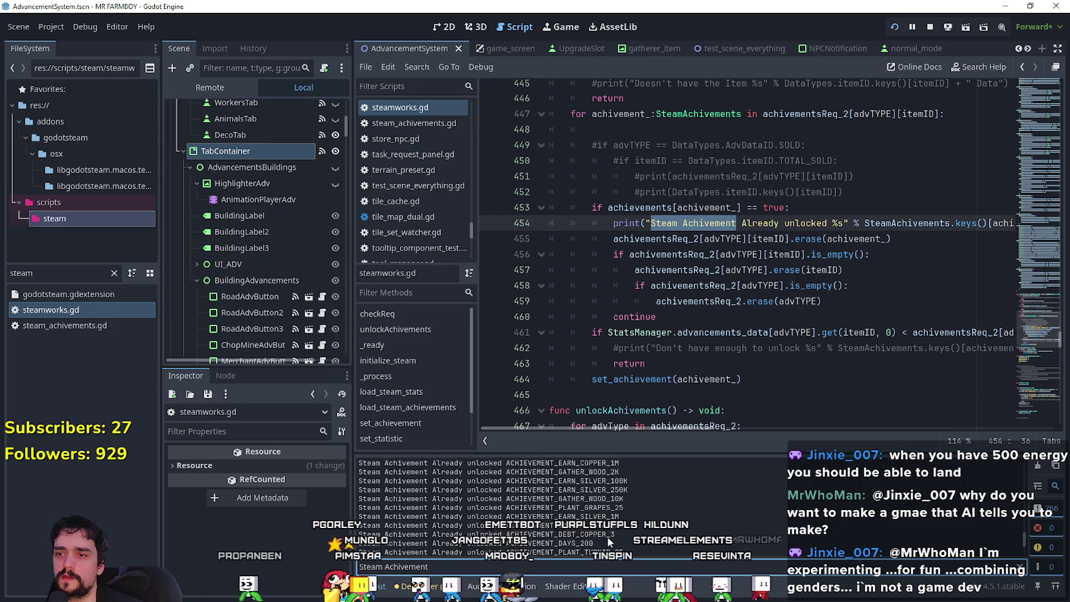
scroll(674, 531, "up", 5)
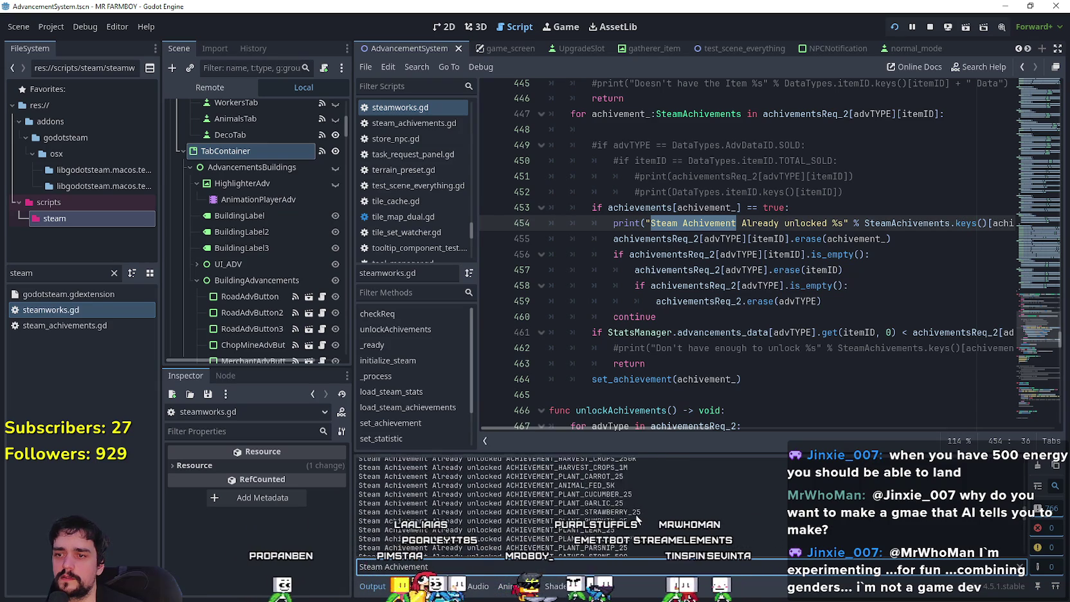
key("alt+Tab")
left_click(766, 249)
key("Escape")
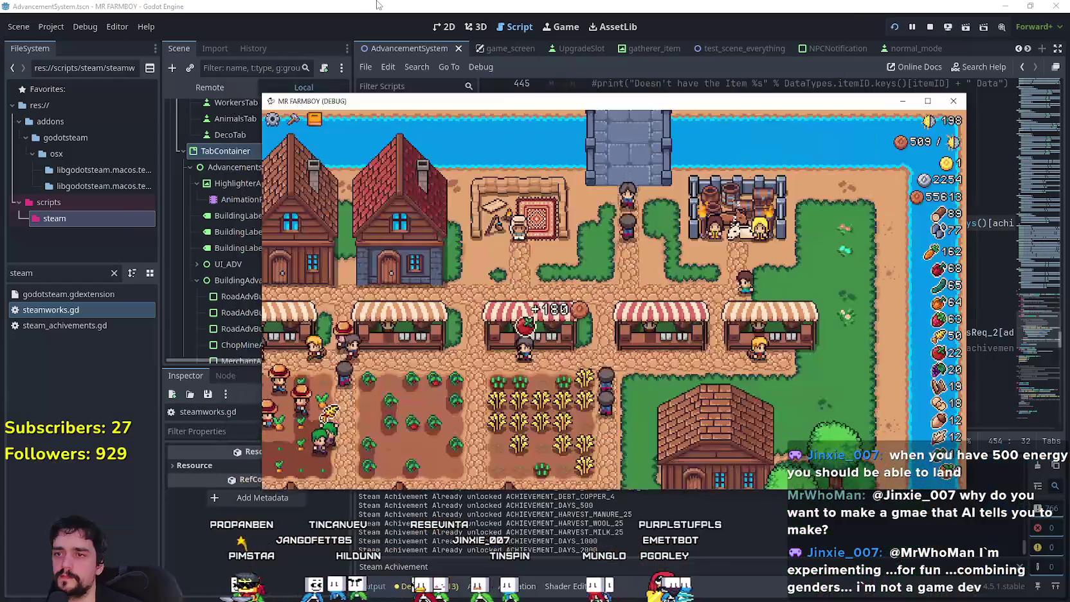
left_click(126, 259)
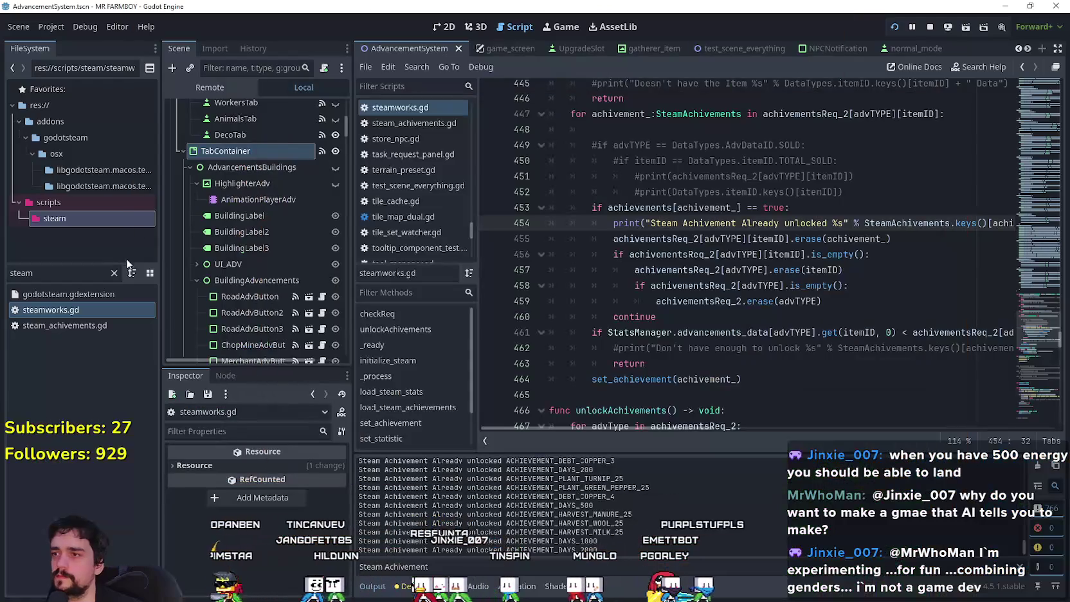
- Switch the Scene dock to Remote and select the live GameManager node
left_click(242, 90)
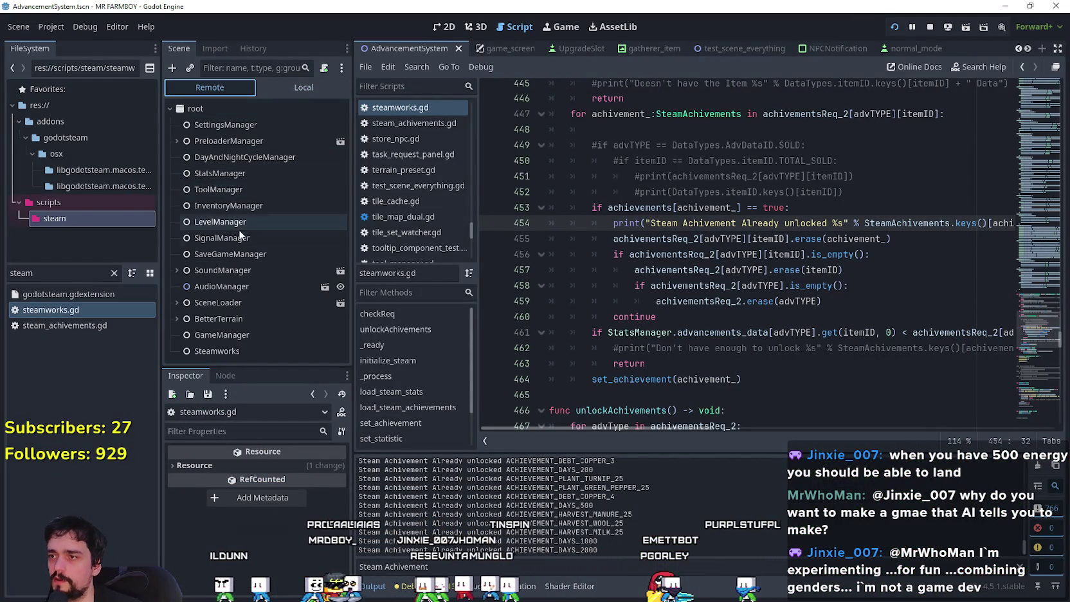
left_click(248, 159)
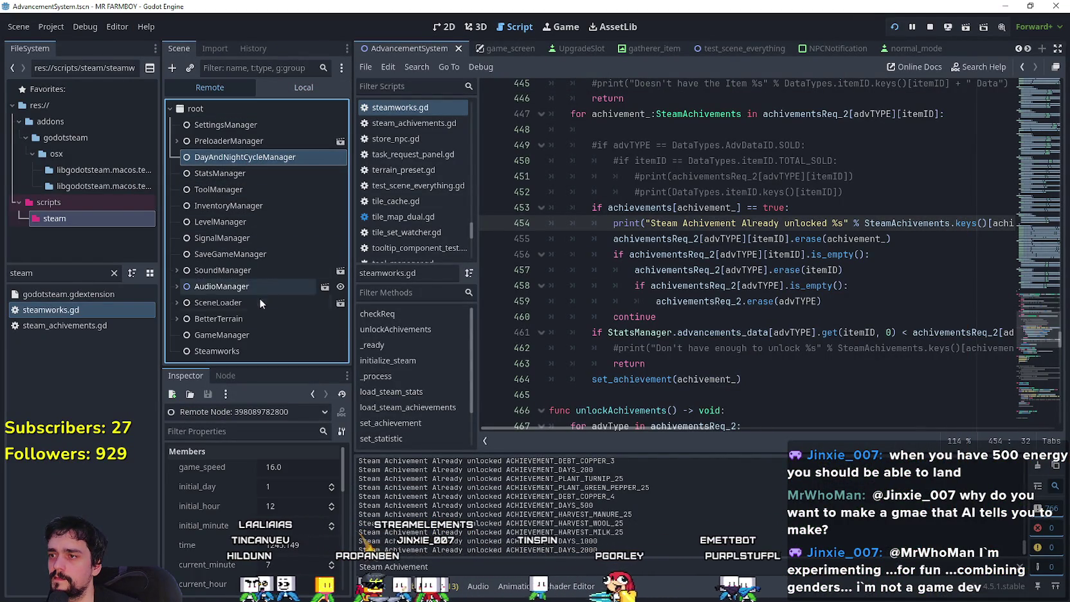
left_click(263, 333)
scroll(339, 457, "down", 2)
scroll(334, 493, "down", 5)
scroll(328, 553, "down", 3)
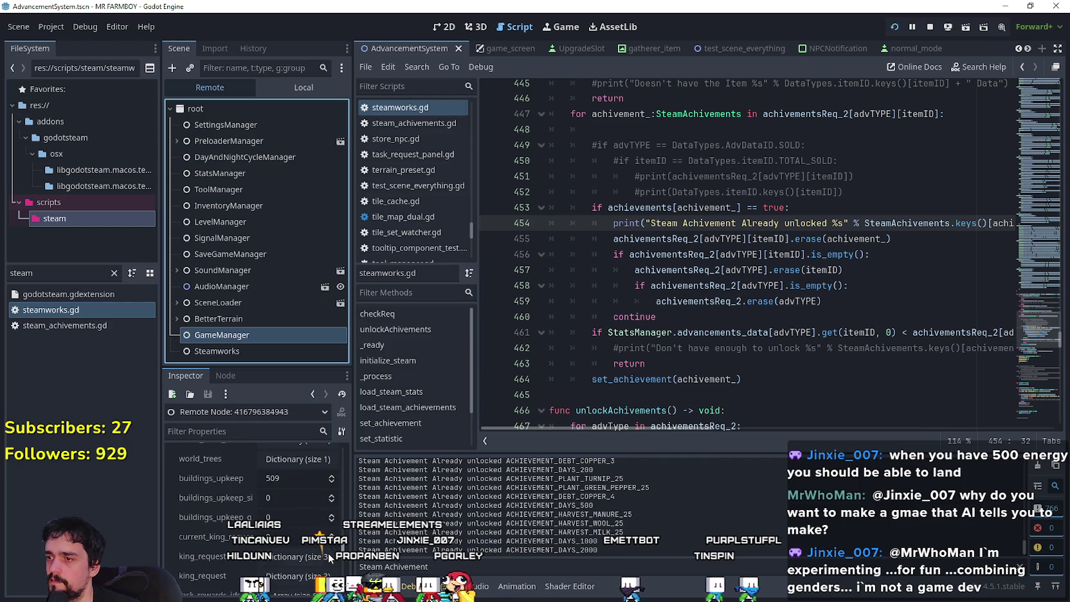
scroll(329, 555, "down", 1)
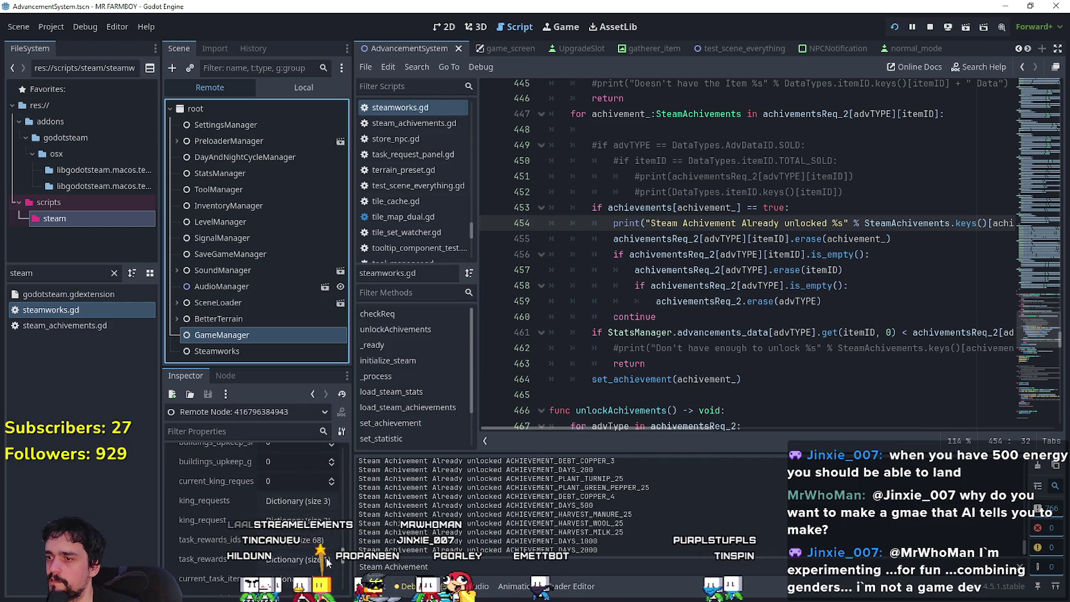
- Expand the three king_requests entries, check their property options, then return to Local
left_click(299, 505)
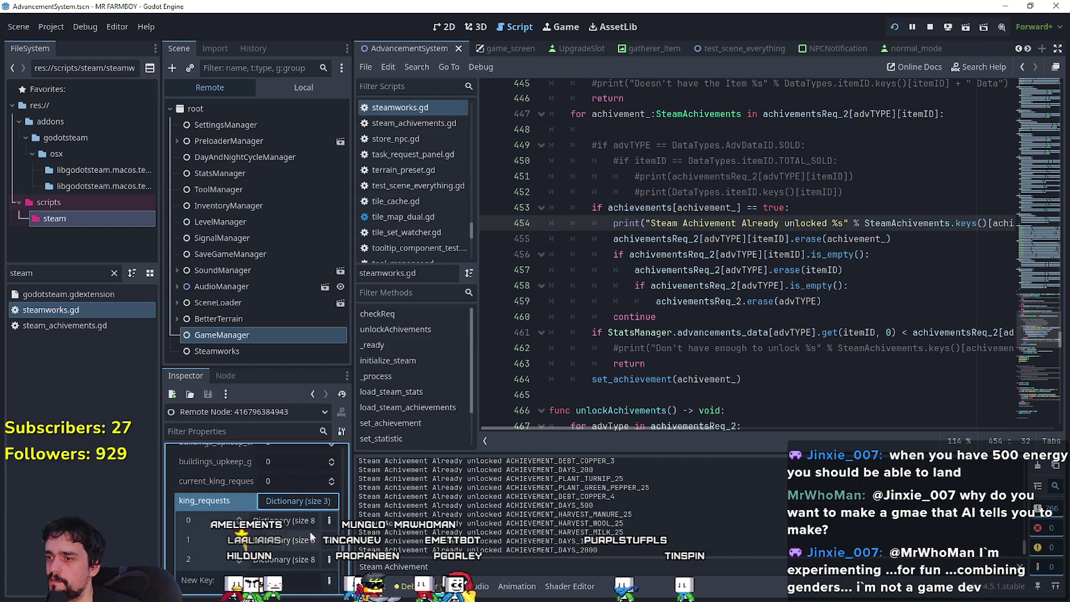
left_click(287, 524)
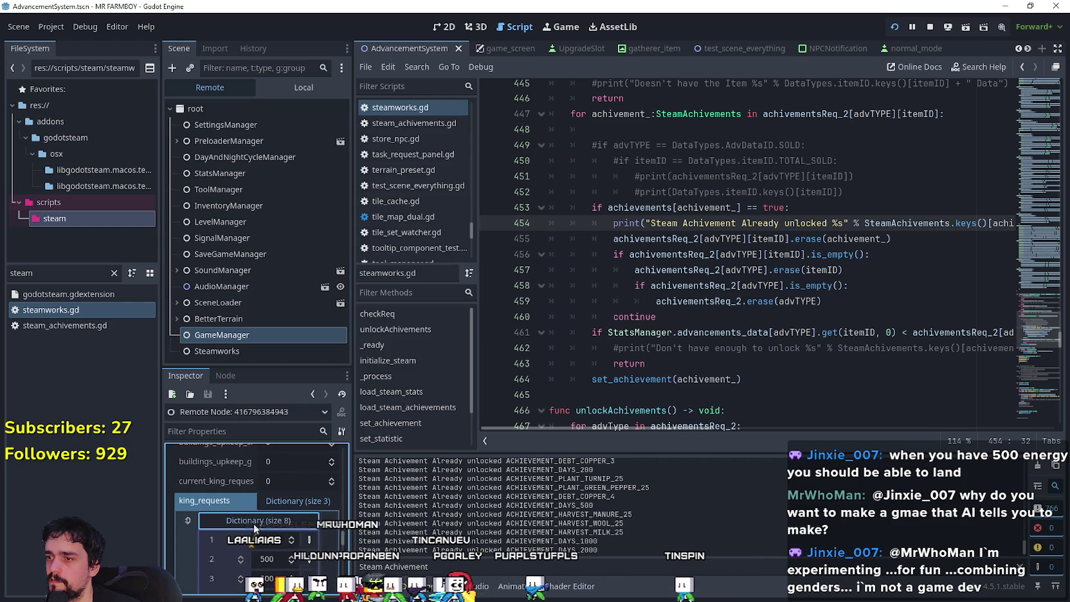
left_click(295, 500)
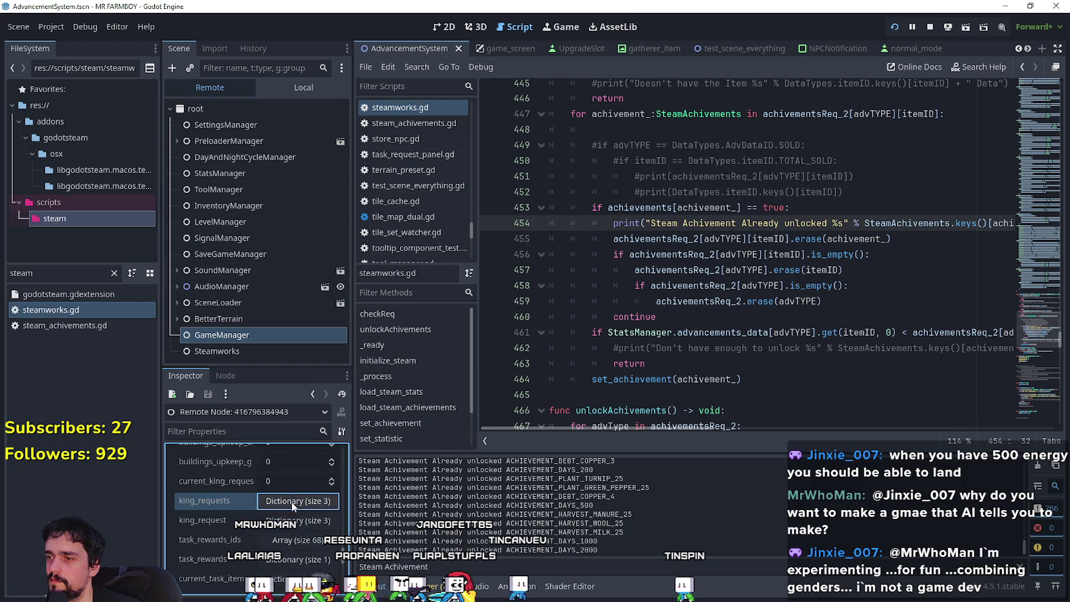
right_click(218, 503)
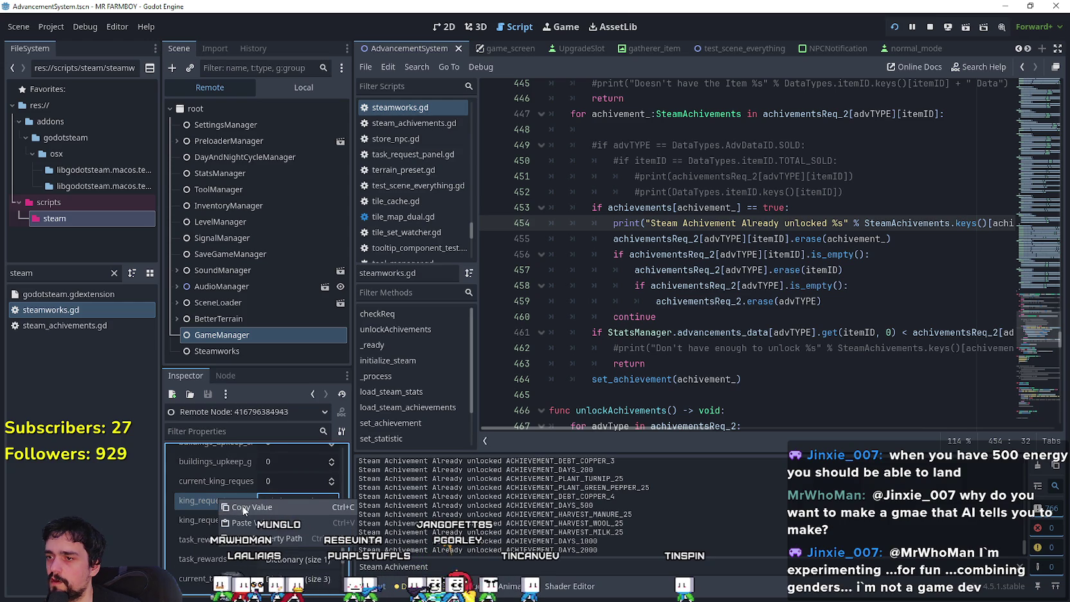
right_click(221, 522)
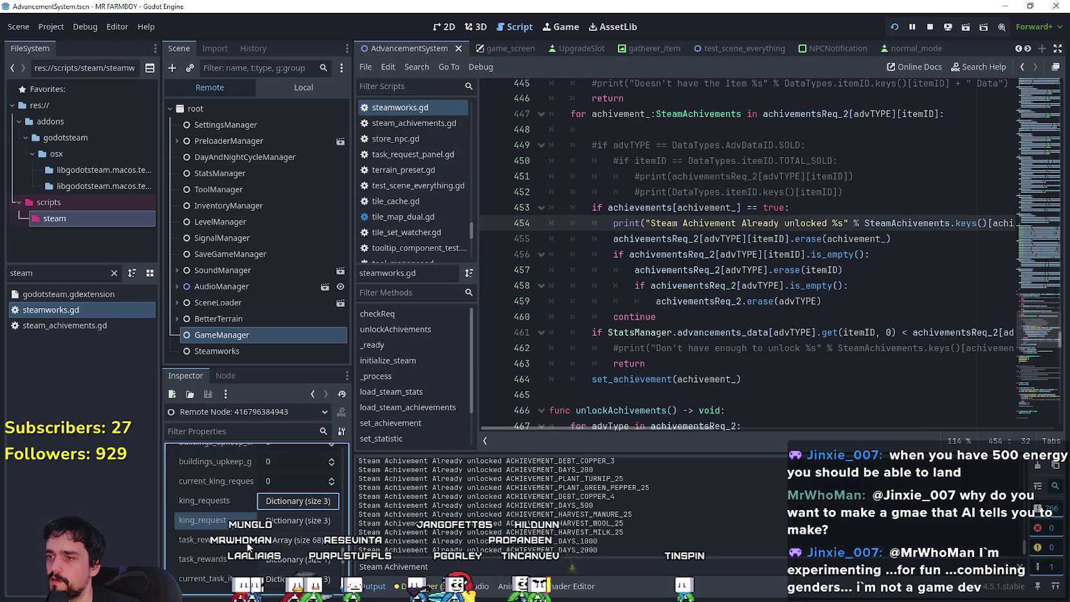
left_click(329, 87)
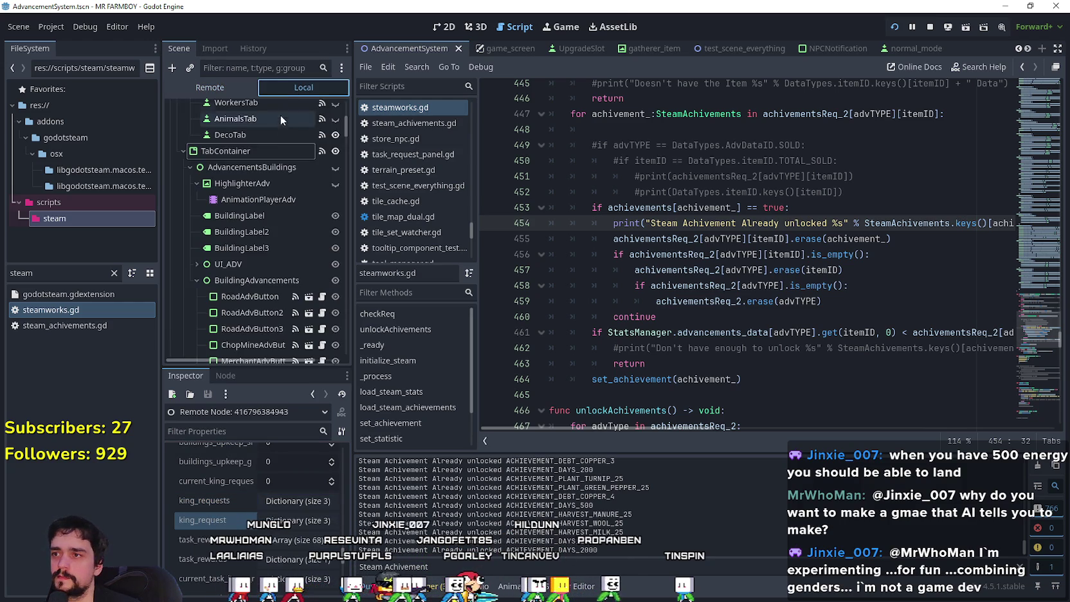
- Deliver the King's Envoy request in the running Mr Farmboy game
key("alt+Tab")
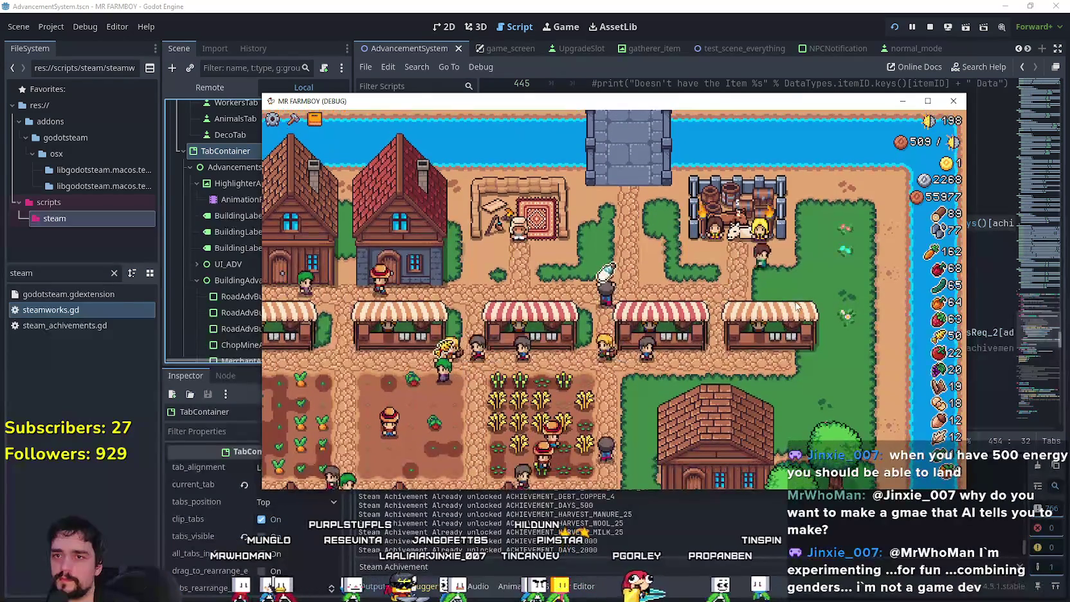
left_click(604, 297)
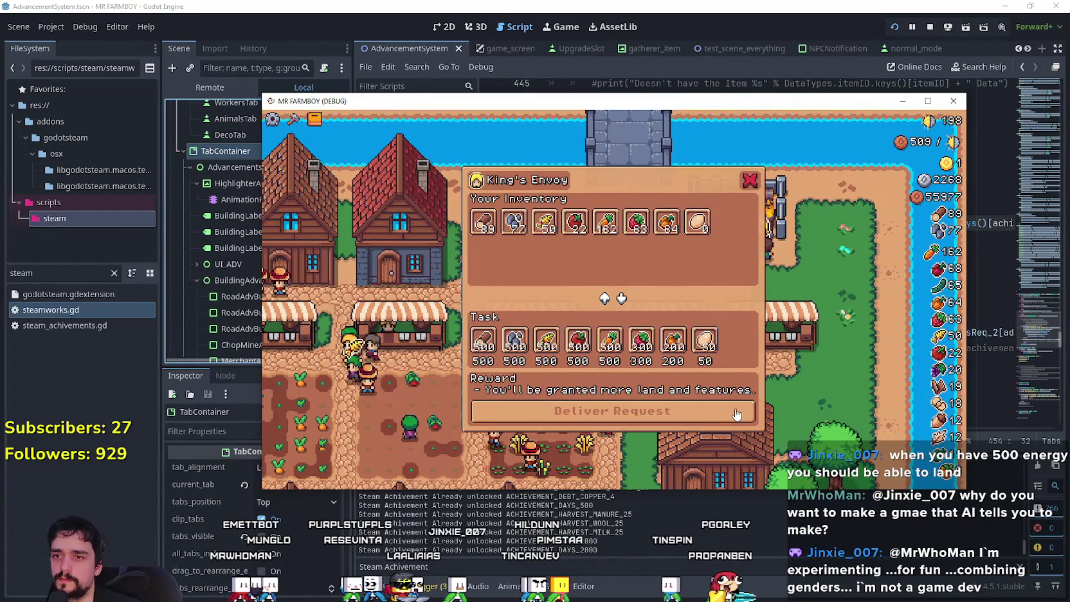
key("Return")
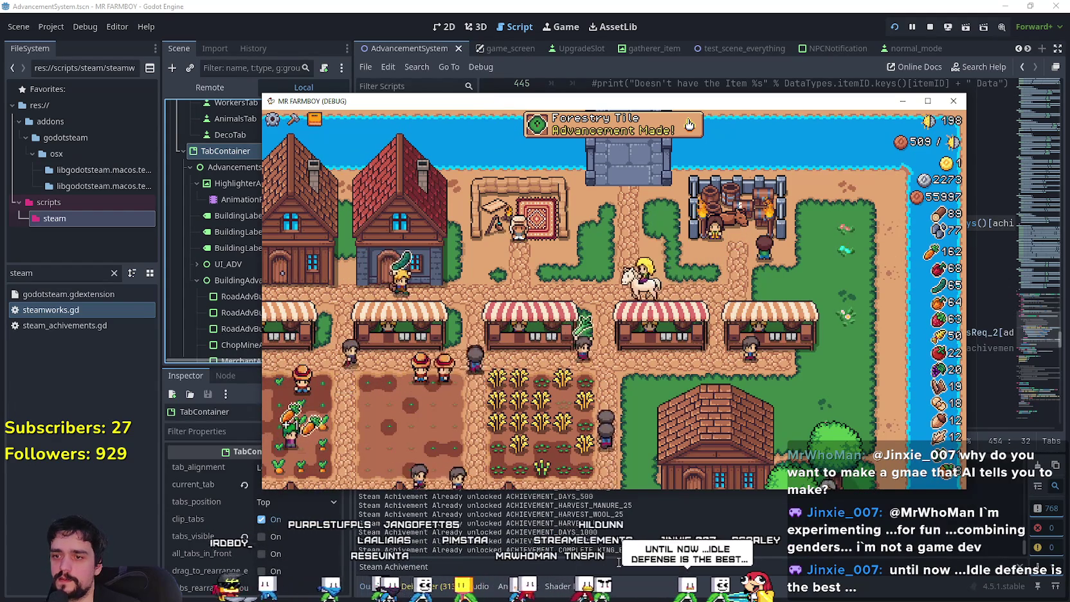
- Check the Advancements overview for the Forestry Tile, then zoom out over the town
left_click(723, 362)
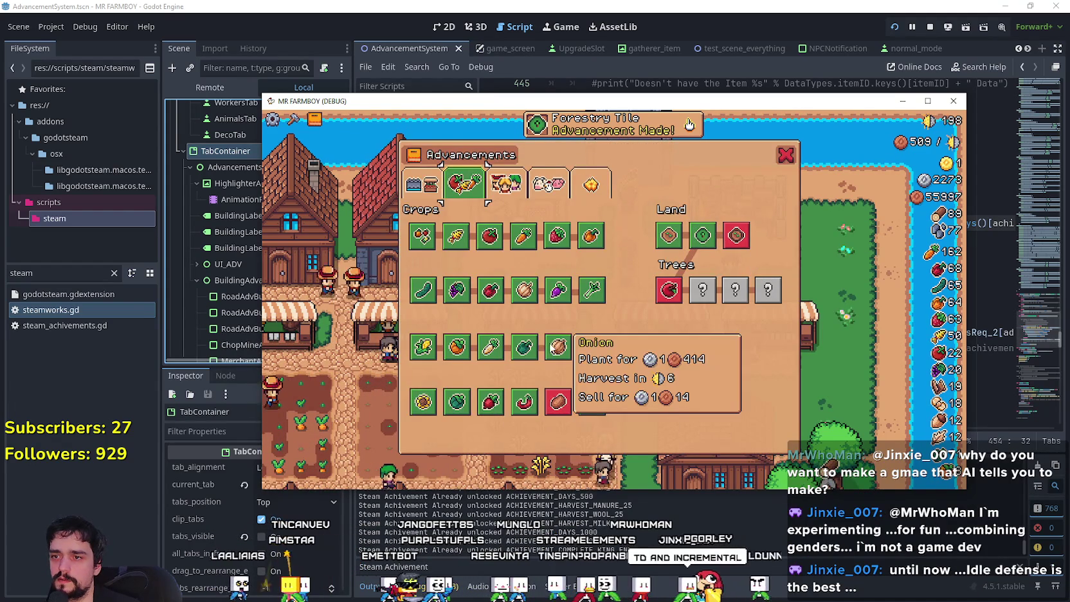
key("Escape")
key("c")
key("a")
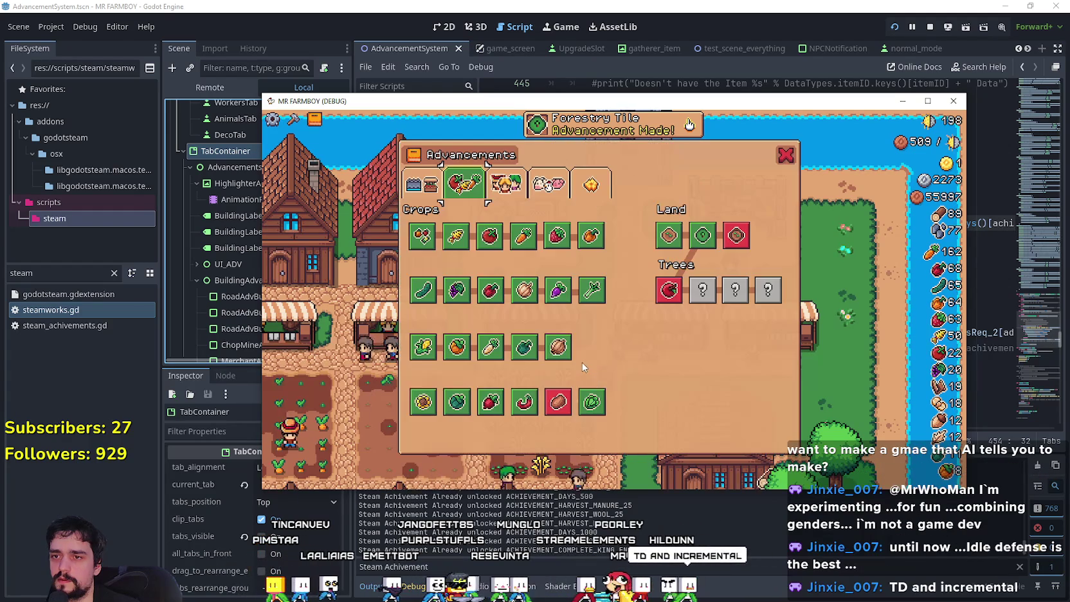
key("Escape")
scroll(551, 352, "down", 4)
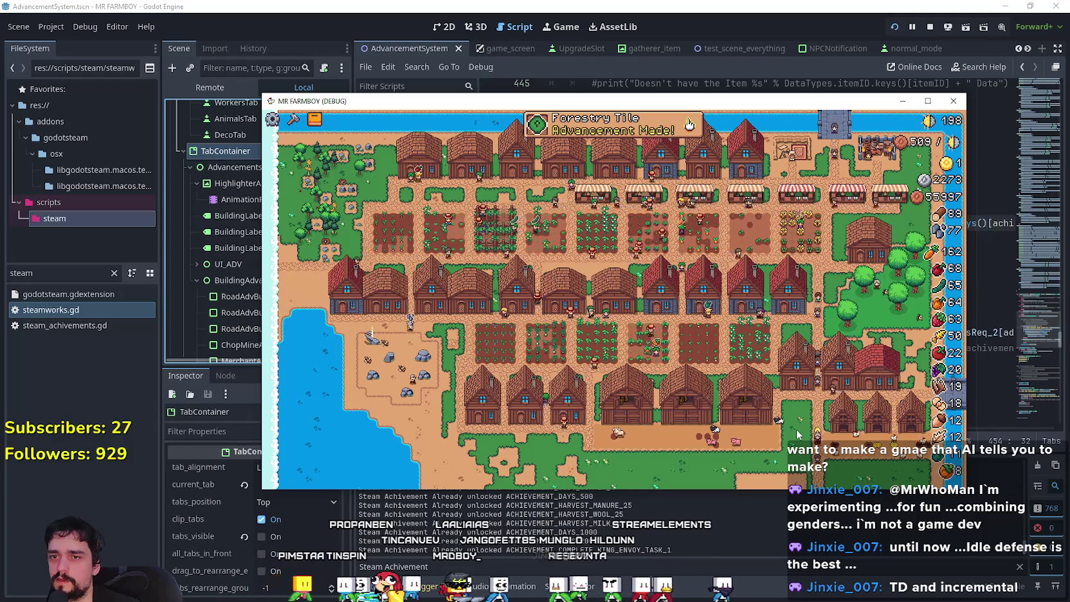
- Pan across the town and zoom out and back in on the riverside market stalls
key("s")
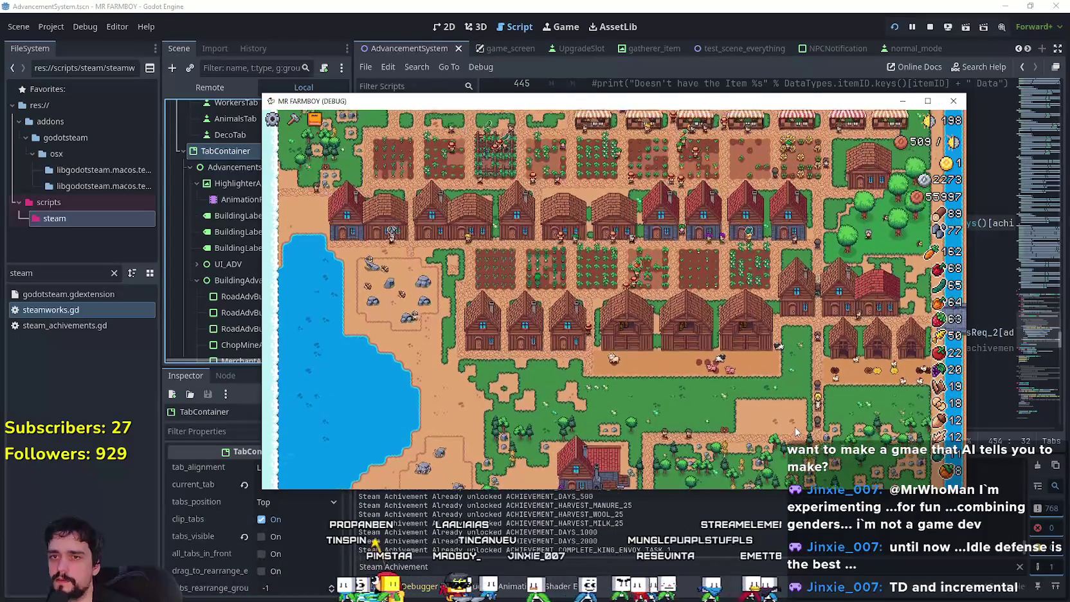
scroll(796, 424, "up", 4)
scroll(796, 418, "down", 3)
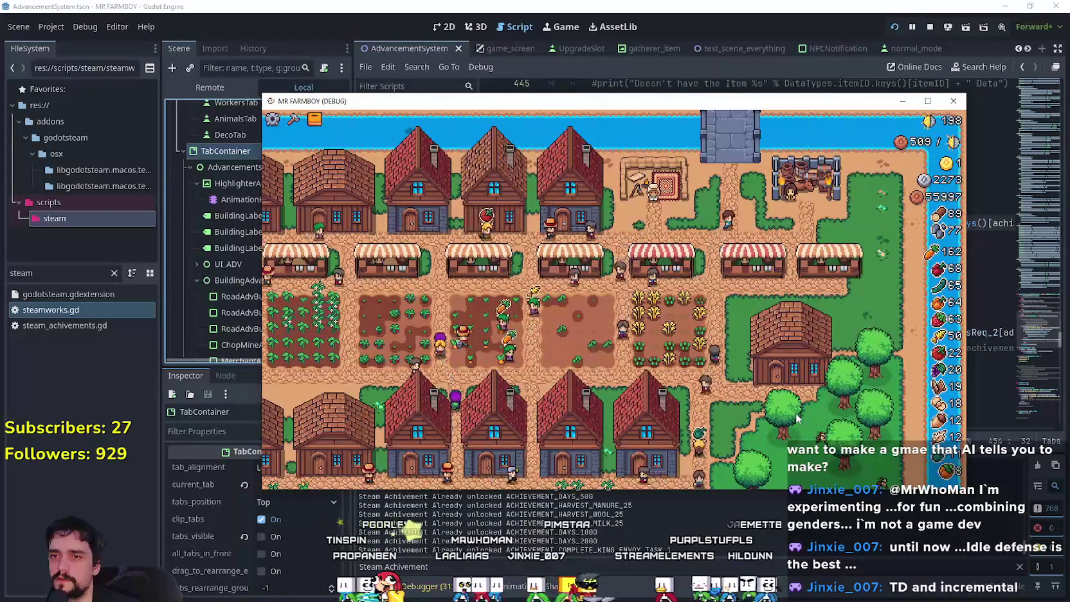
scroll(796, 417, "up", 3)
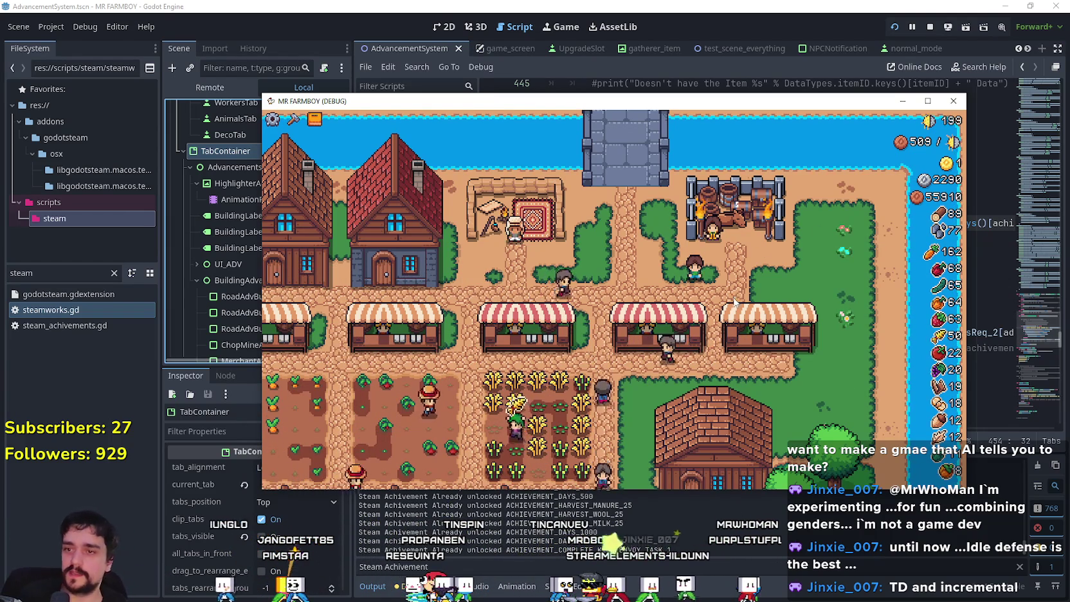
- Maximize the Mr Farmboy game window and scroll around to tour the farm town
left_click(926, 100)
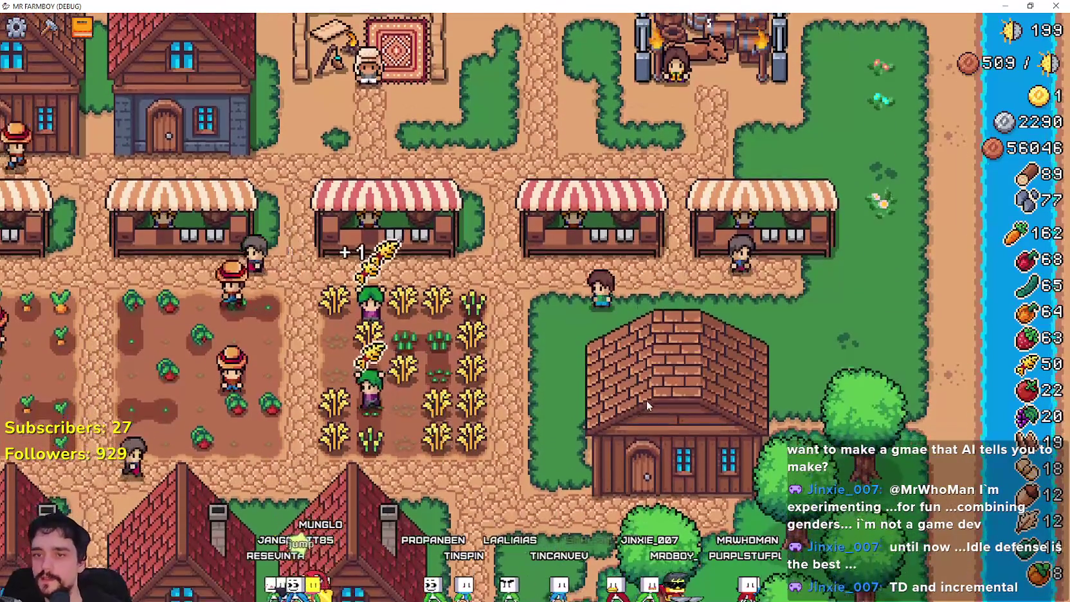
scroll(646, 401, "down", 2)
scroll(642, 407, "down", 2)
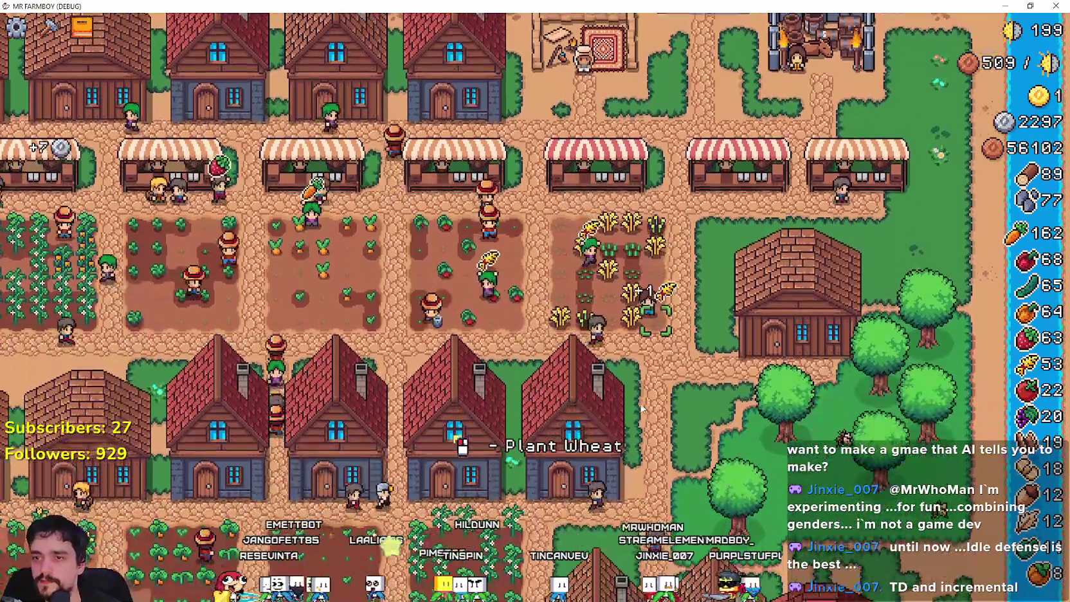
scroll(642, 408, "down", 3)
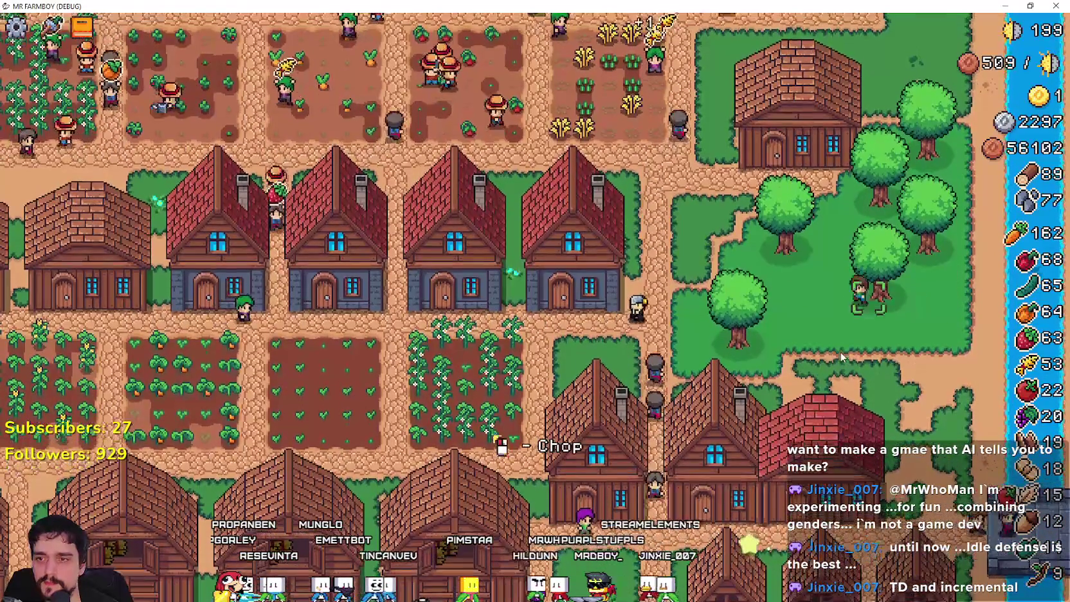
scroll(841, 357, "up", 2)
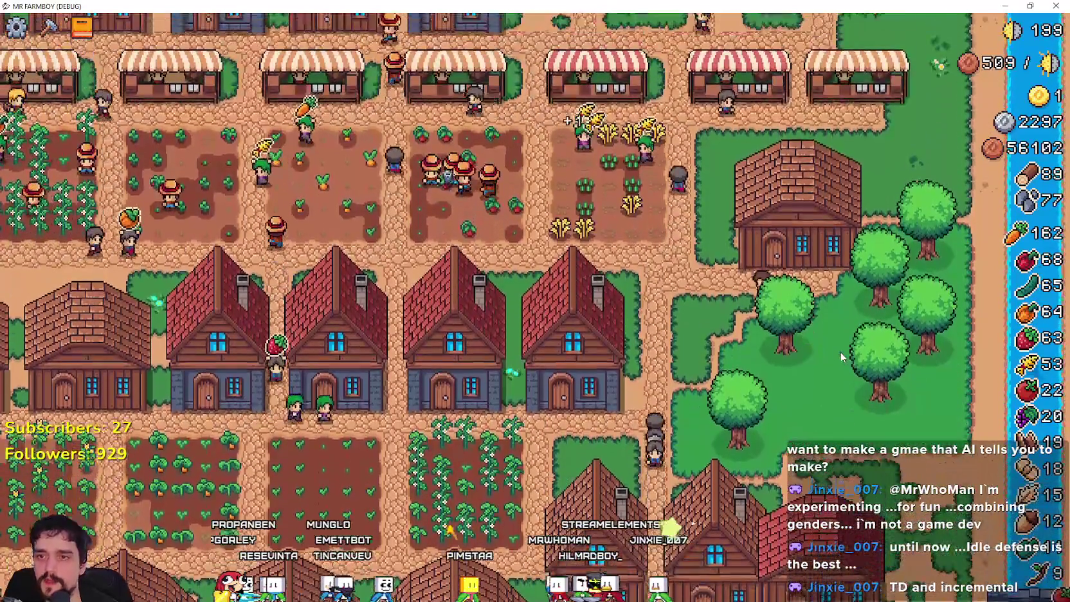
scroll(840, 352, "up", 3)
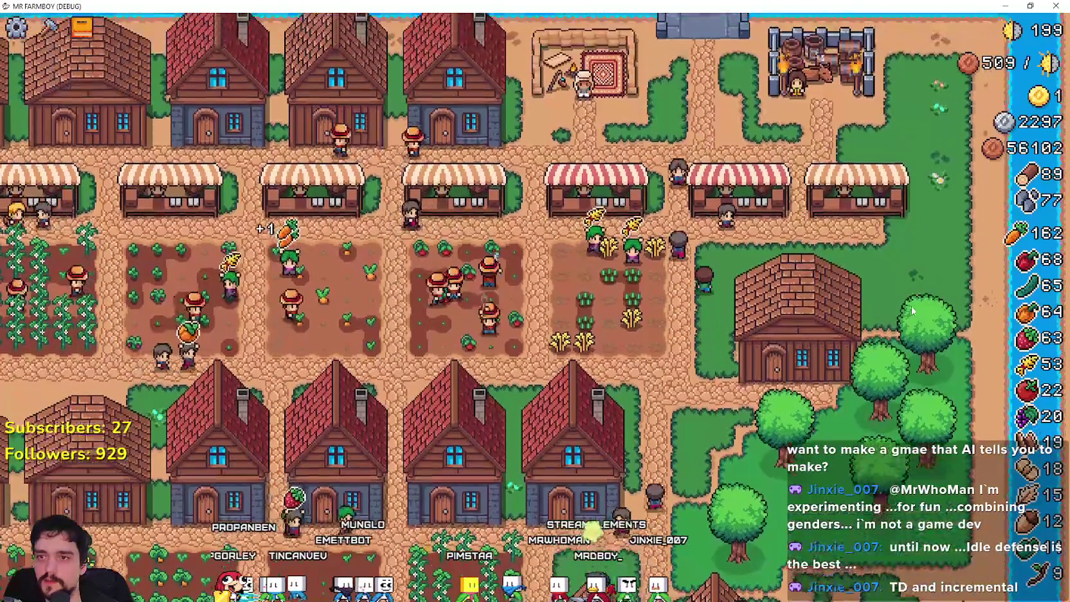
scroll(911, 312, "down", 2)
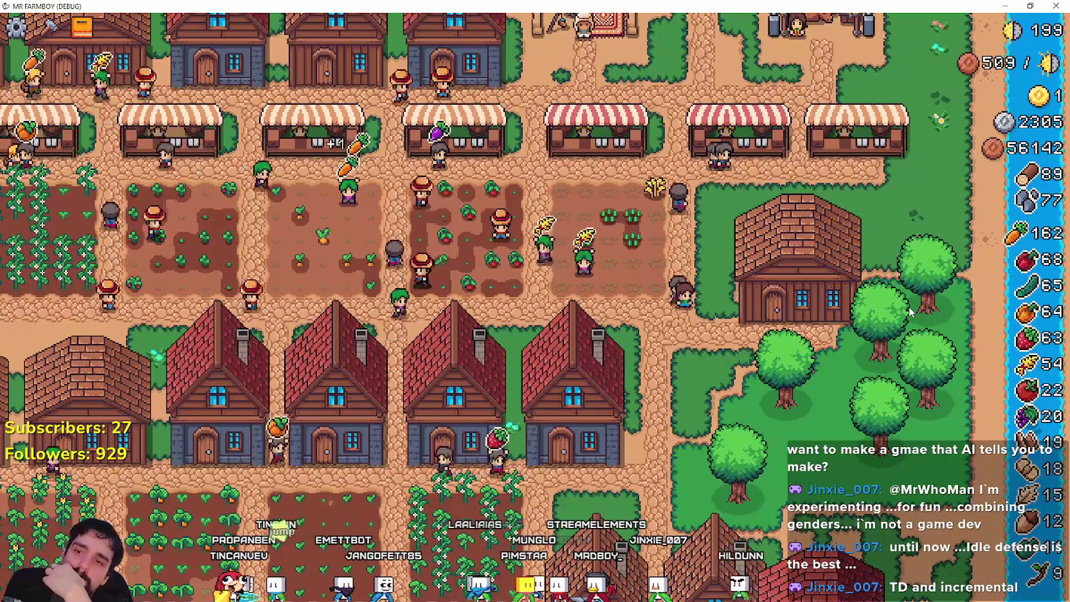
scroll(911, 312, "up", 3)
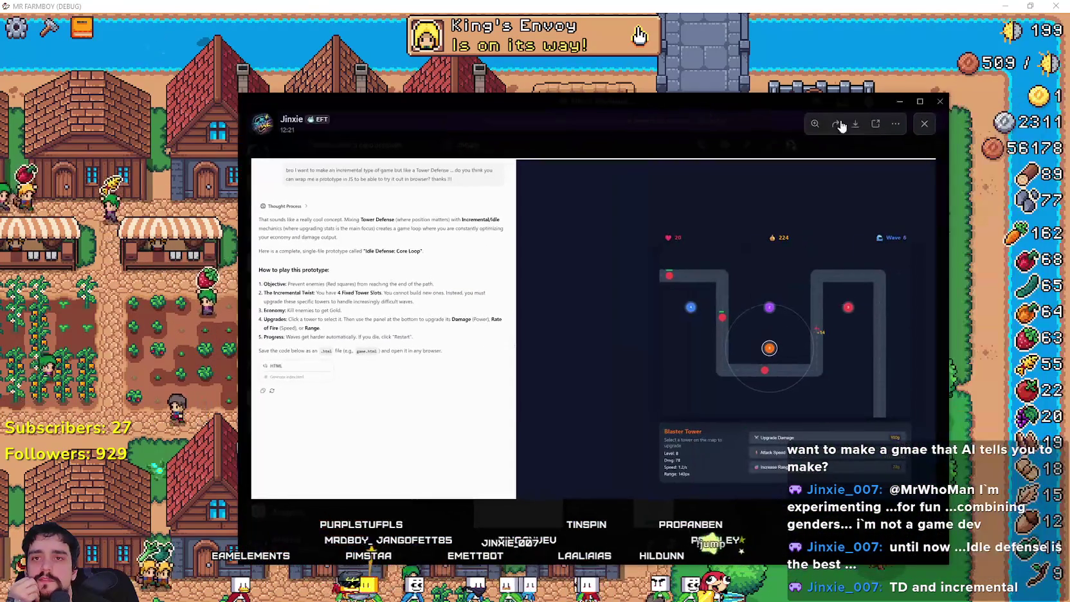
- Enlarge the tower-defense screenshot, then close it and return to the Mr Farmboy game
left_click(915, 103)
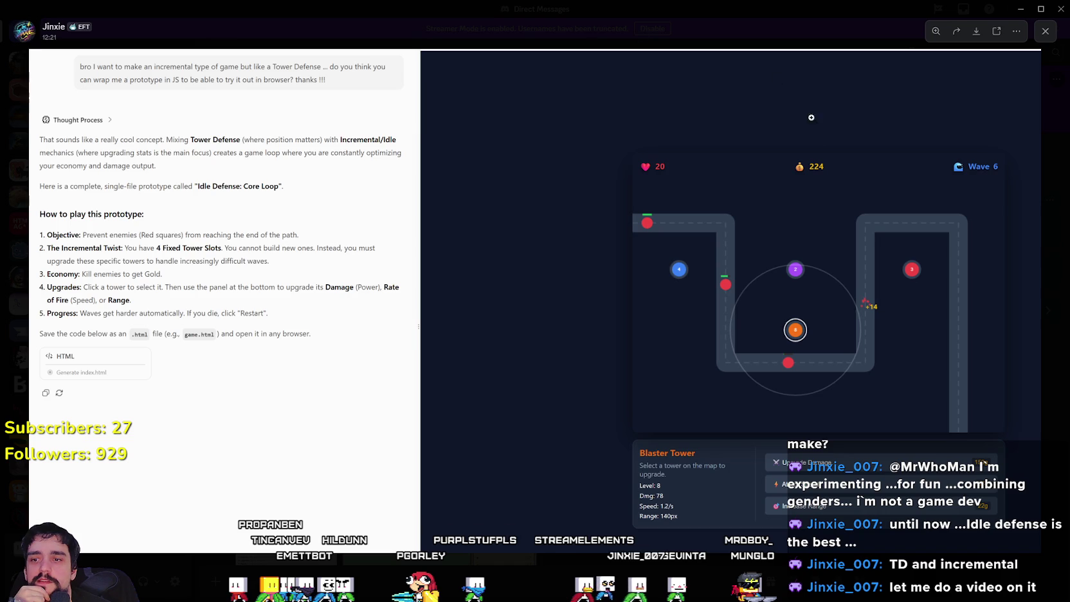
key("alt+Tab")
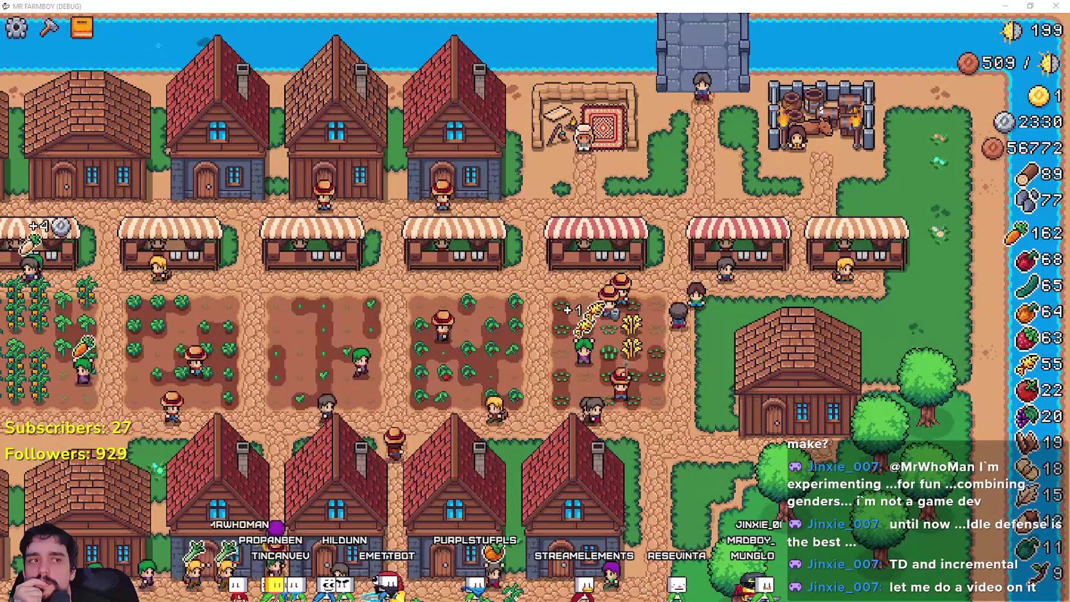
key("alt+Tab")
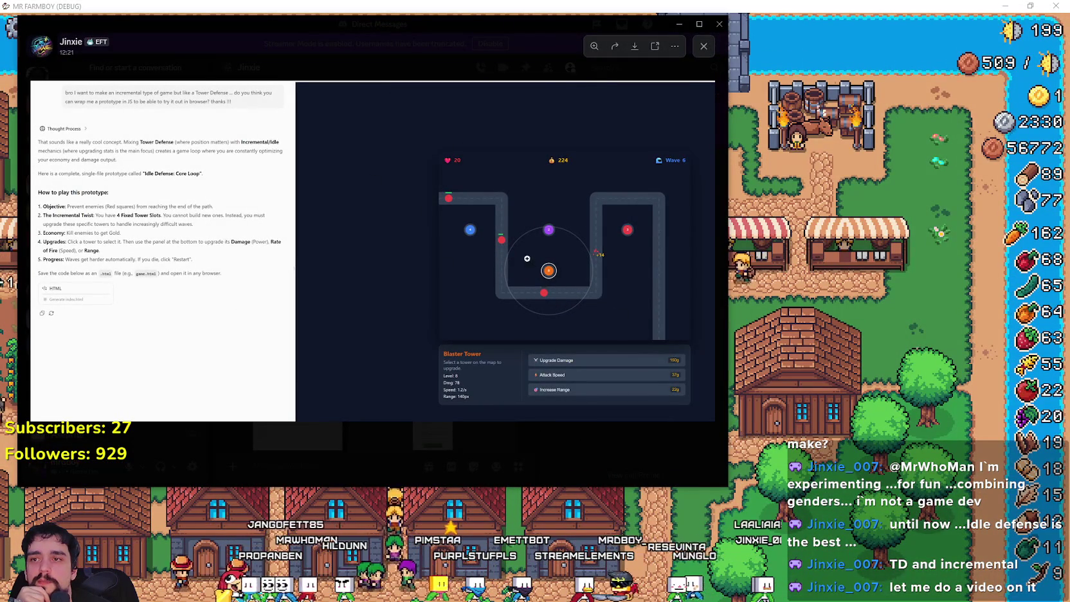
key("alt+Tab")
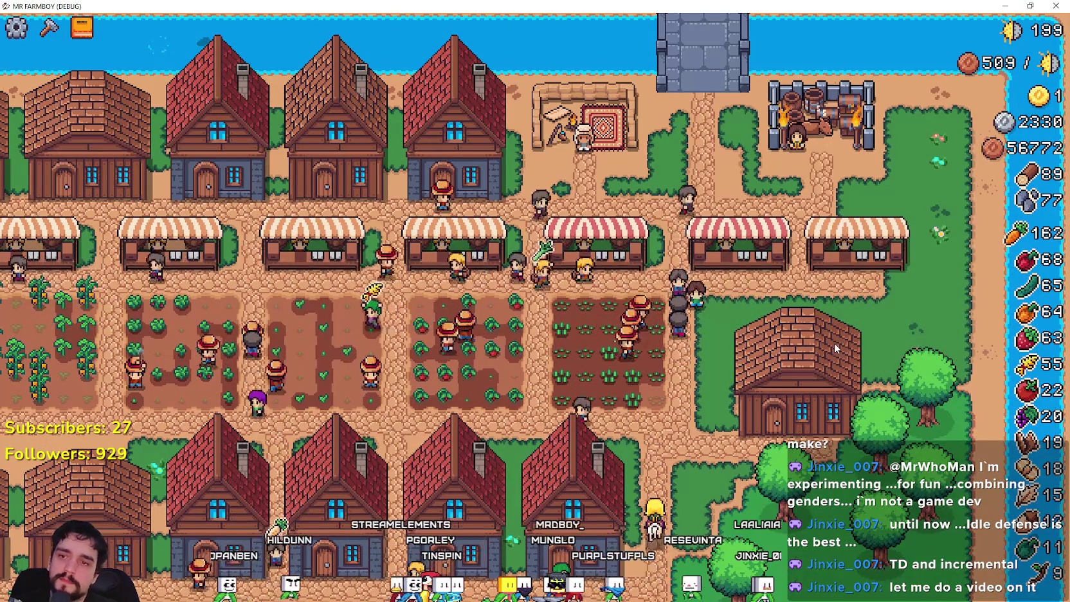
- Zoom the game camera around the town, then restore the game to a smaller window
scroll(835, 343, "down", 3)
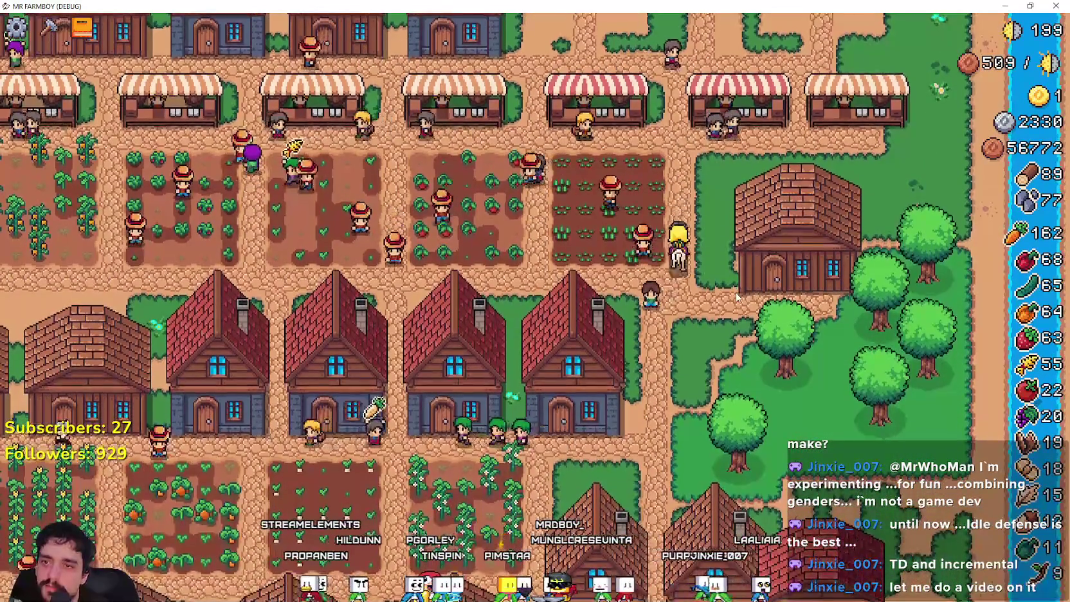
scroll(736, 293, "up", 2)
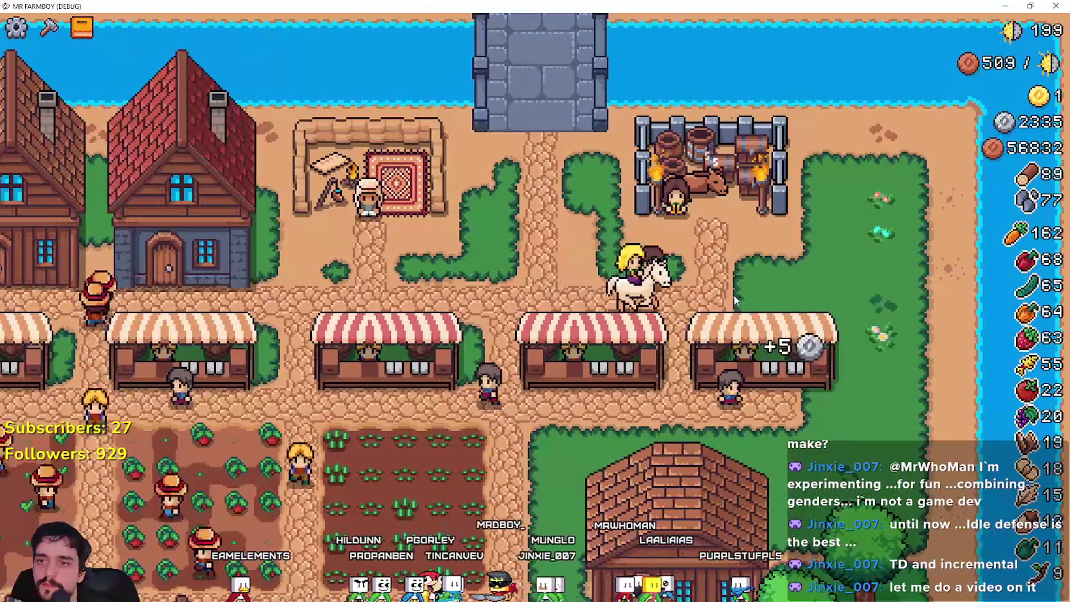
scroll(735, 300, "up", 1)
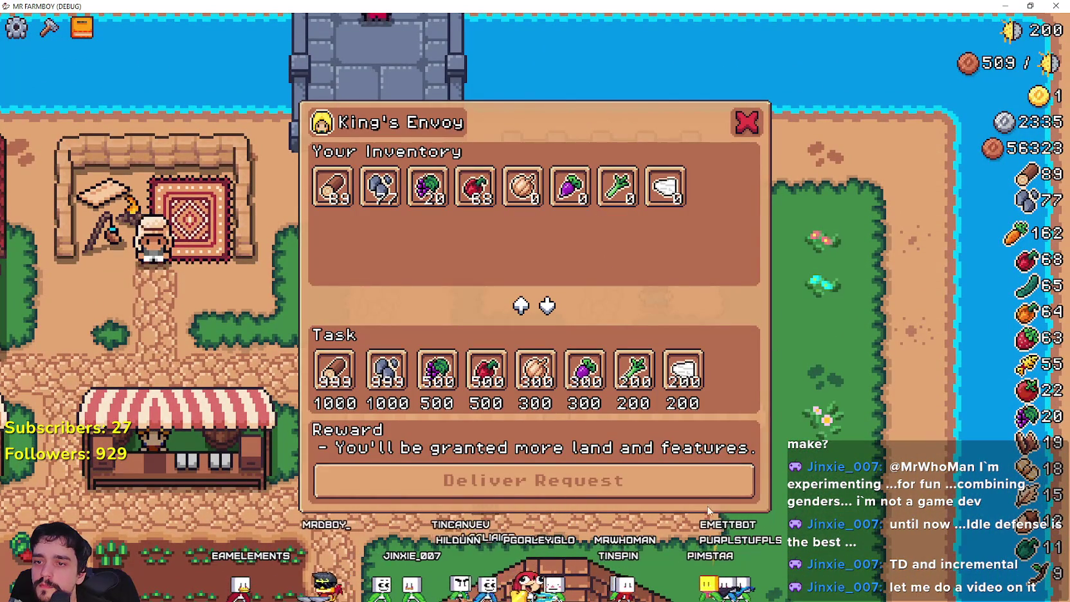
key("super+Down")
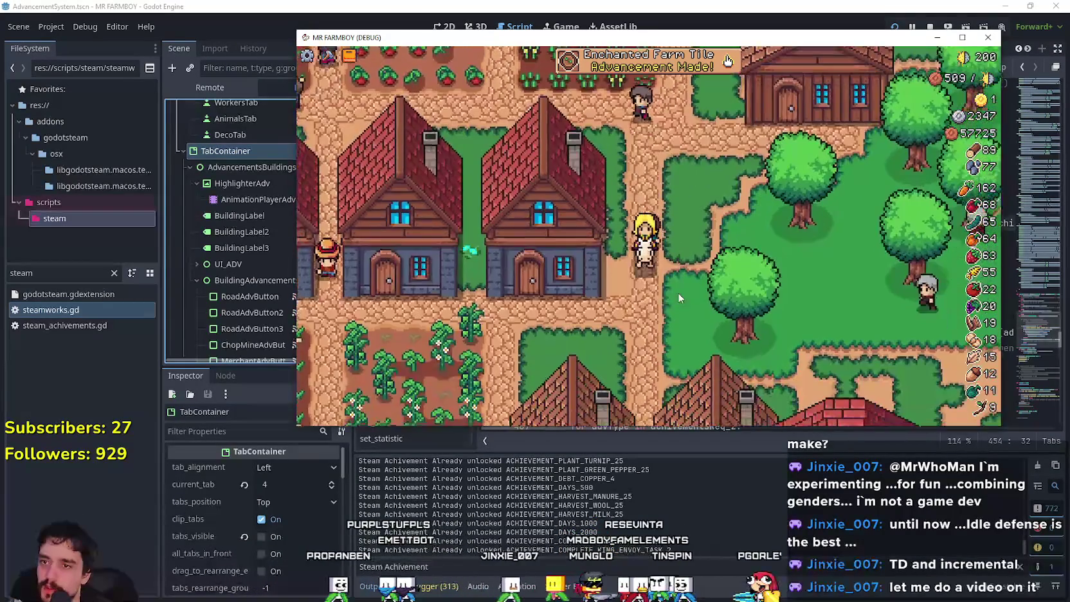
- Walk the farmer down the path and maximize the MR FARMBOY (DEBUG) window
key("s")
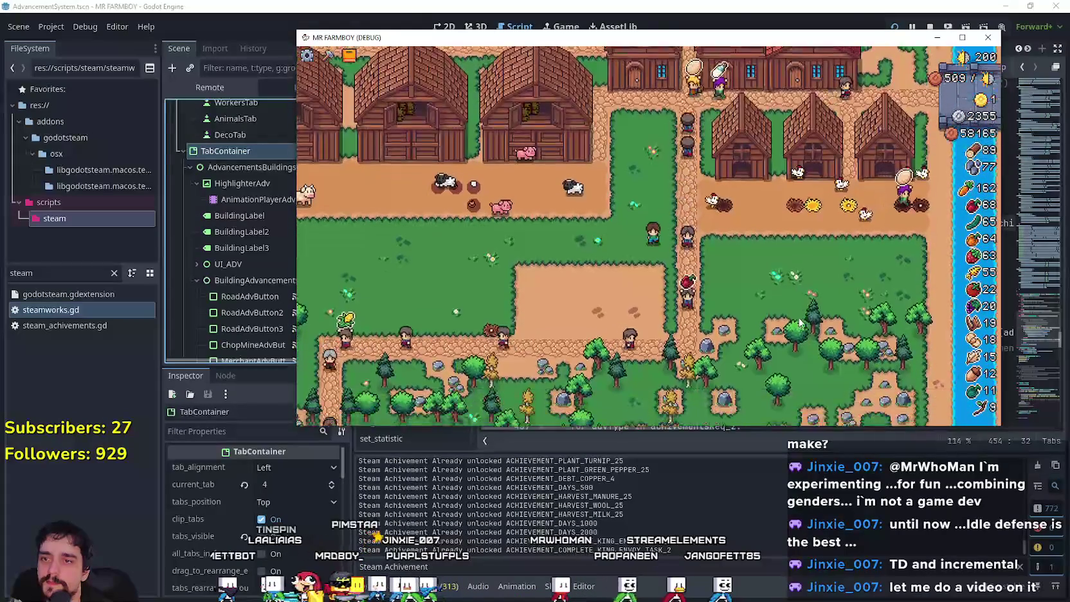
key("super+Up")
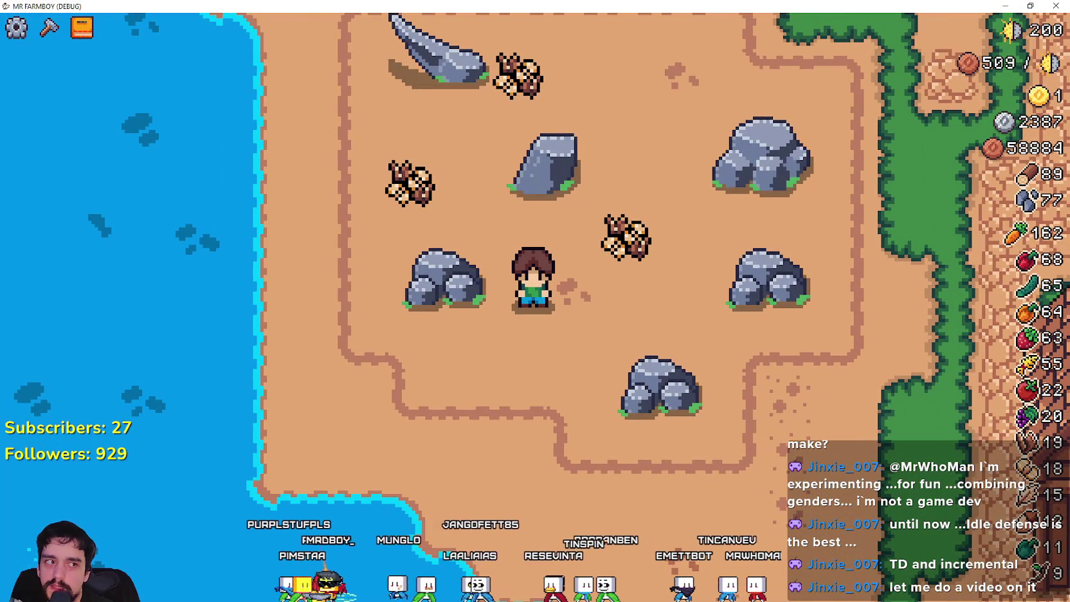
- Briefly show the tower-defense screenshot, zoom the map, and walk the farmer to the lower rock patch
key("alt+Tab")
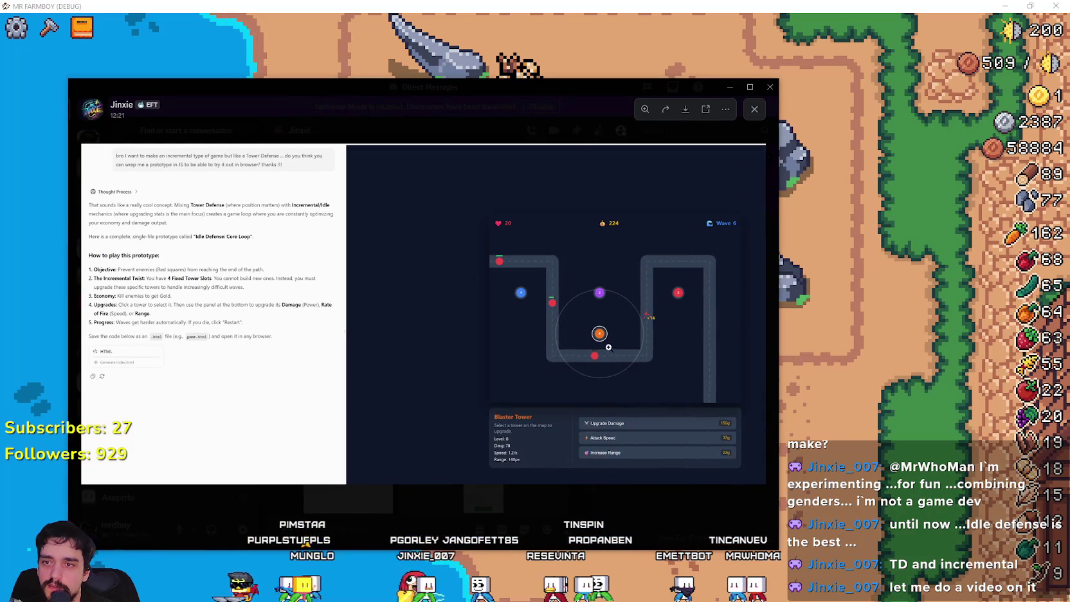
key("alt+Tab")
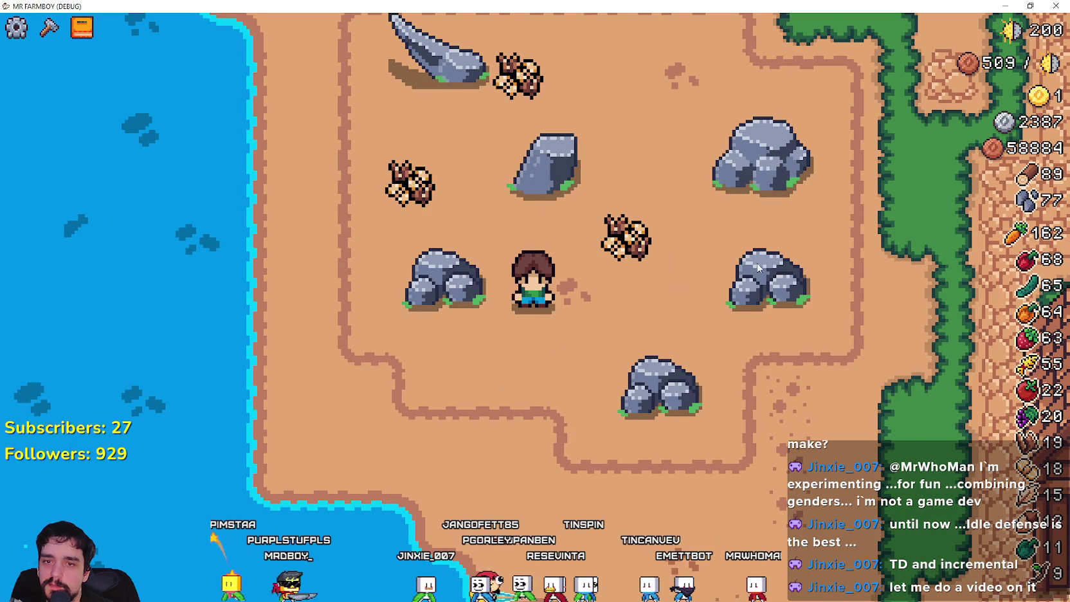
scroll(424, 333, "down", 1)
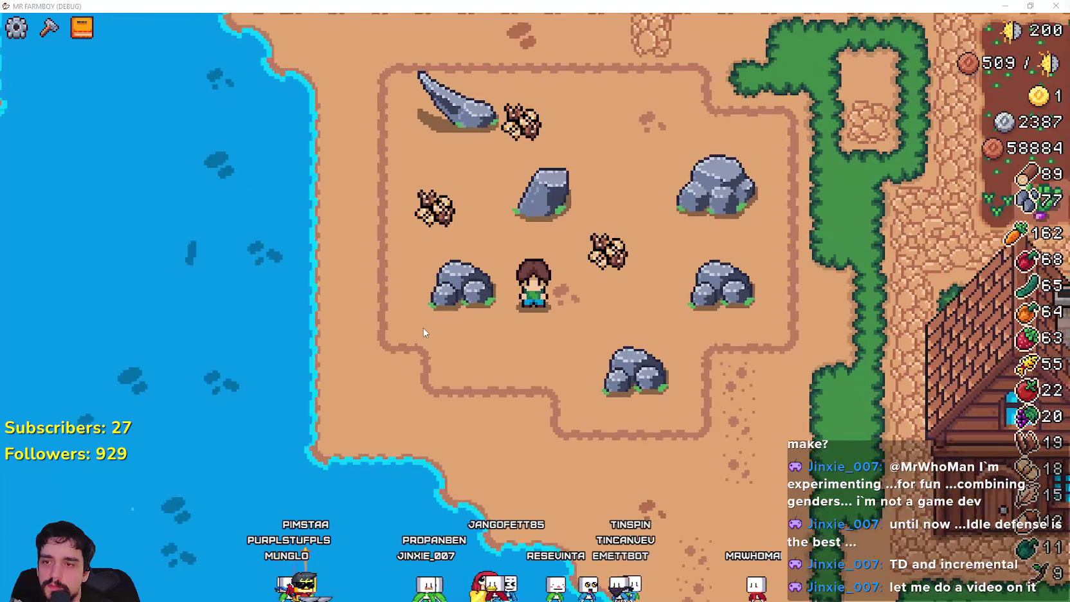
scroll(424, 333, "down", 2)
scroll(424, 333, "down", 1)
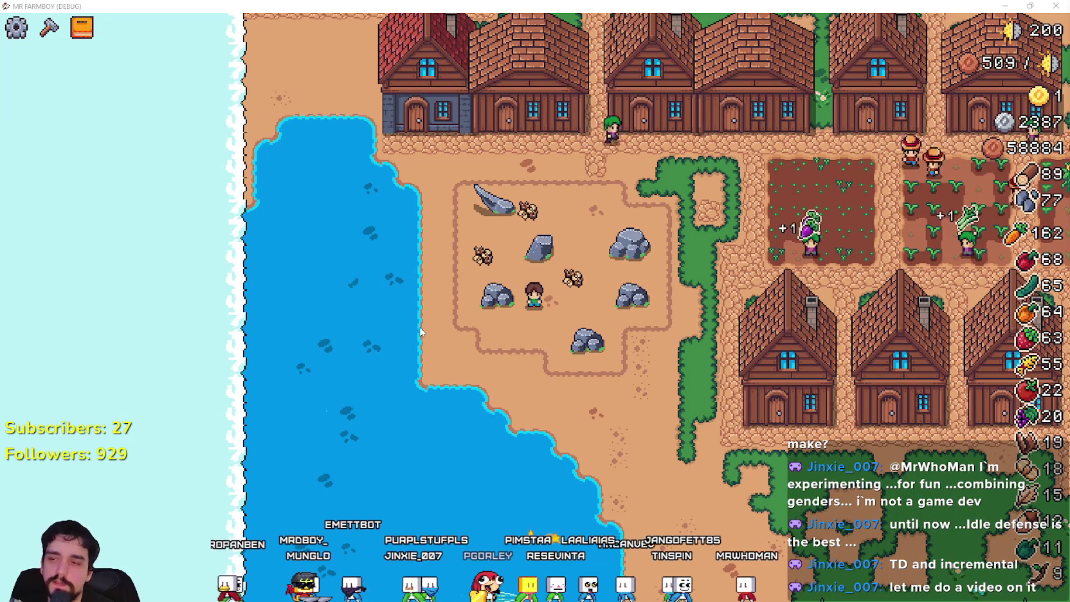
scroll(513, 320, "down", 2)
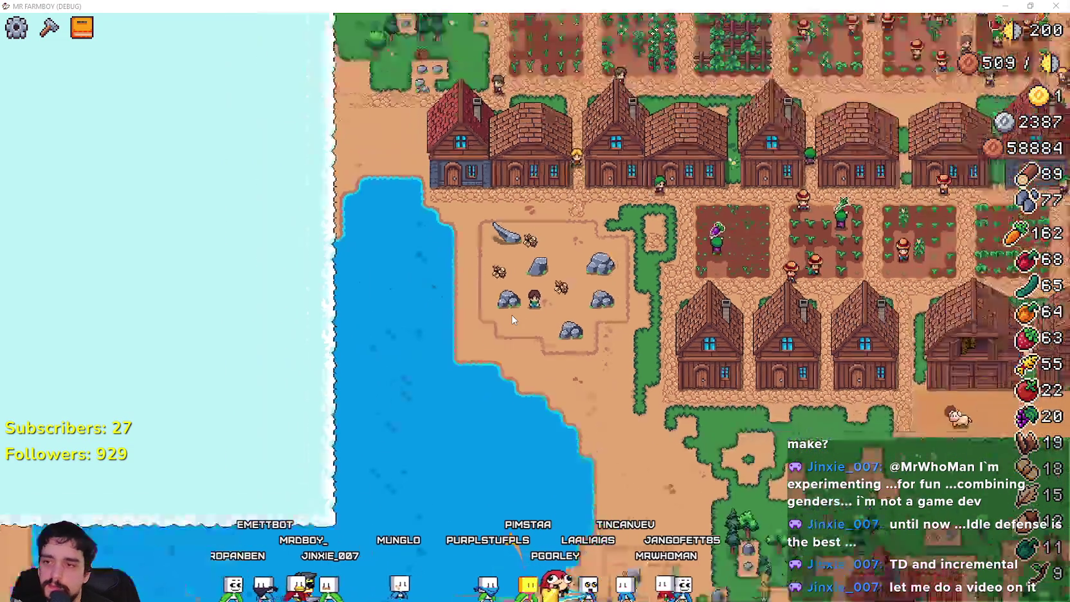
scroll(563, 281, "up", 2)
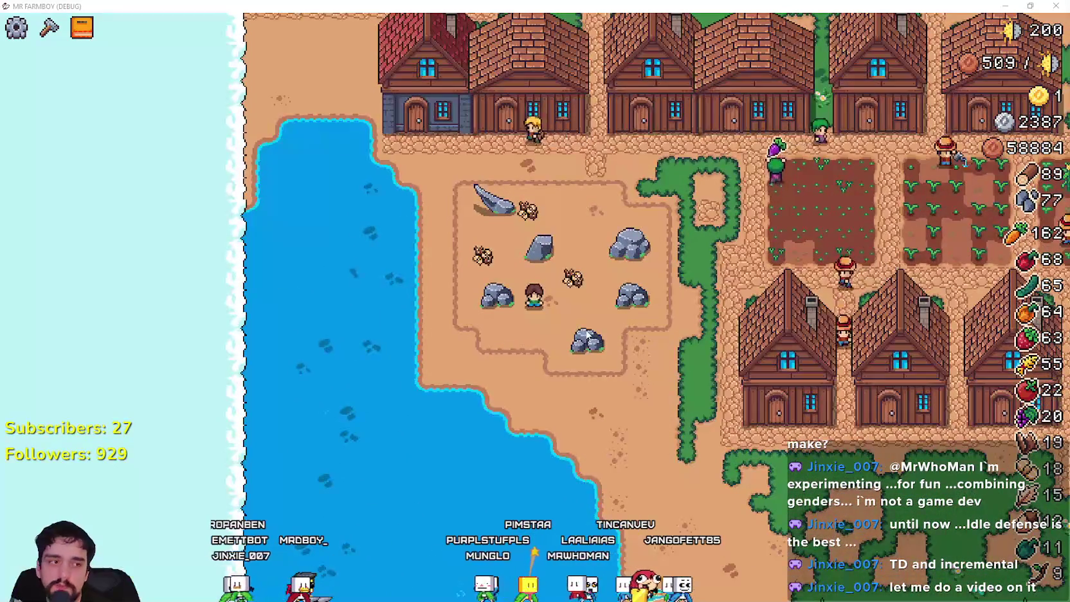
scroll(588, 334, "down", 2)
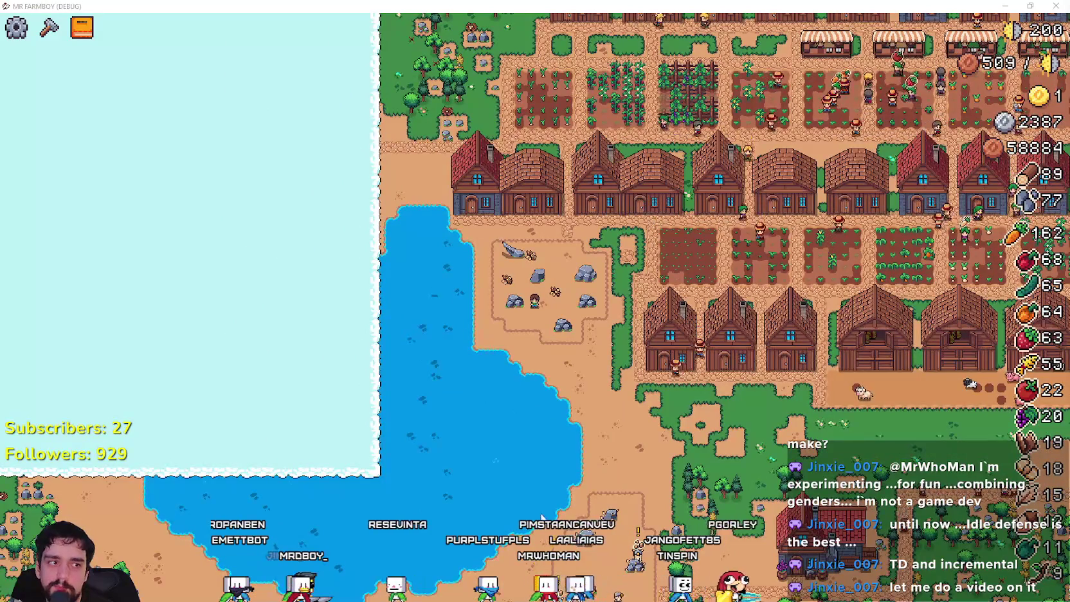
scroll(519, 366, "up", 2)
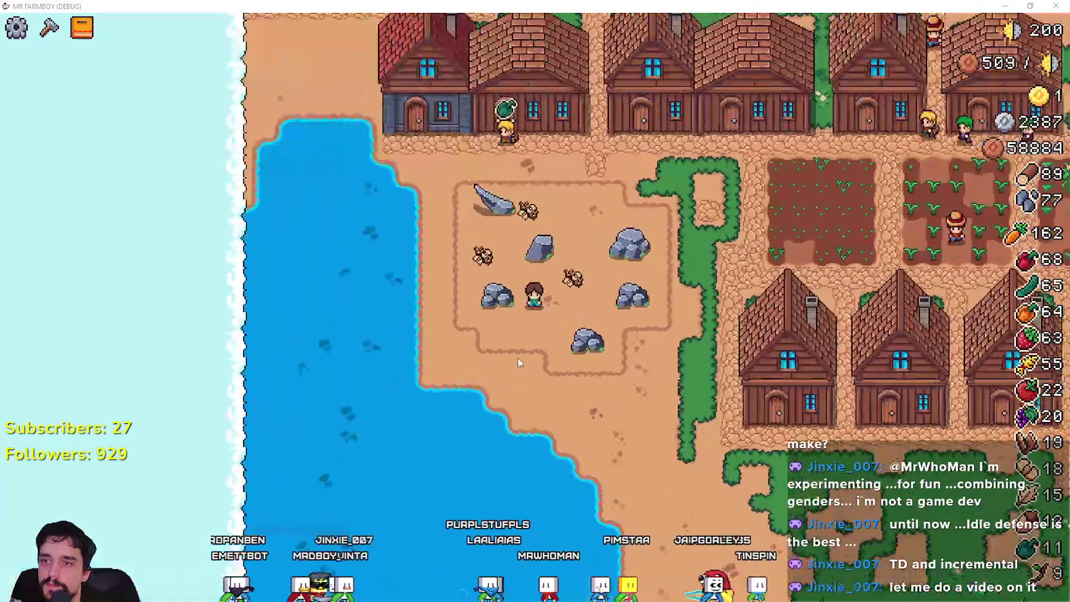
scroll(518, 357, "down", 2)
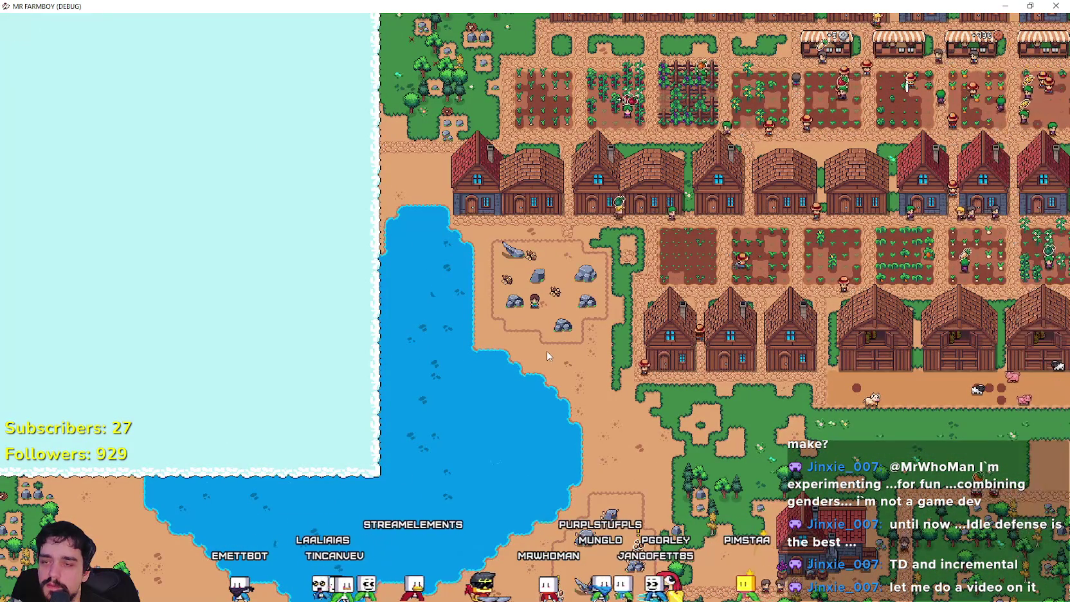
scroll(548, 356, "down", 2)
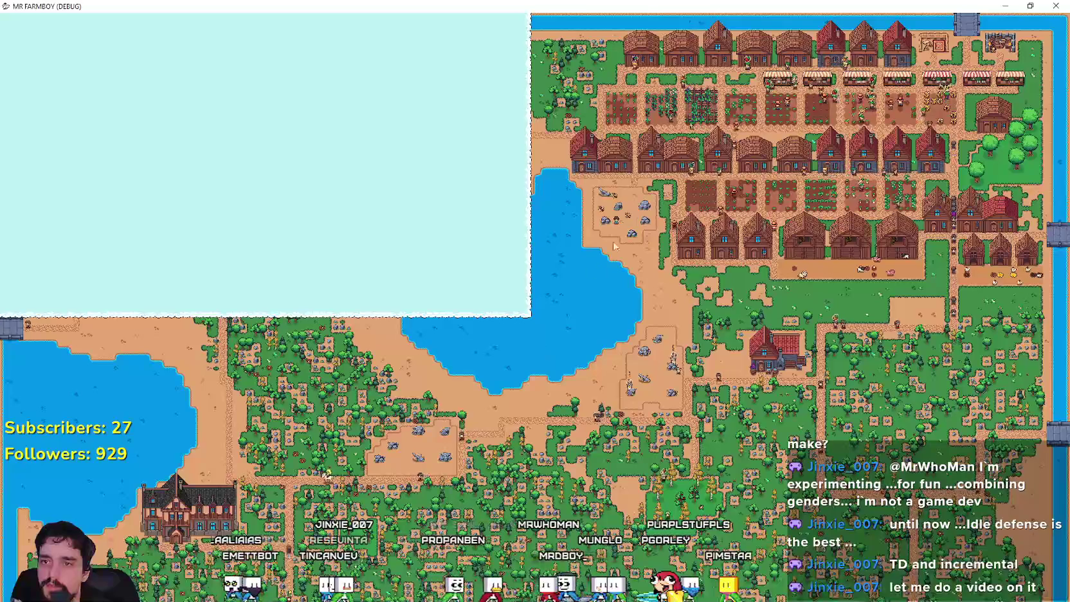
scroll(610, 449, "up", 3)
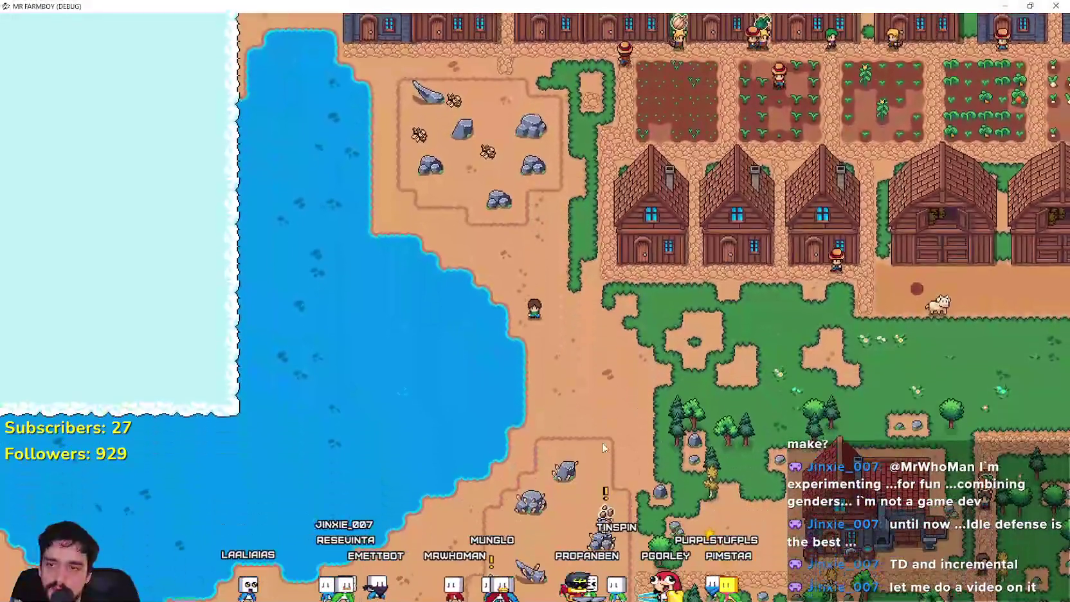
left_click(603, 448)
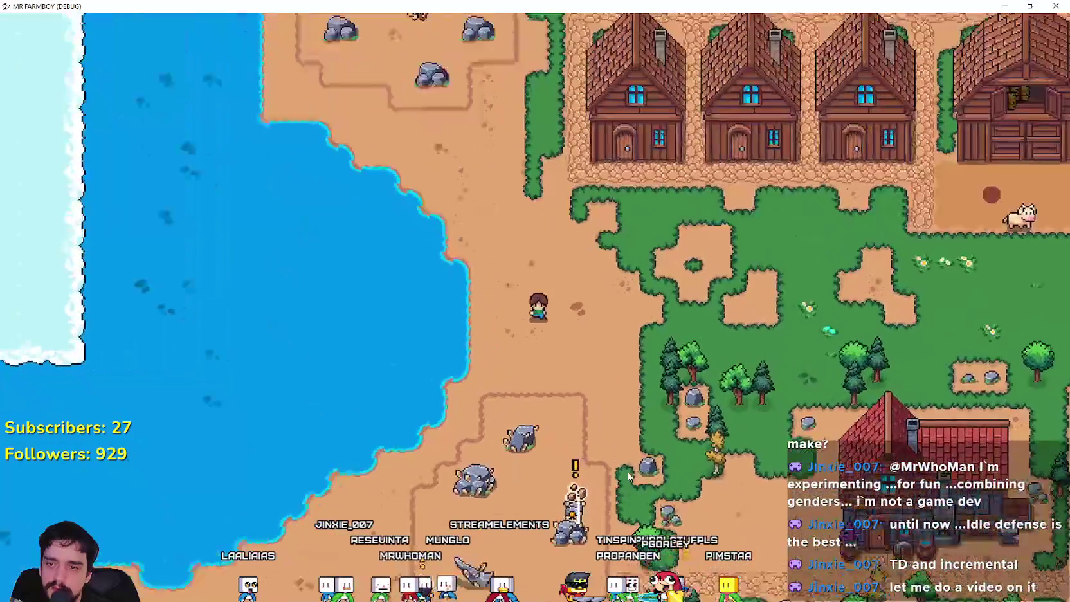
- Place a Warehouse from Crafting > Buildings beside the farmhouse and check its inventory
key("c")
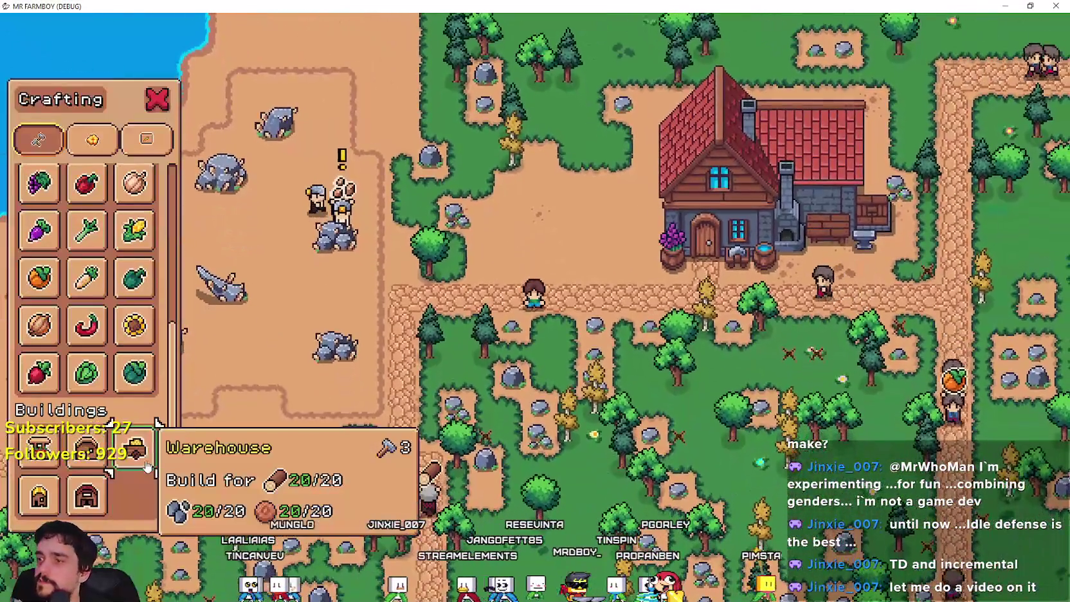
left_click(135, 449)
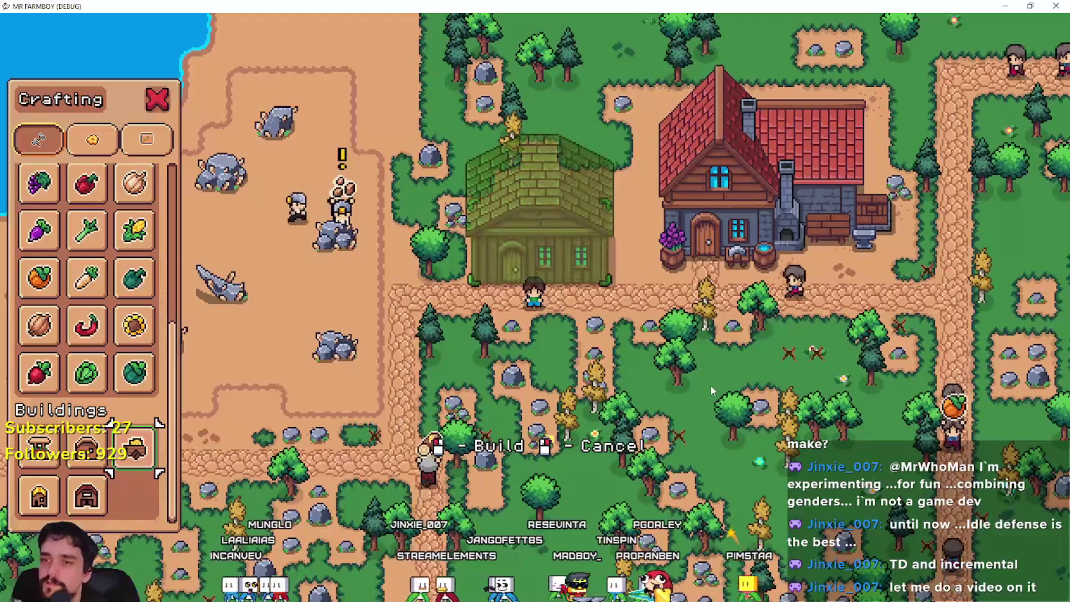
left_click(711, 384)
scroll(639, 309, "down", 2)
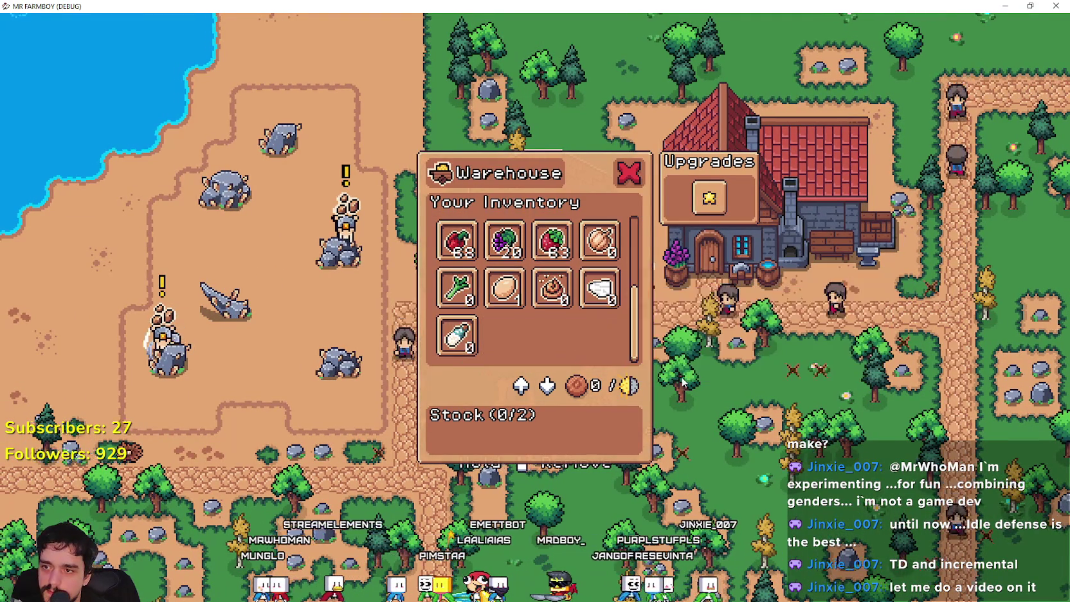
left_click(682, 377)
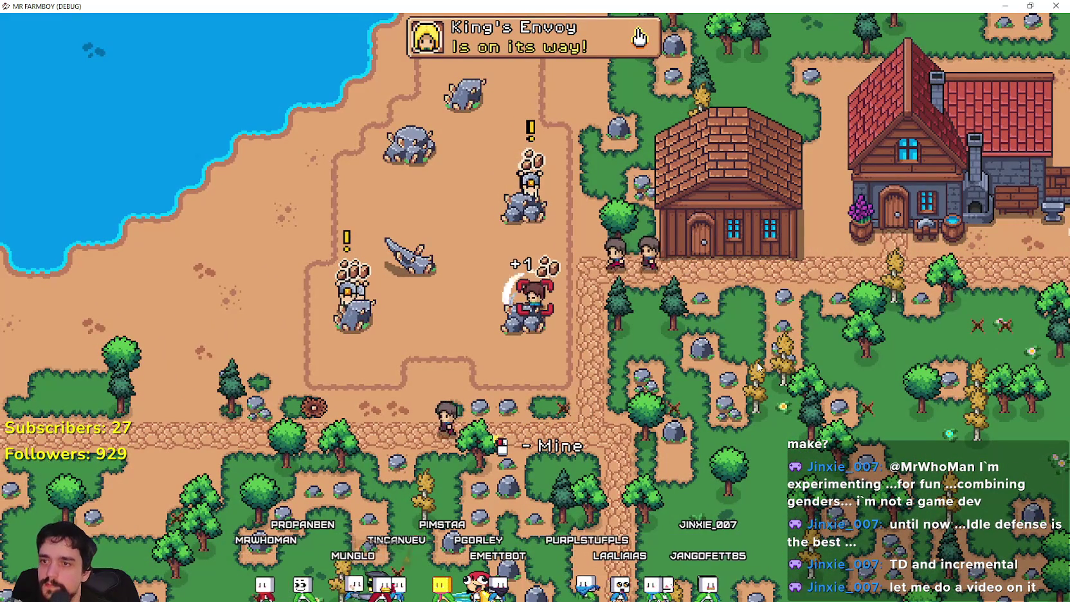
left_click(759, 367)
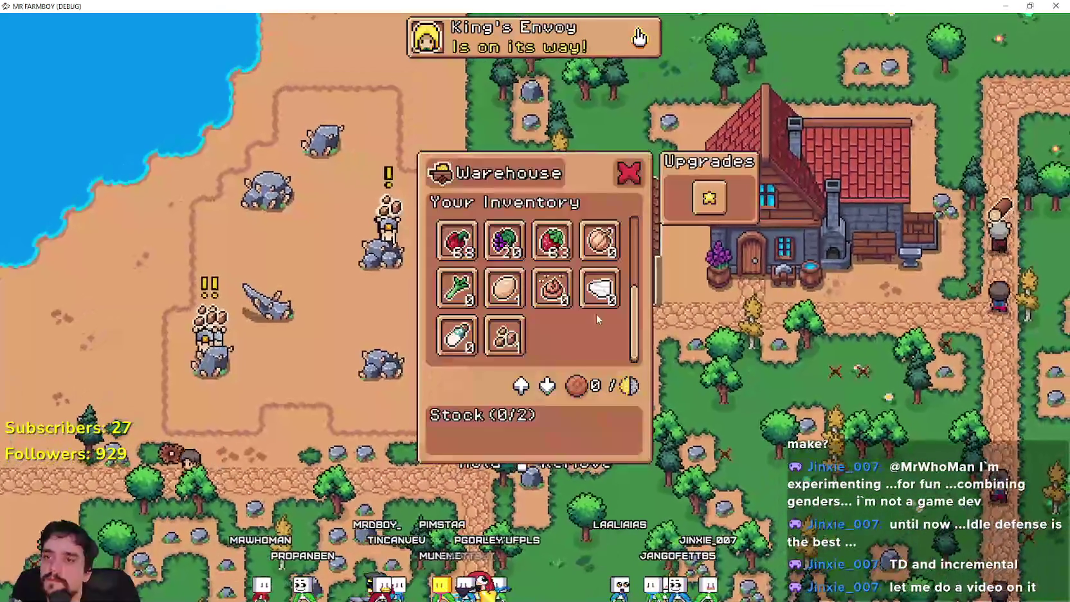
left_click(551, 375)
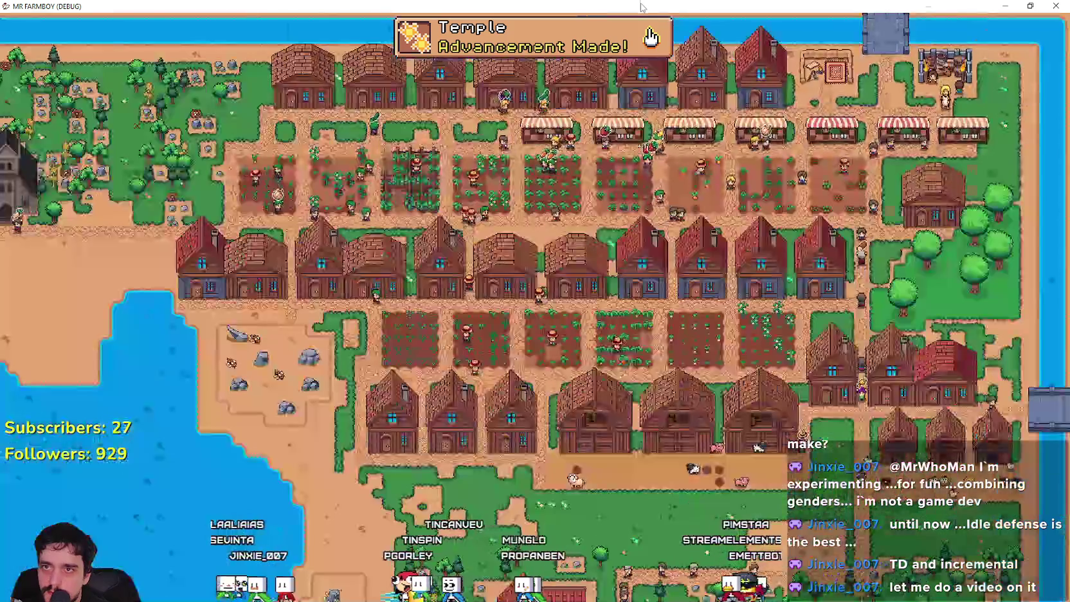
- Return the Mr Farmboy game to full screen and check the Buildings/Land advancements
double_click(660, 5)
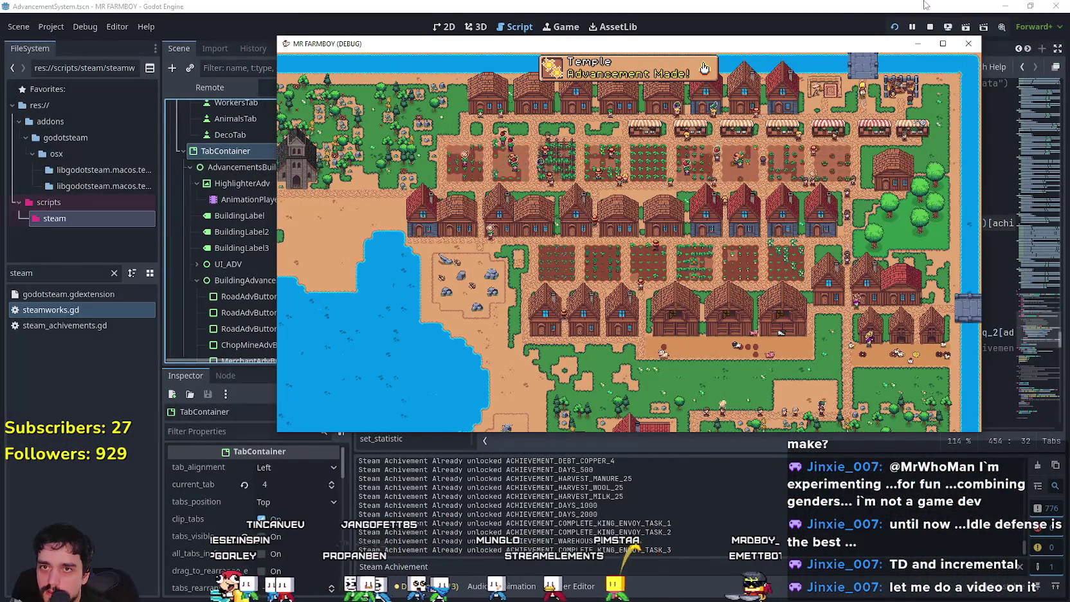
left_click(940, 44)
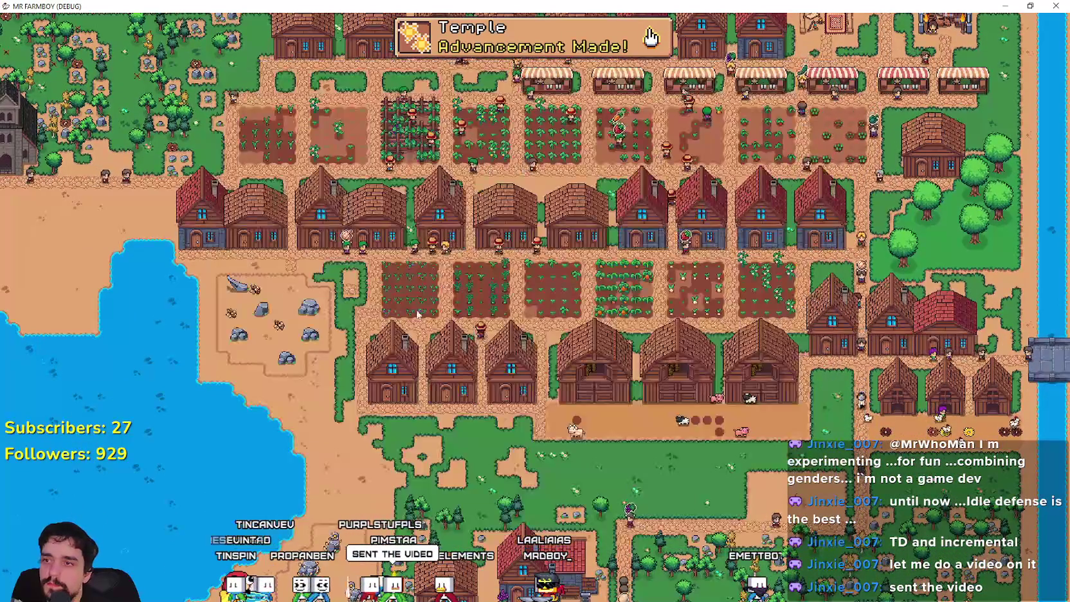
left_click(269, 128)
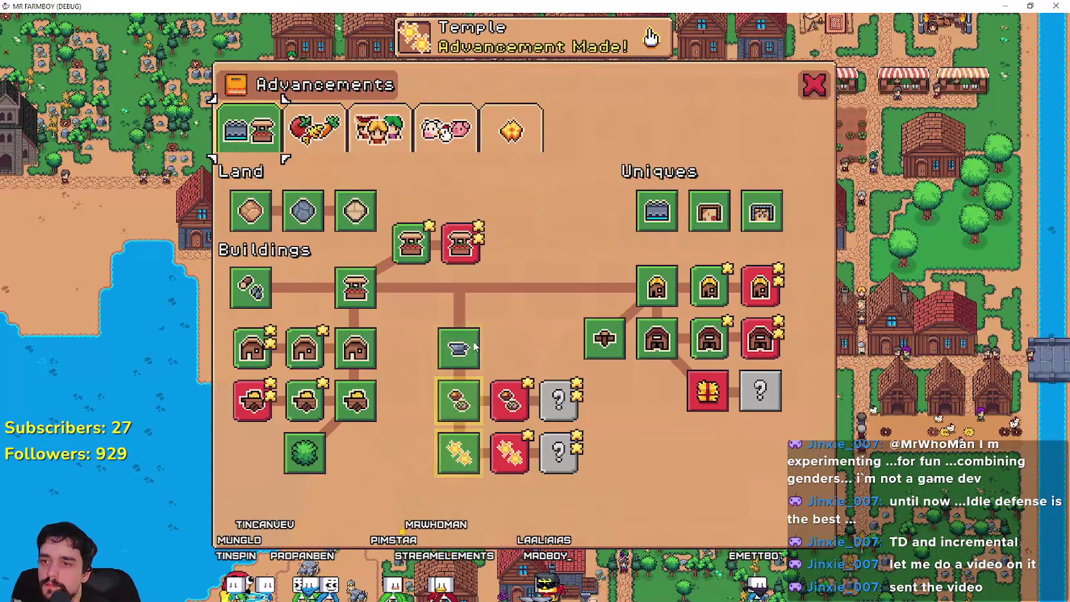
key("Escape")
scroll(515, 353, "down", 5)
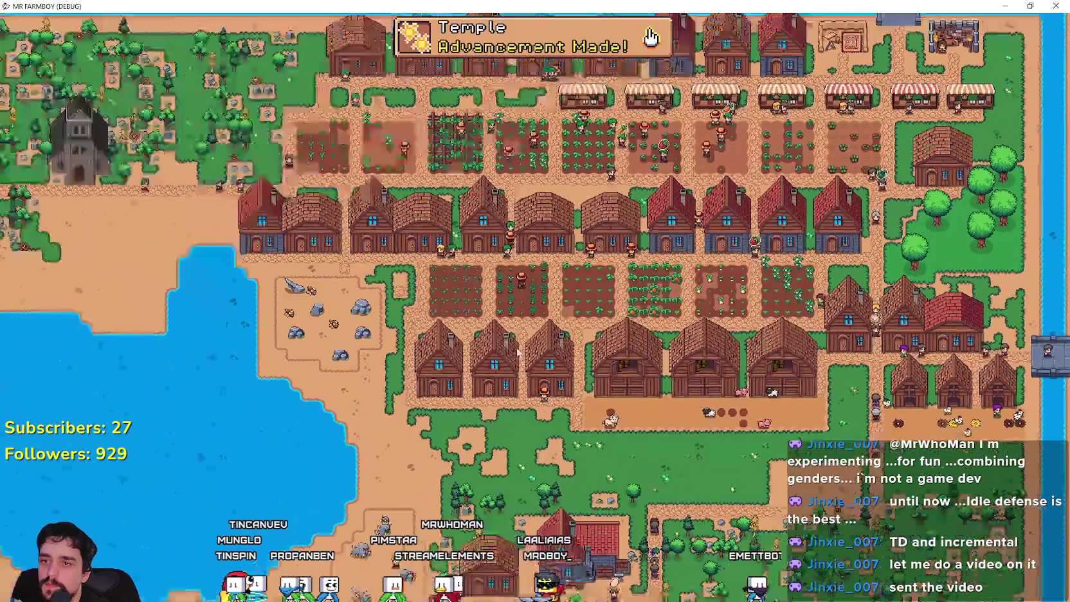
scroll(516, 354, "up", 8)
- Walk the farmer left, dismiss the temple advancement notice, and bring up the viewer's Imgur GIF
key("a")
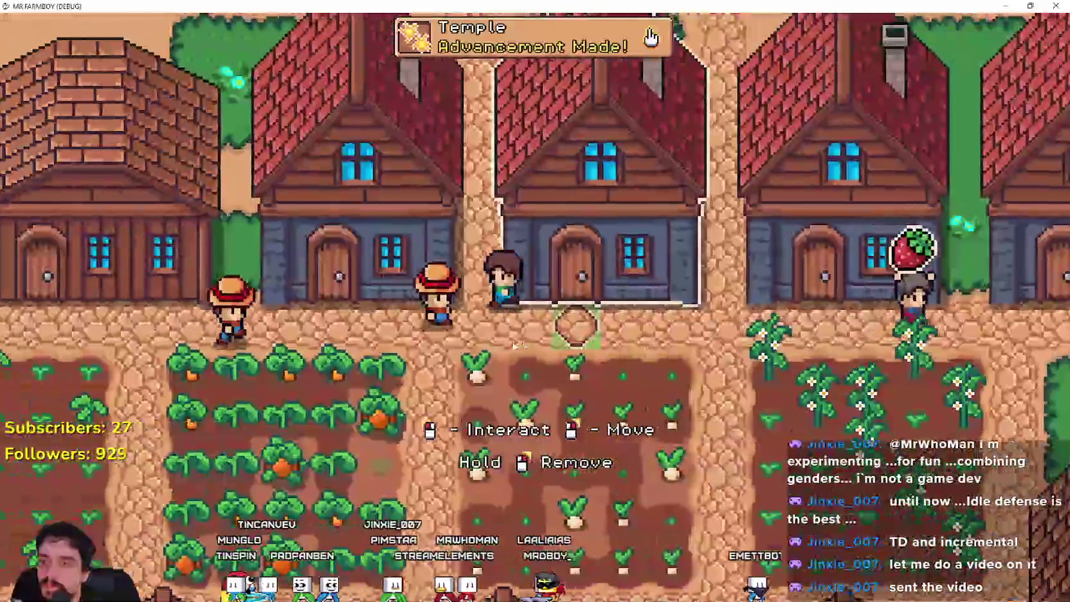
key("a")
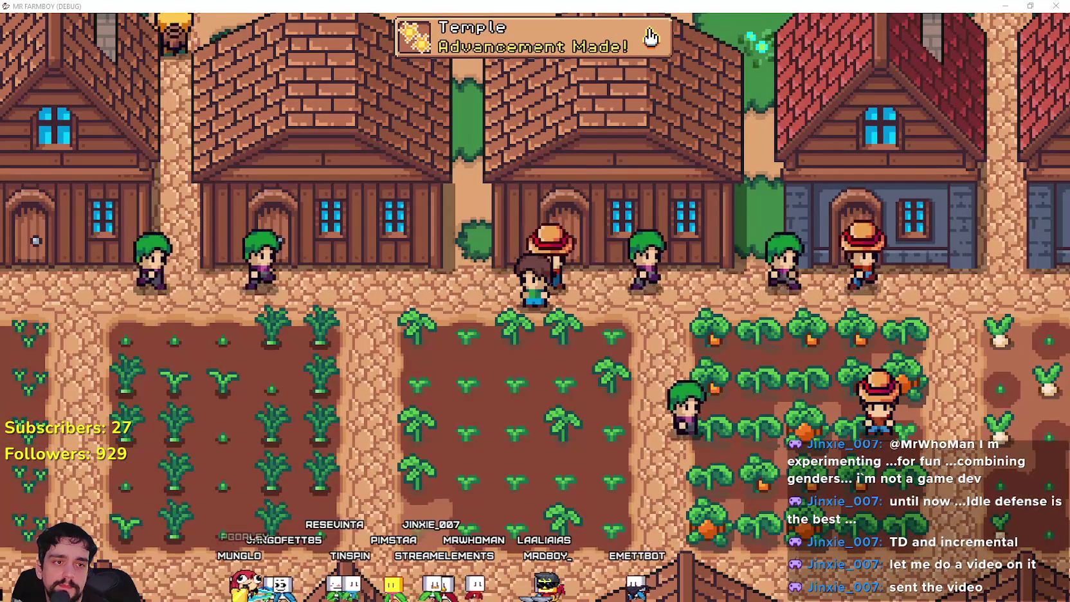
left_click(651, 37)
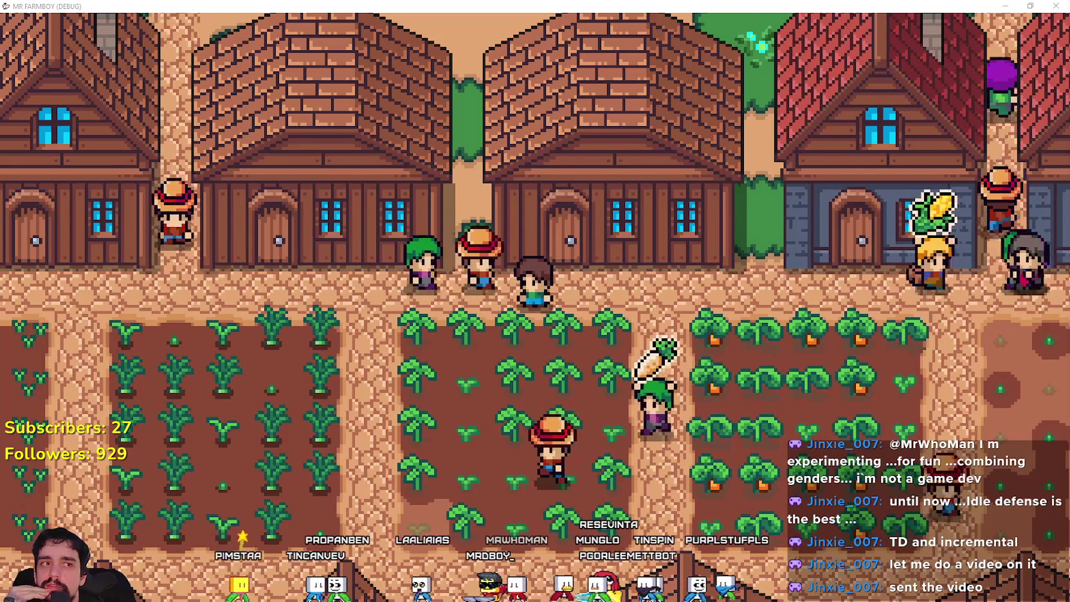
mouse_move(1069, 102)
left_mouse_down()
mouse_move(800, 103)
mouse_move(643, 65)
left_mouse_up()
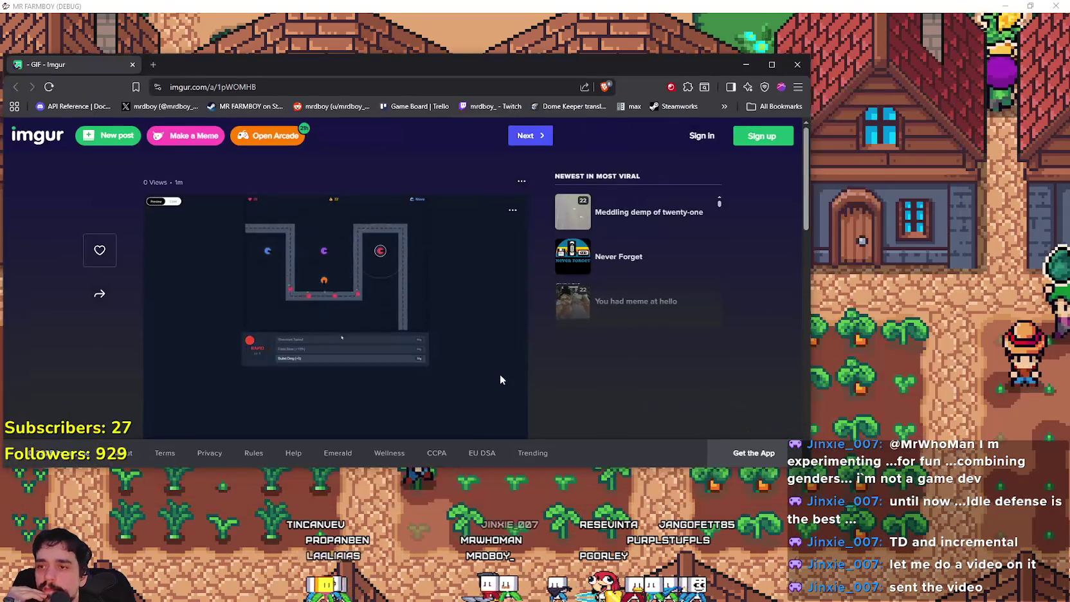
- Play the viewer's tower defense GIF in fullscreen on the Imgur player
left_click(512, 352)
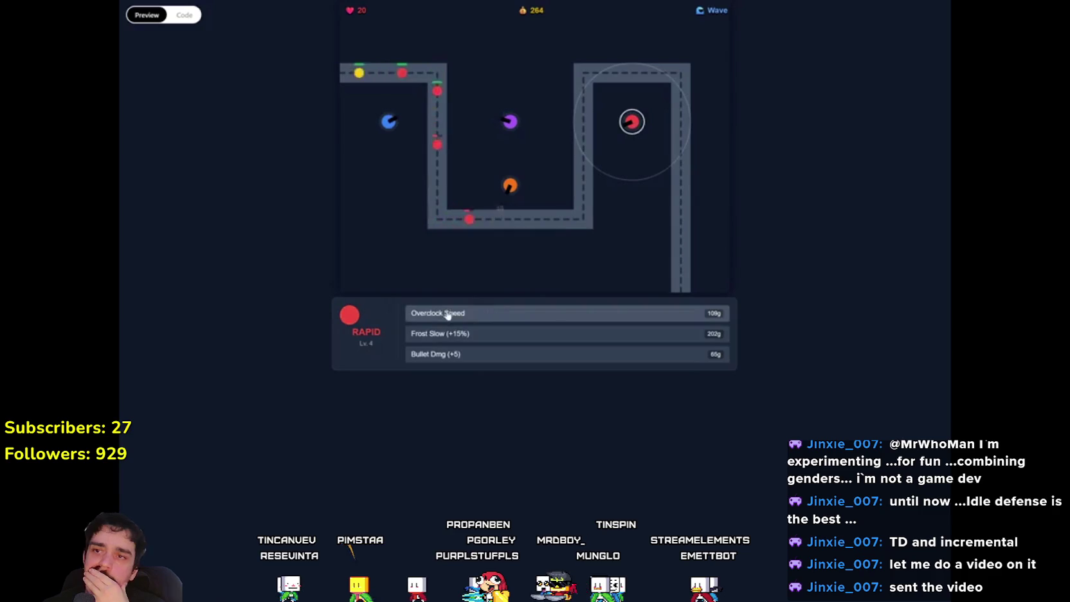
- Watch the tower defense GIF play, clicking around the fullscreen player
left_click(446, 337)
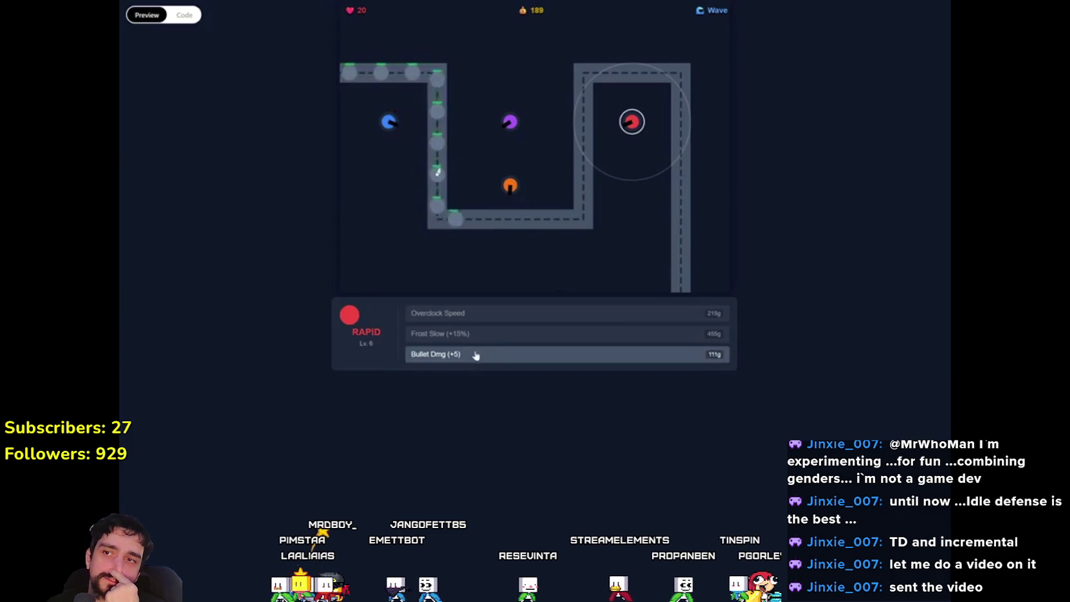
left_click(510, 187)
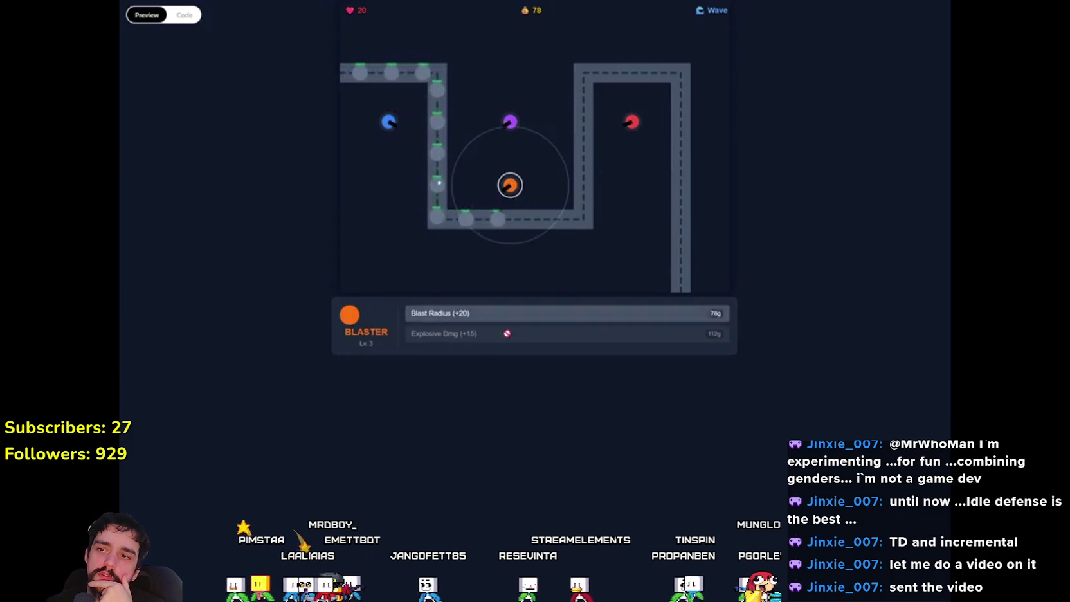
left_click(511, 123)
left_click(388, 122)
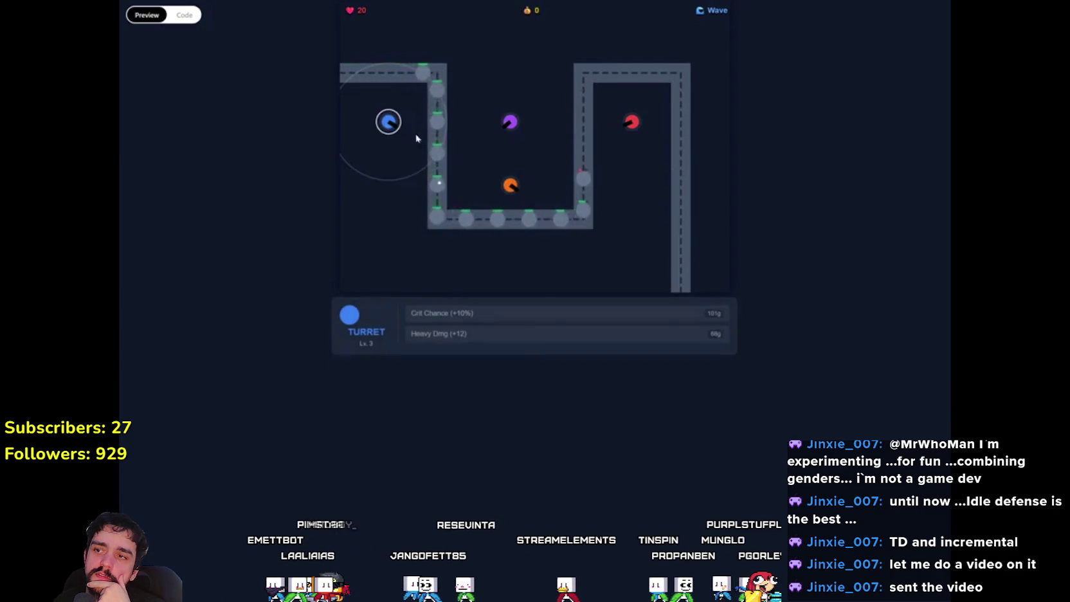
left_click(633, 123)
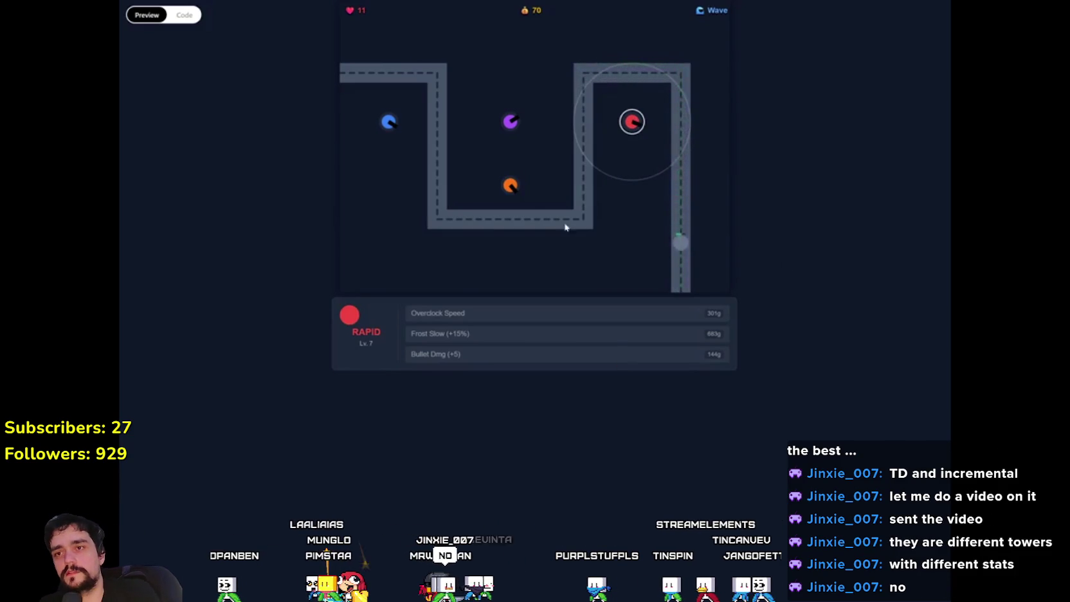
left_click(511, 188)
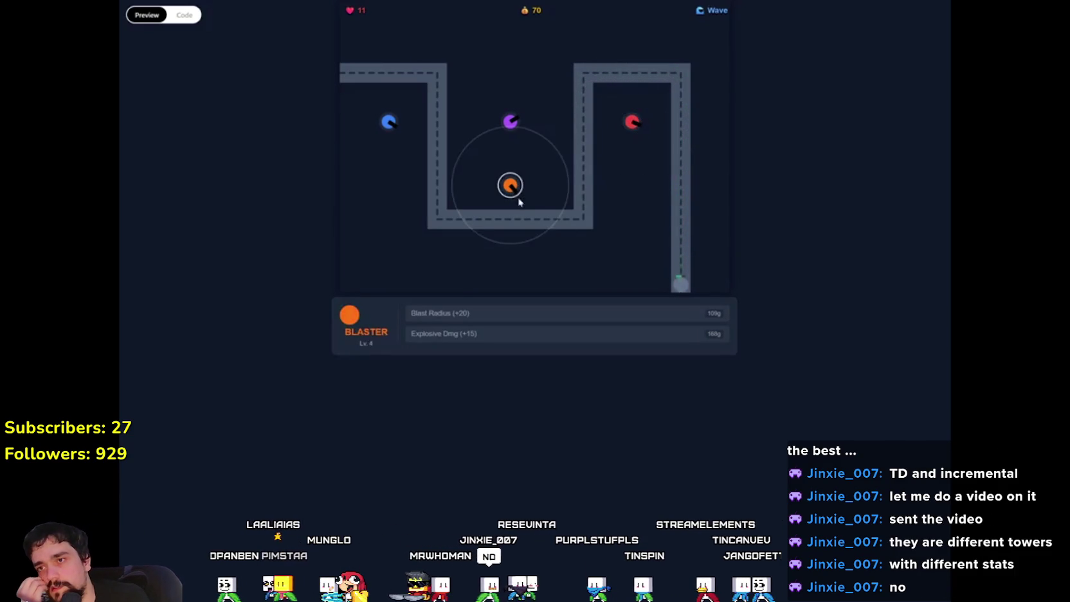
left_click(570, 315)
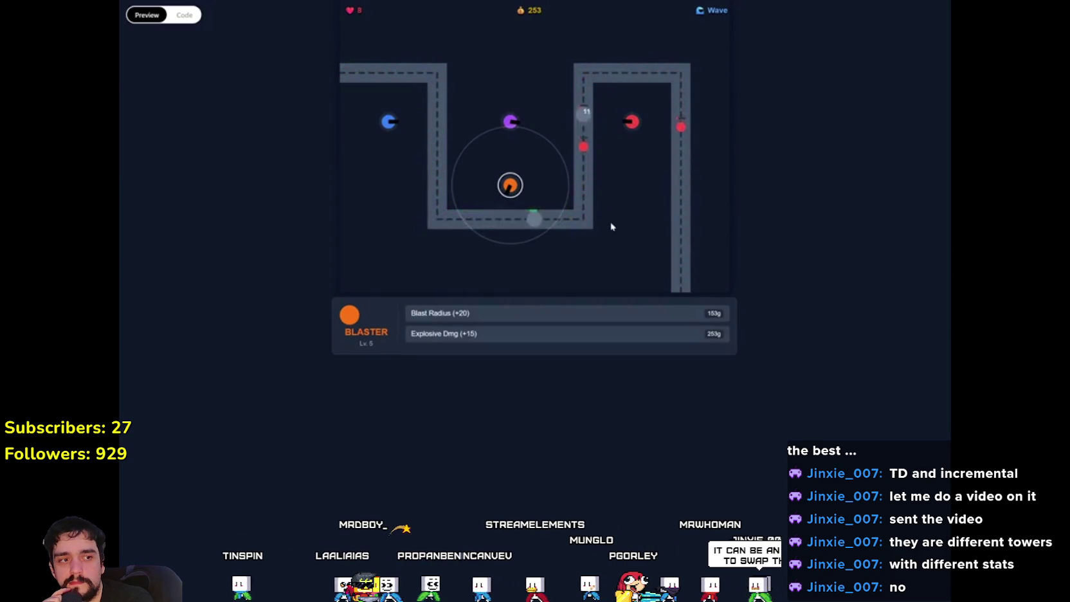
- Leave fullscreen playback and close the Chrome window showing the Imgur post
left_click(631, 123)
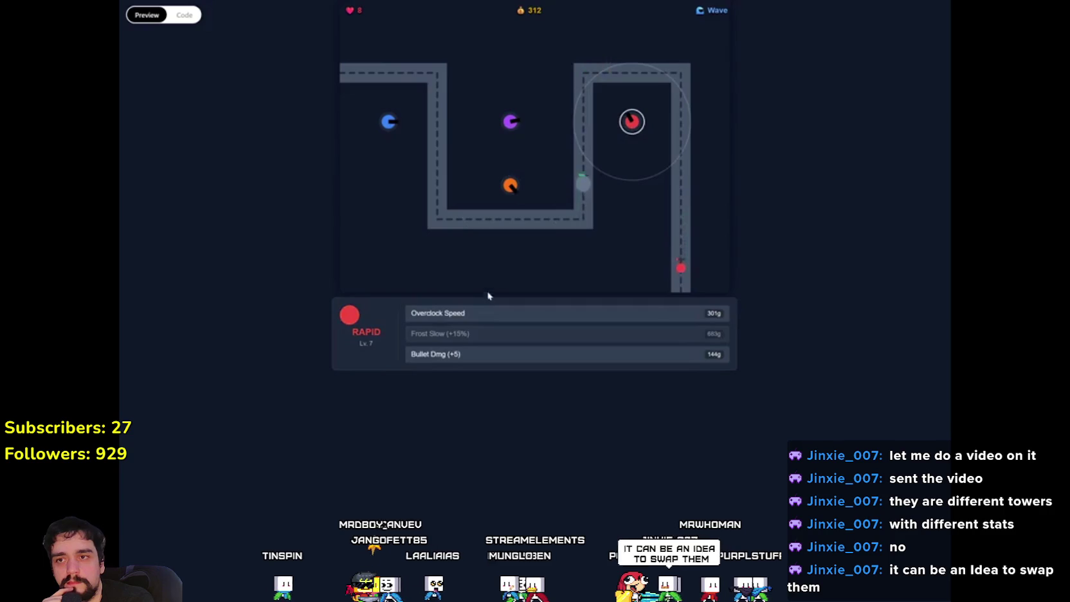
left_click(471, 314)
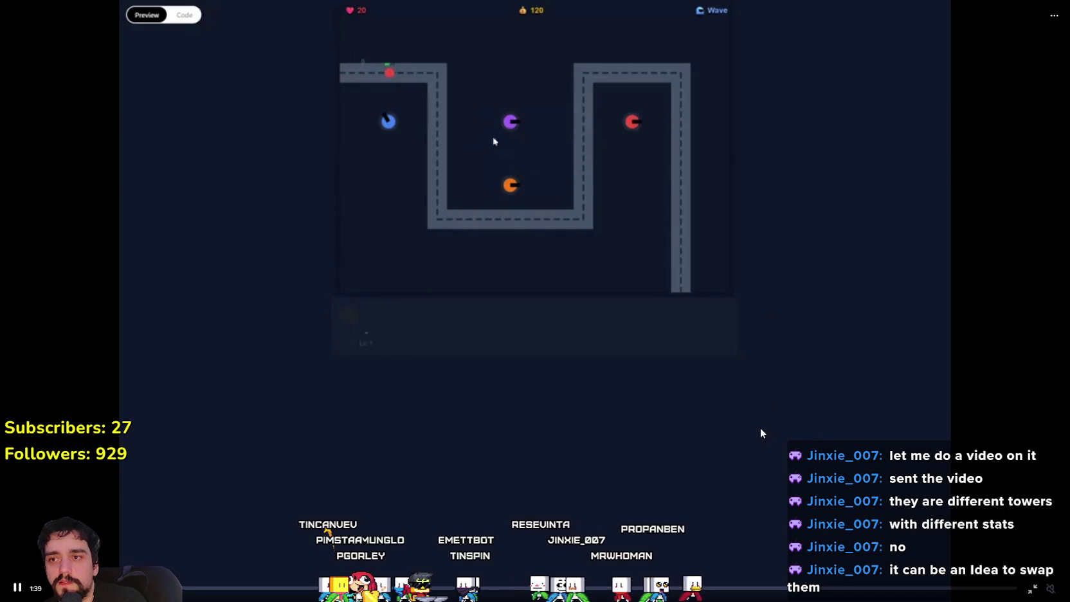
key("Escape")
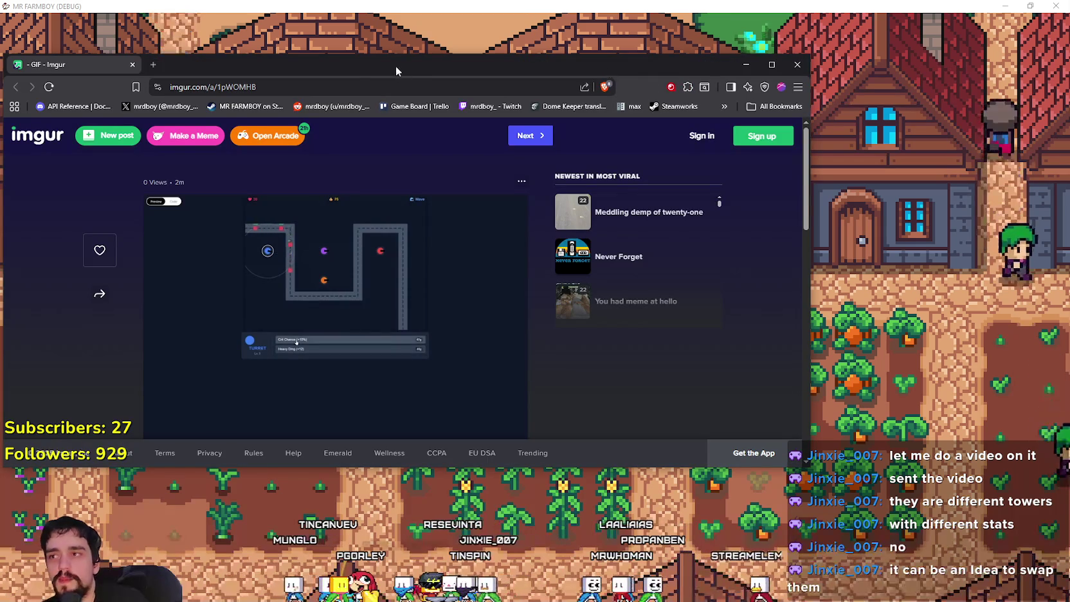
left_click(132, 65)
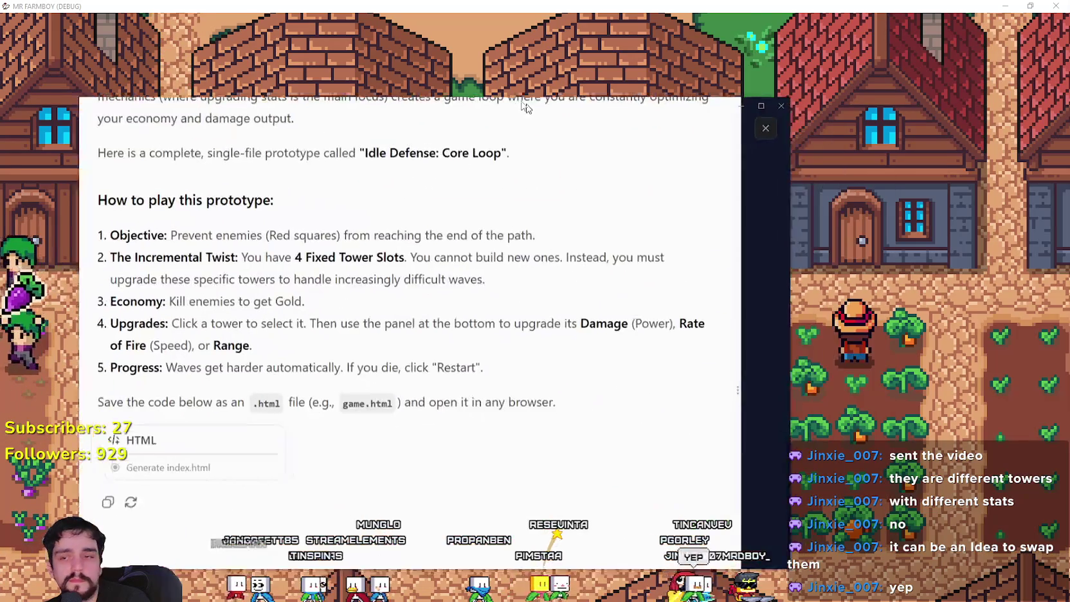
key("alt+Tab")
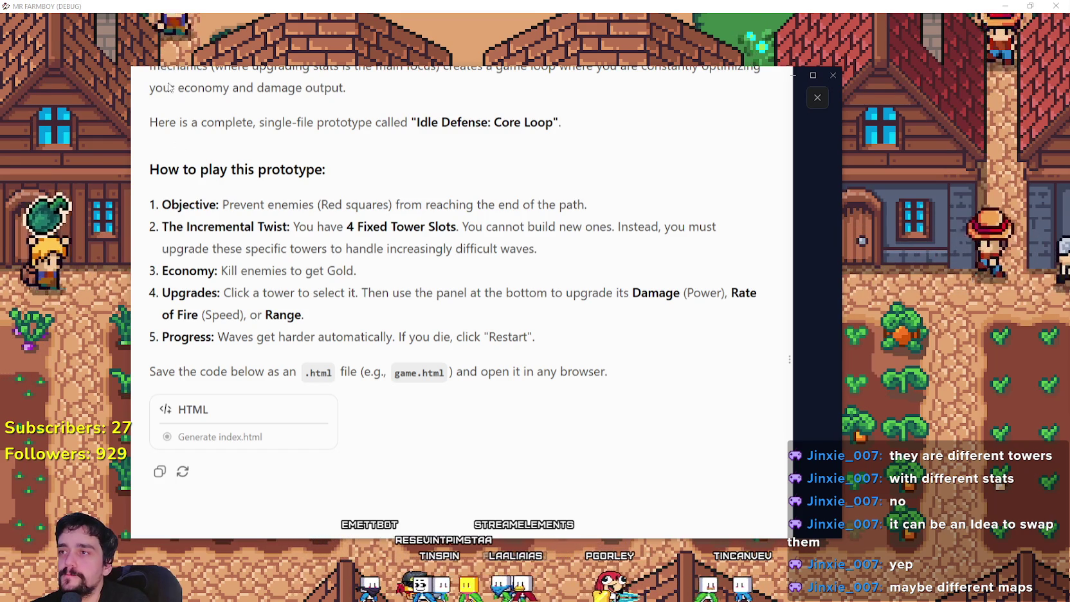
left_click_drag(163, 81, 191, 83)
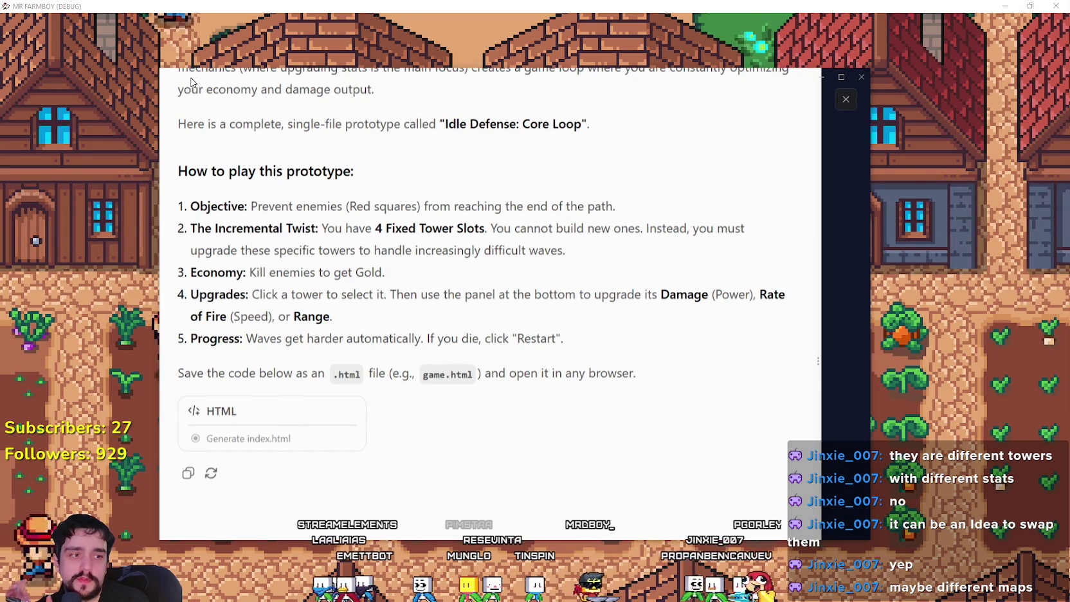
mouse_move(191, 82)
left_mouse_down()
mouse_move(471, 128)
mouse_move(1069, 129)
left_mouse_up()
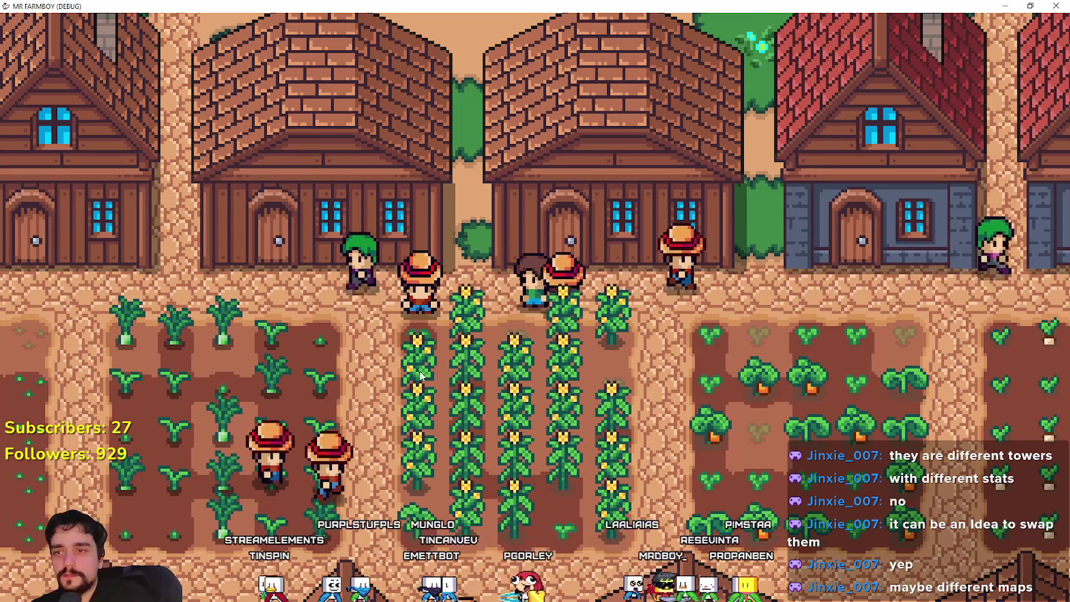
- Walk the farmer right across the farm toward the rock mine
key("d")
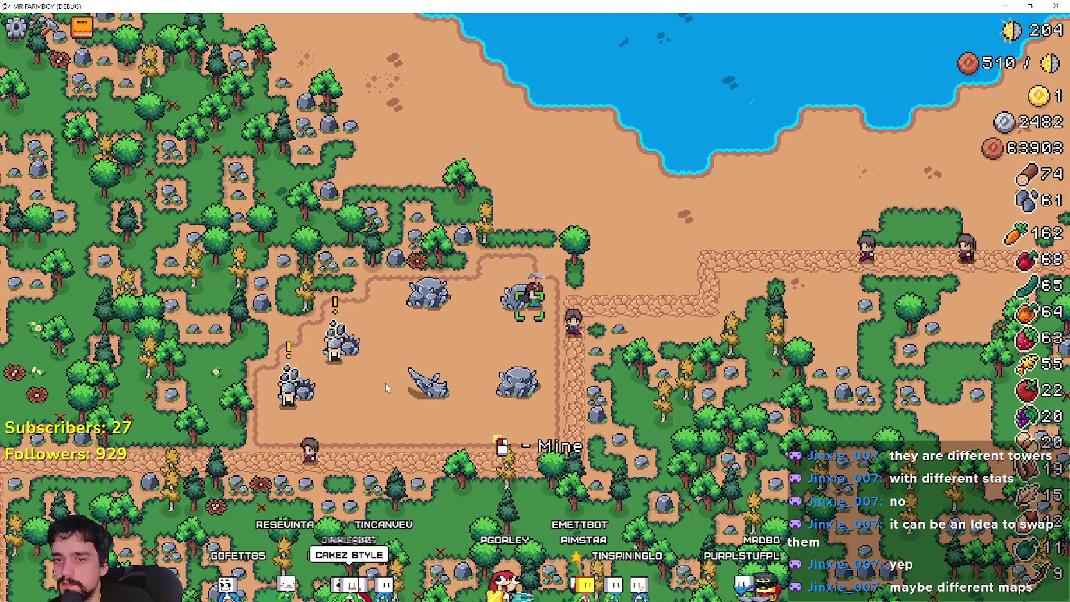
- Build a warehouse from the Crafting menu and close its inventory panel
key("c")
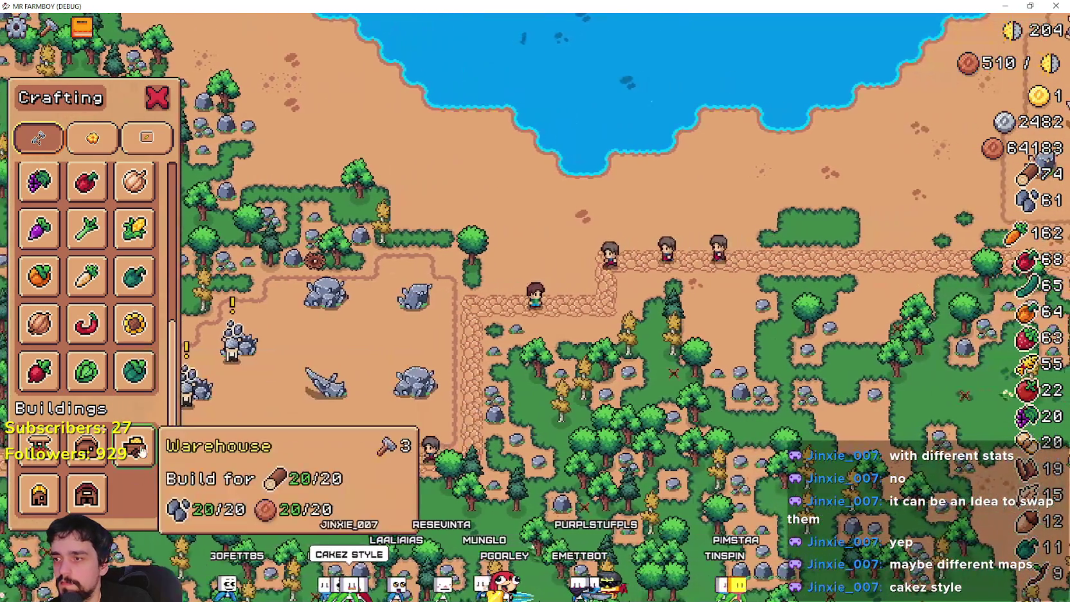
left_click(135, 476)
key("Return")
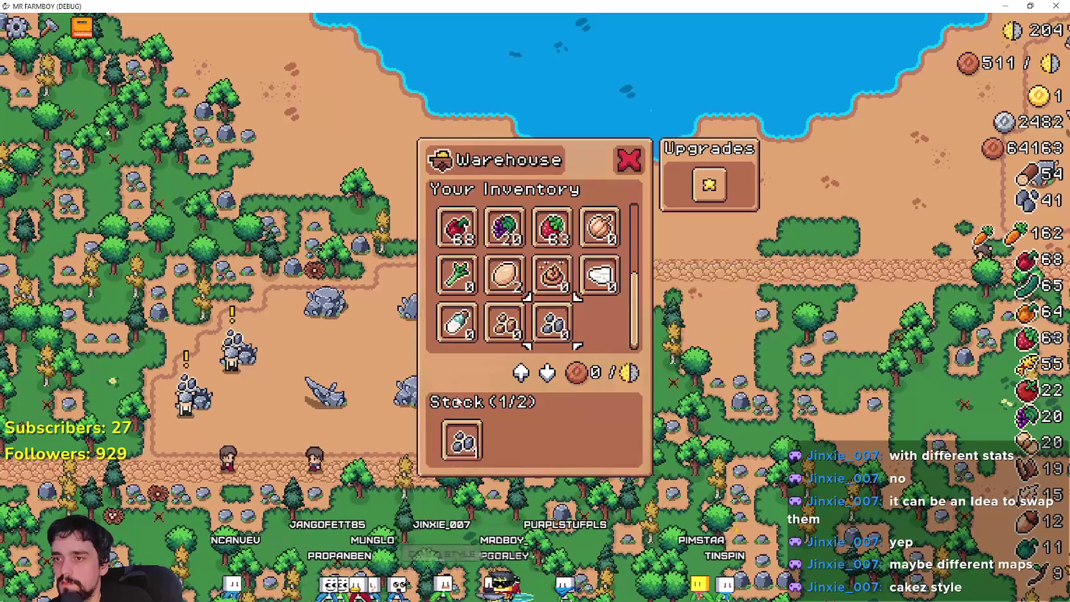
key("Escape")
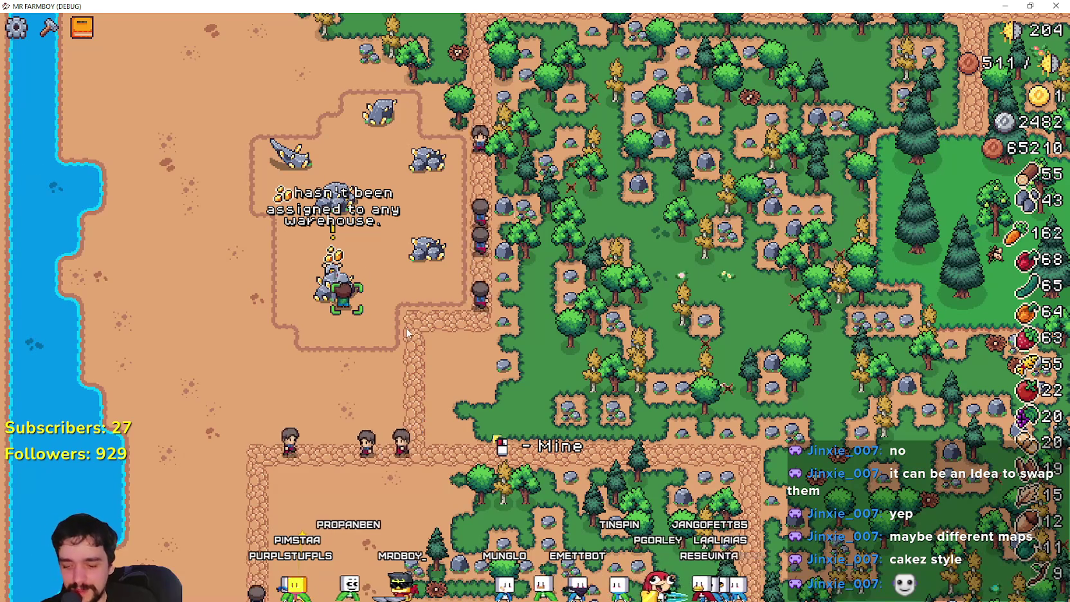
scroll(522, 386, "up", 3)
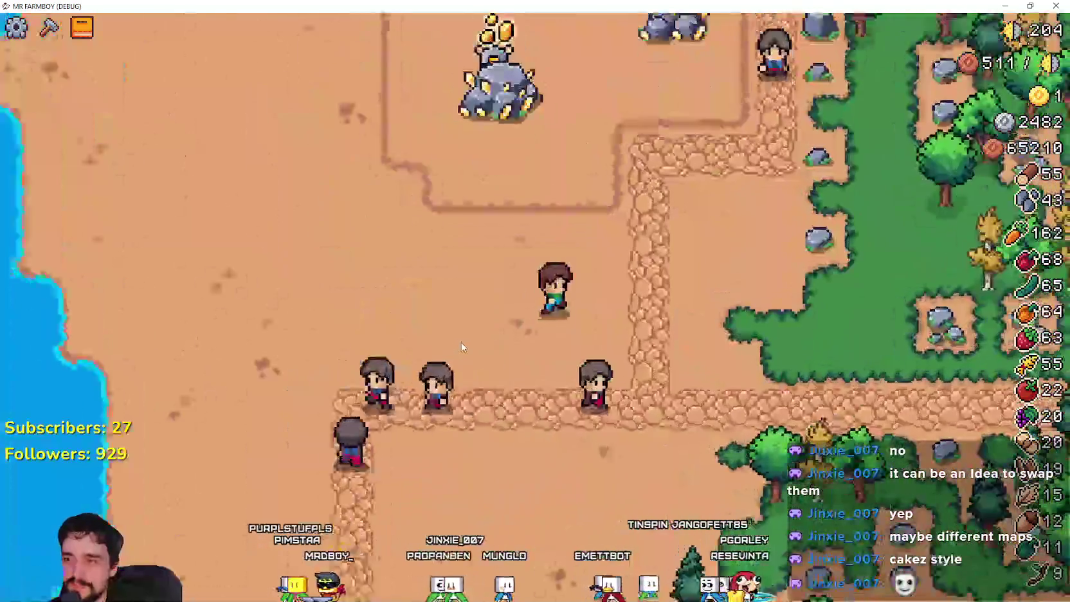
- Place a second warehouse beside the rock mine and add Gold Nugget to its stock
key("c")
left_click(975, 433)
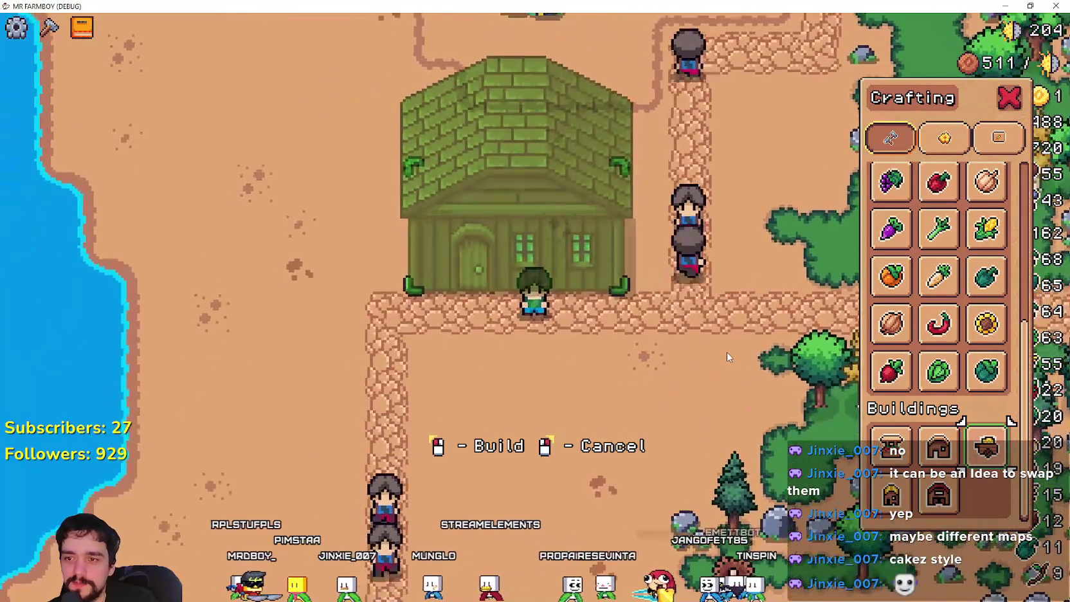
left_click(722, 352)
right_click(718, 350)
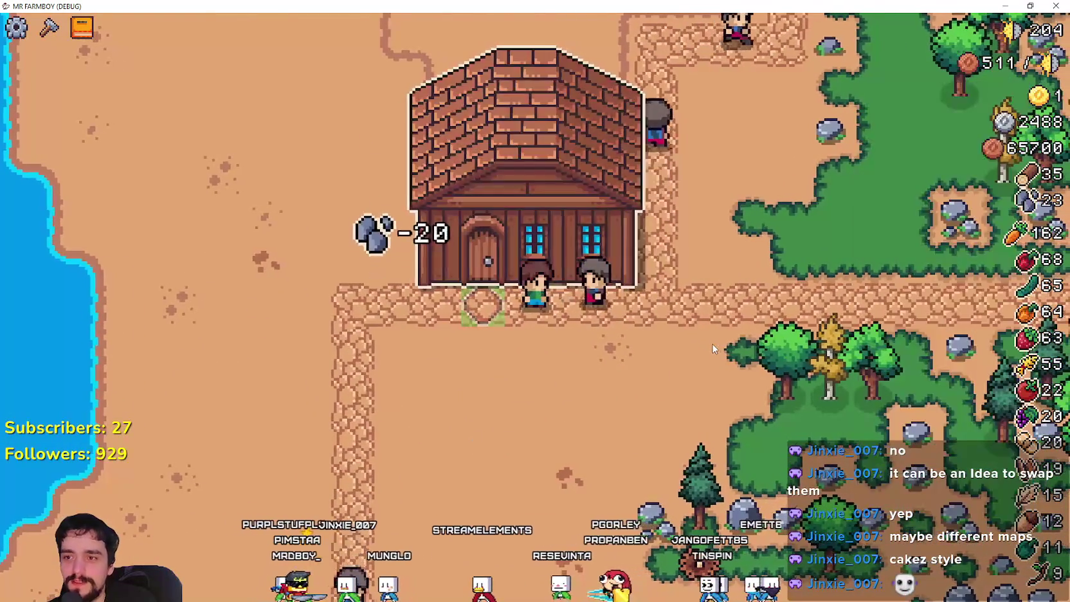
left_click(598, 206)
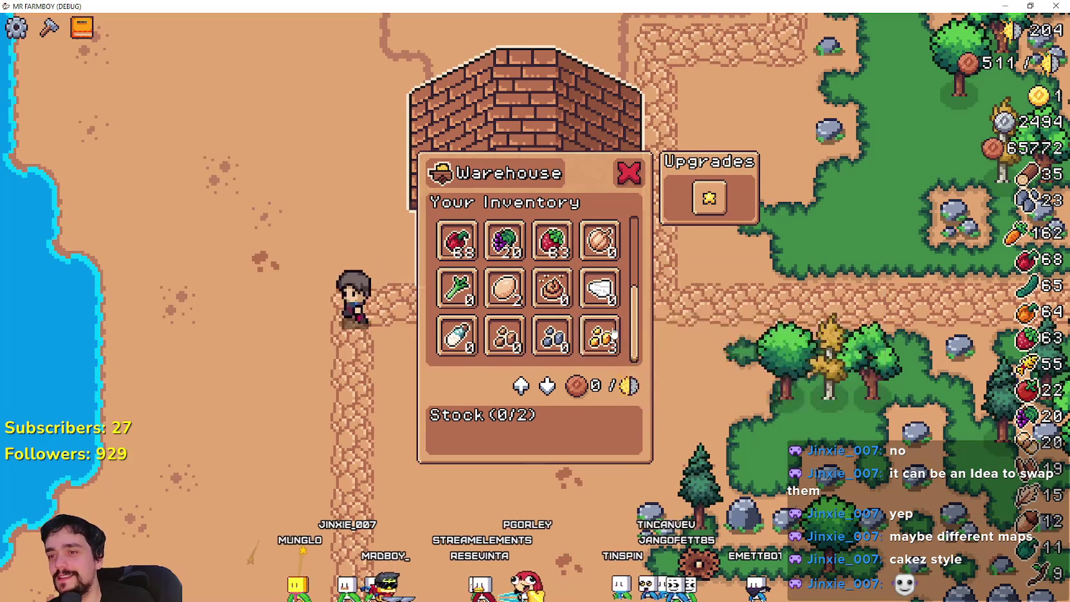
left_click(600, 336)
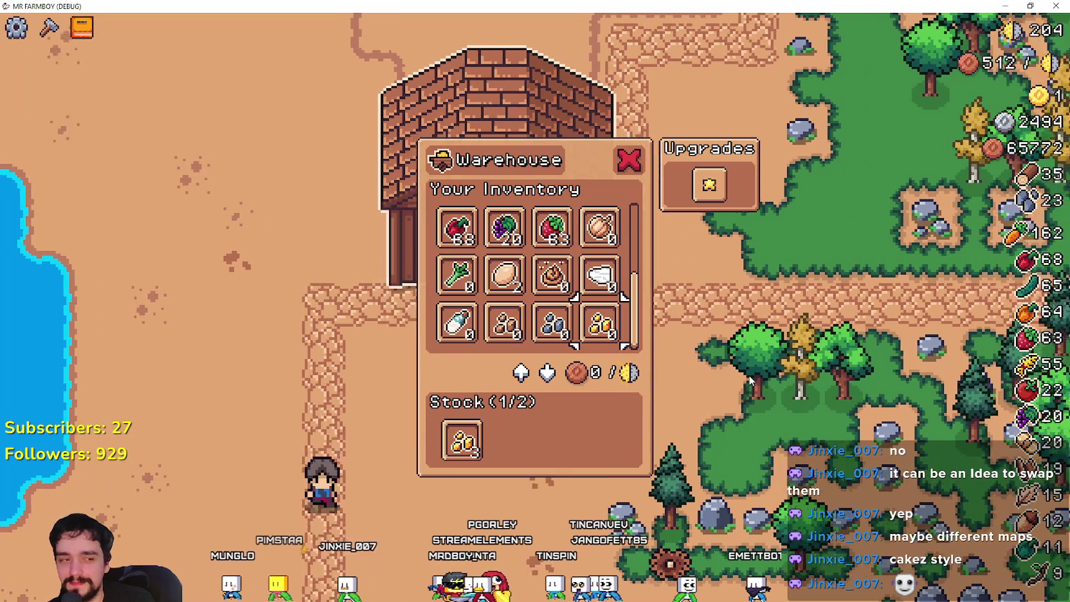
right_click(749, 374)
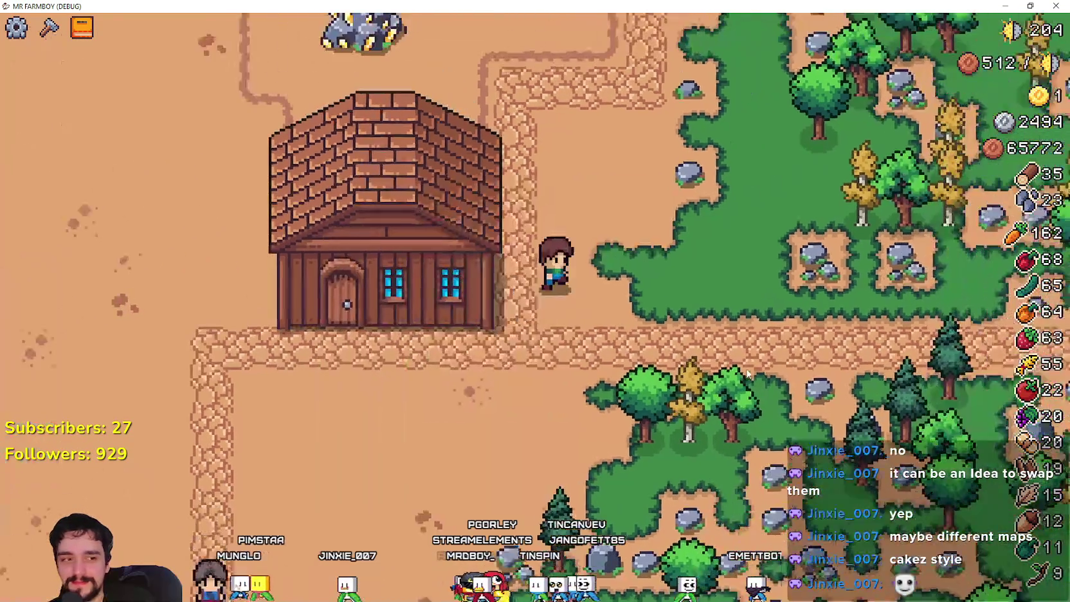
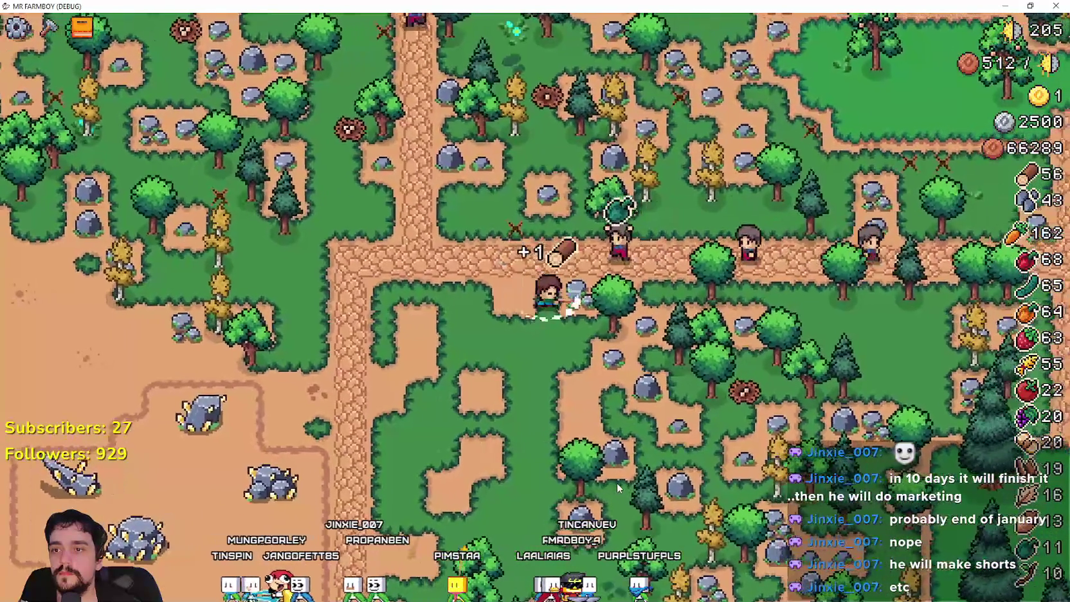
- Zoom the camera in and out over the lakeside houses
scroll(617, 483, "down", 3)
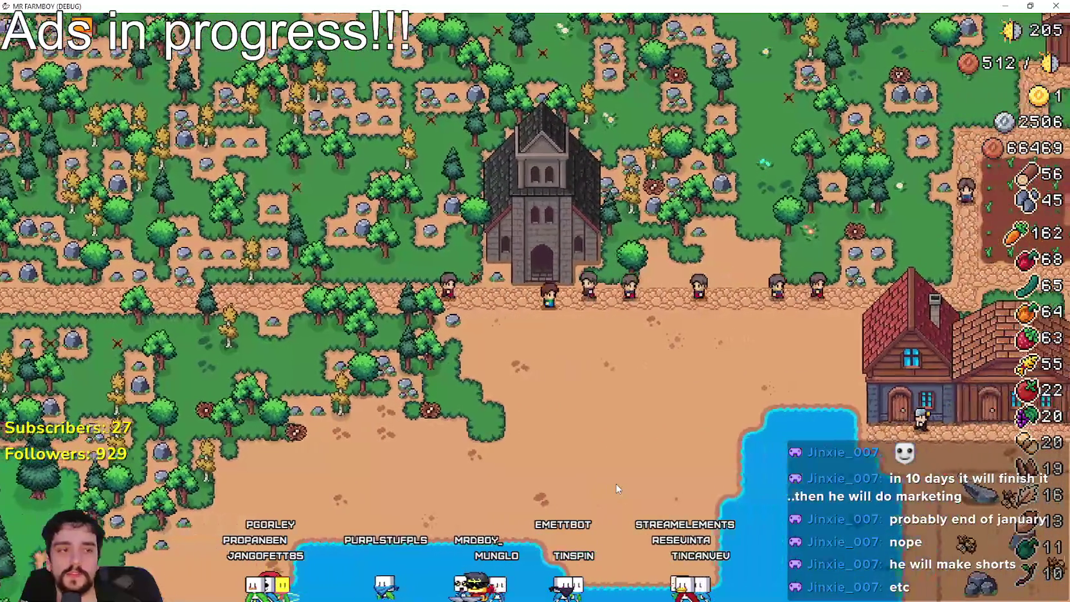
scroll(344, 261, "up", 3)
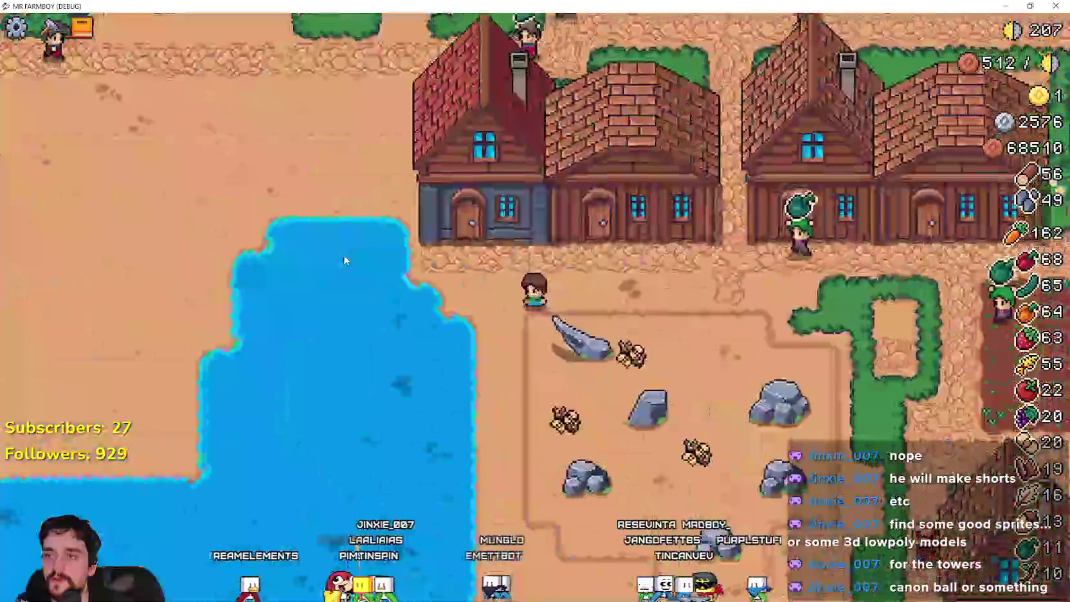
scroll(341, 256, "down", 3)
scroll(341, 256, "up", 2)
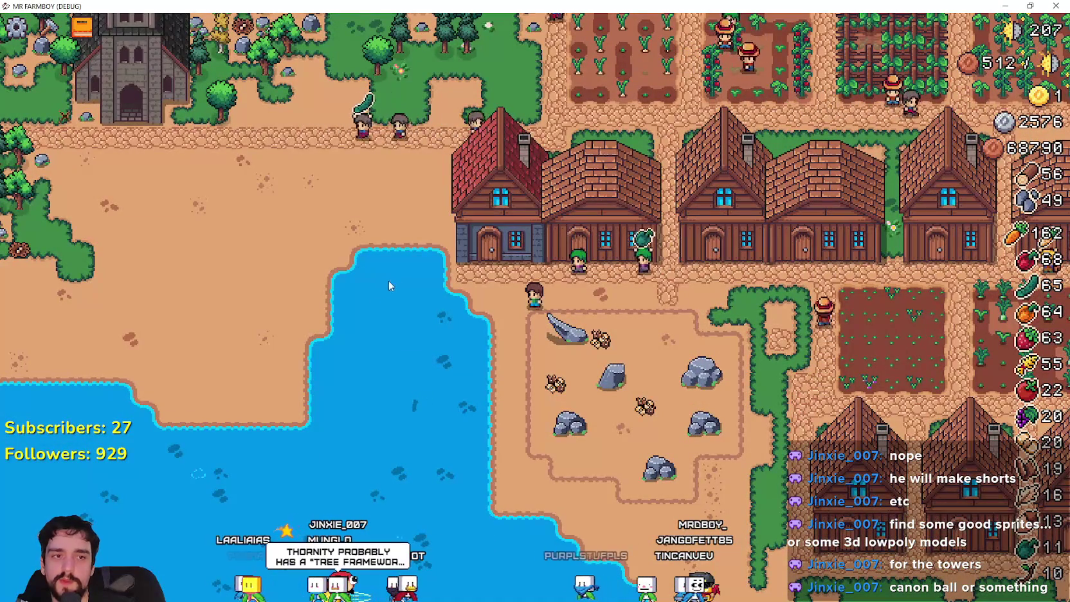
scroll(361, 285, "down", 1)
scroll(222, 265, "up", 1)
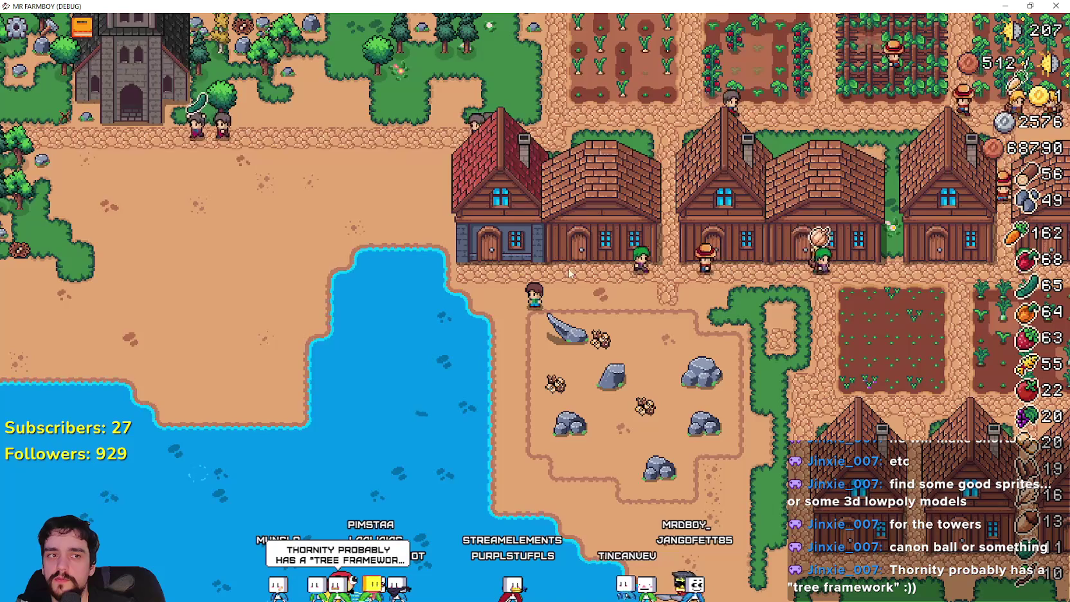
scroll(525, 251, "up", 1)
scroll(525, 252, "down", 2)
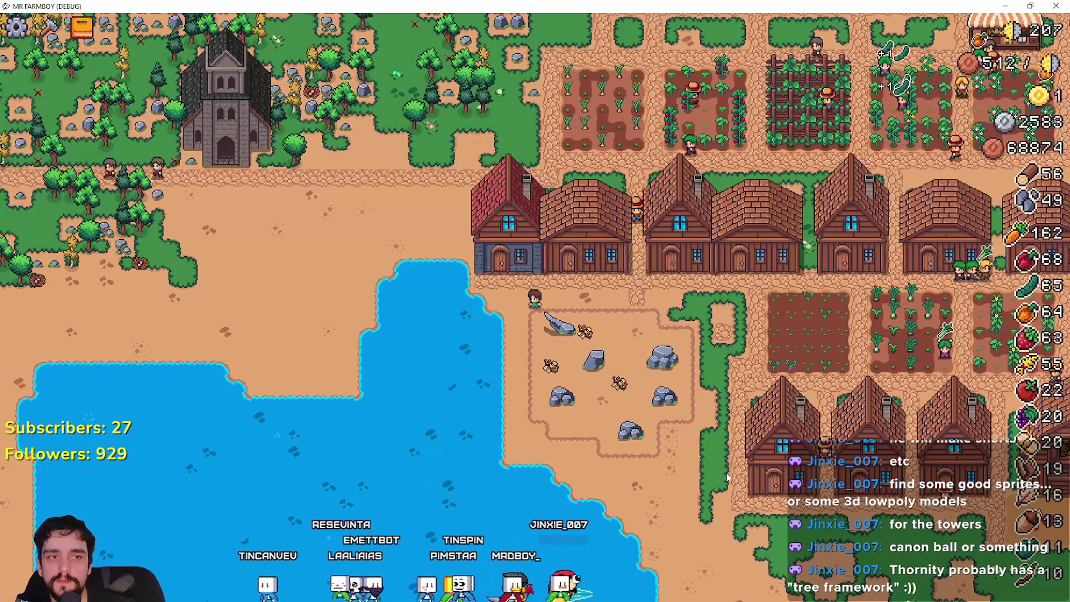
- Walk the farmboy down-right past the rock patch toward the grass path
key("d")
key("s")
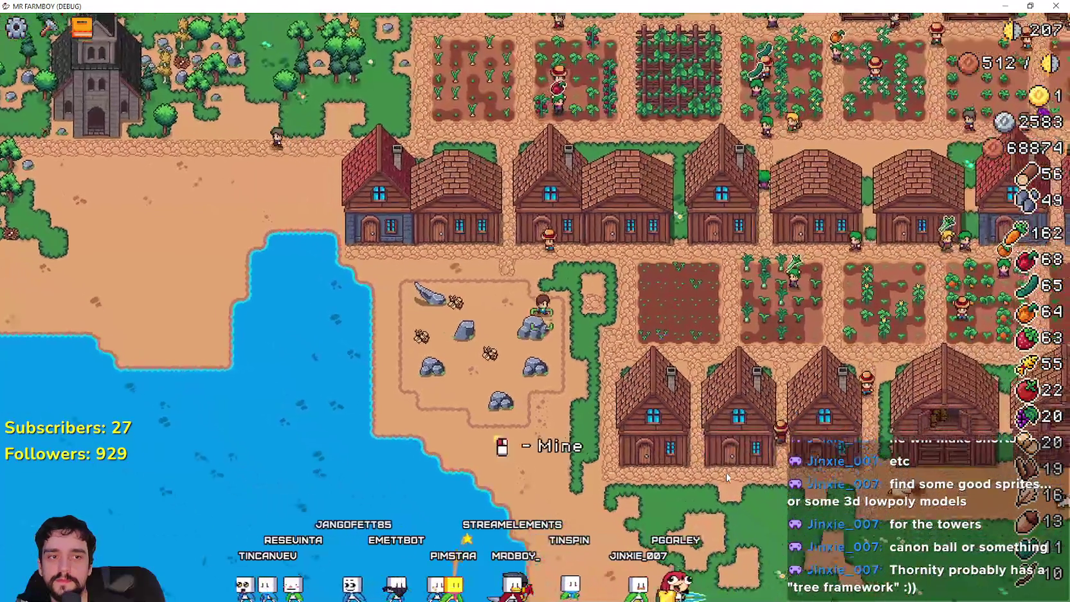
key("d")
key("s")
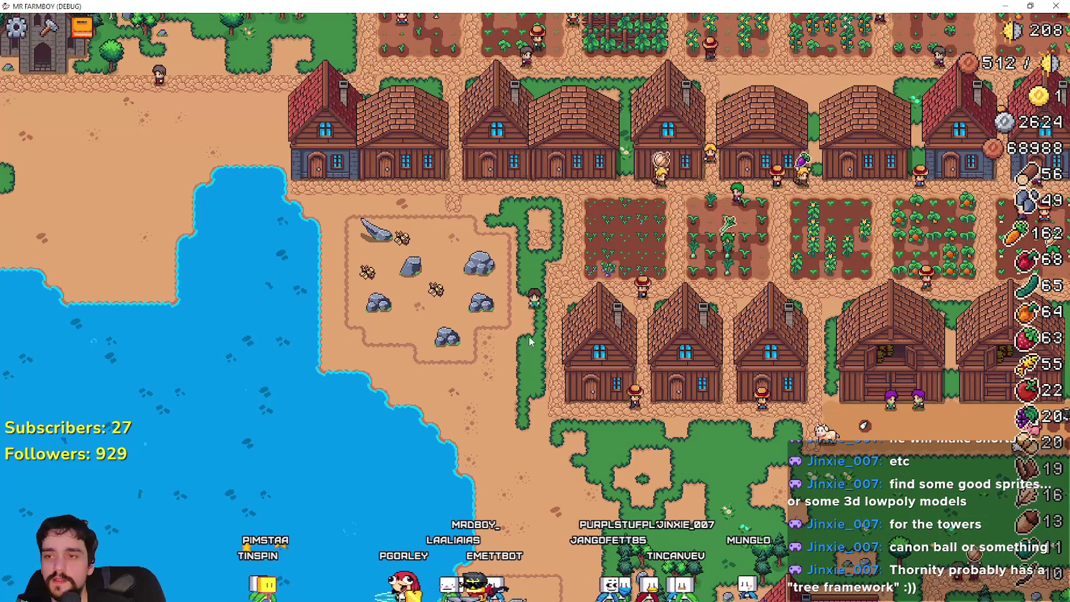
scroll(574, 313, "down", 5)
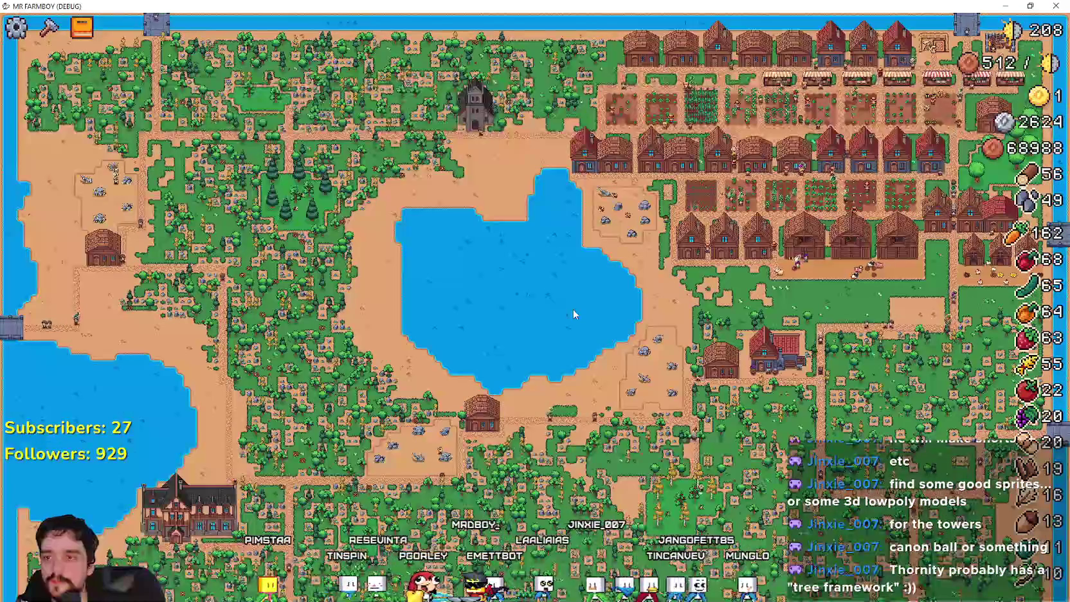
- Zoom the camera back in on the village
scroll(575, 314, "up", 5)
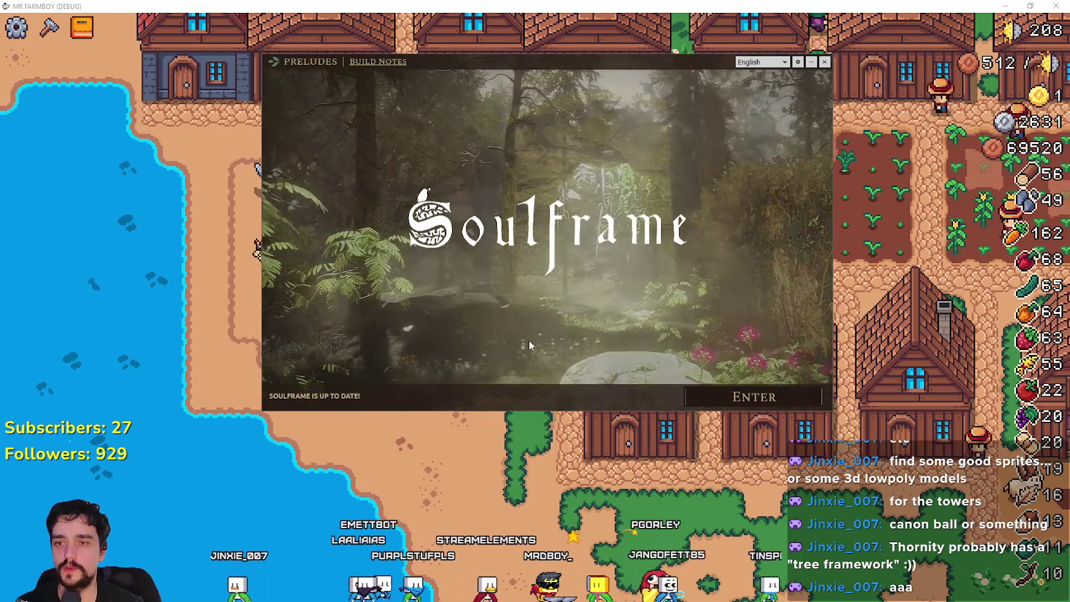
- Launch Soulframe from the launcher to reach the Preludes 12: Thawtide login screen
left_click(738, 400)
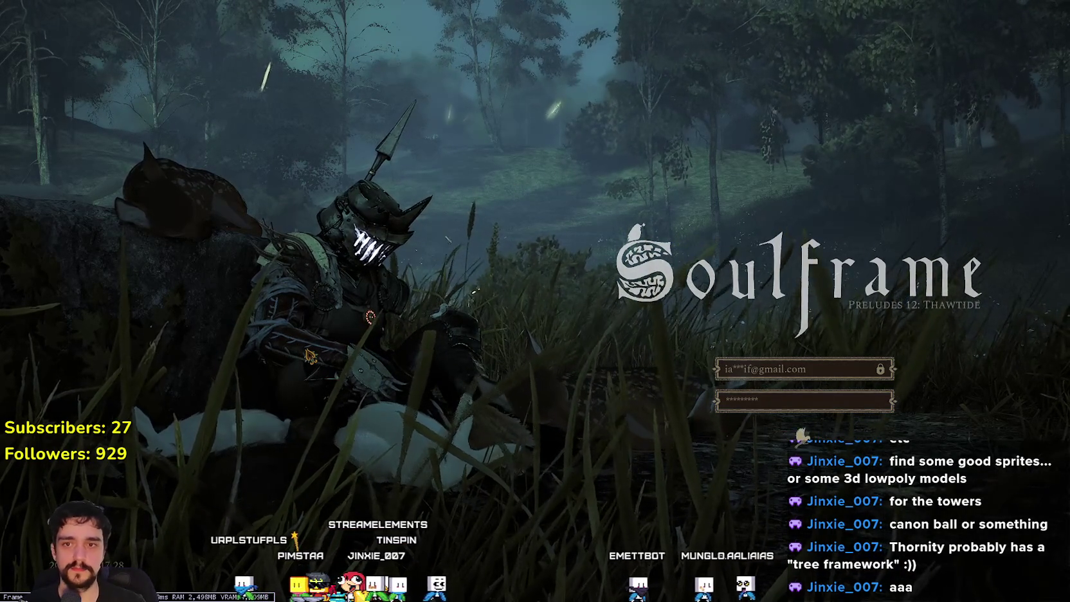
- Sign in with the pre-filled account credentials and enter the Soulframe world
left_click(801, 437)
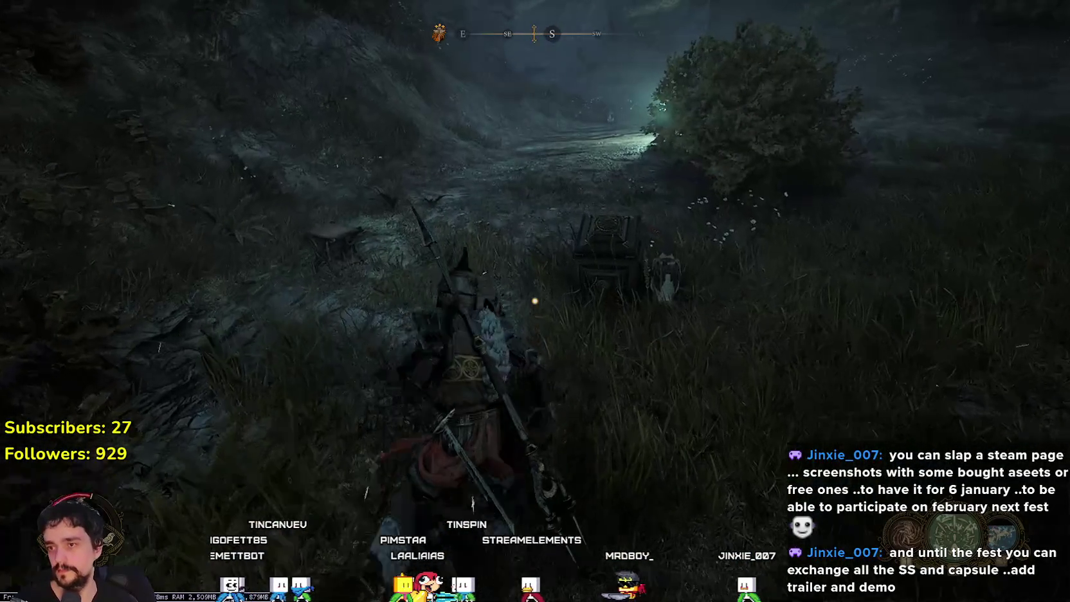
- Run the character forward through the night forest
key("w")
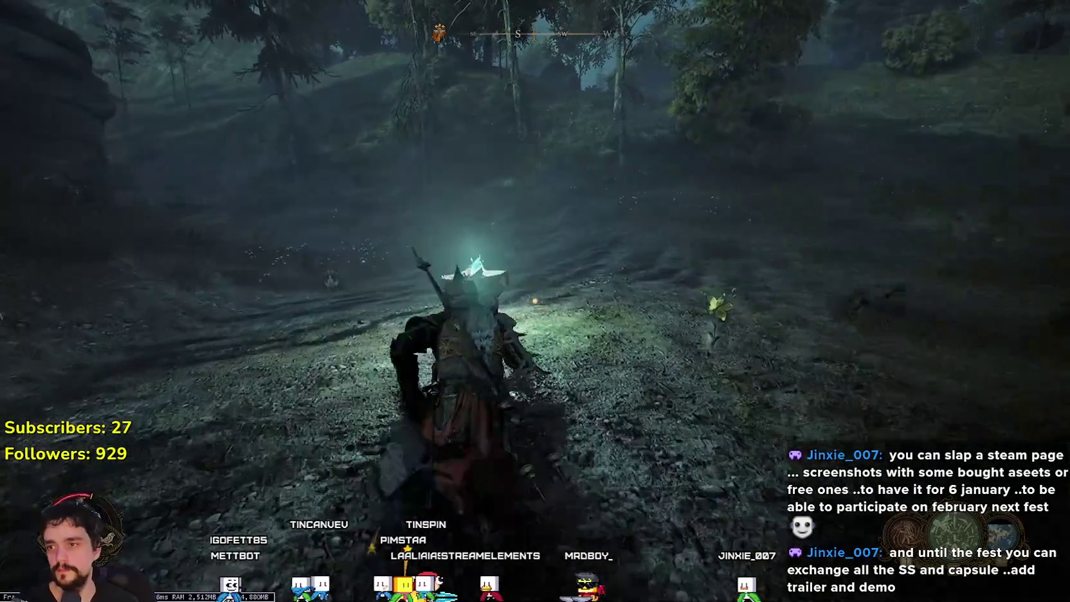
key("w")
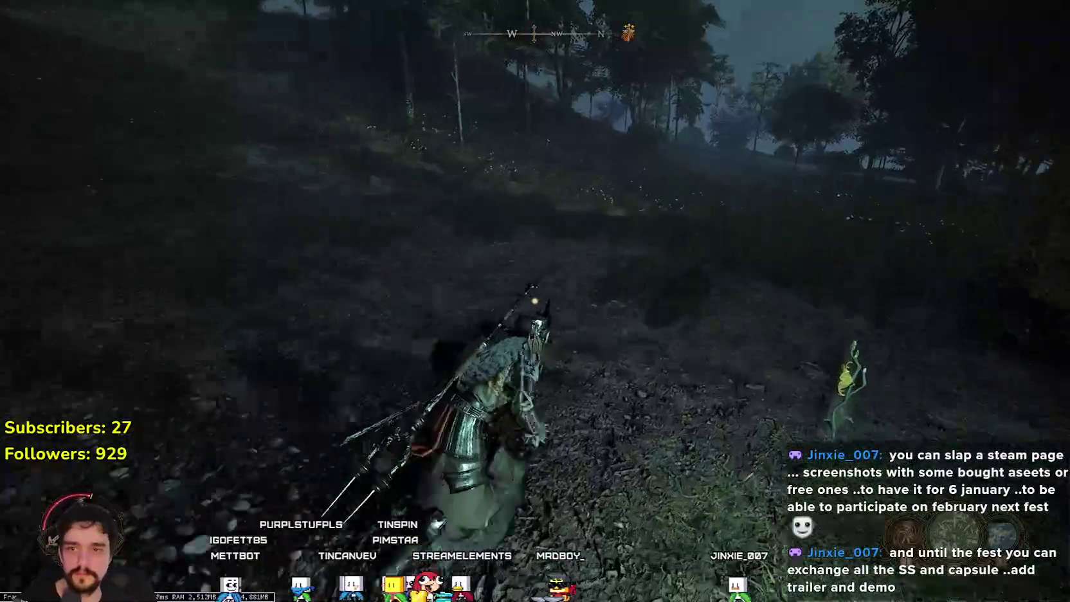
key("w")
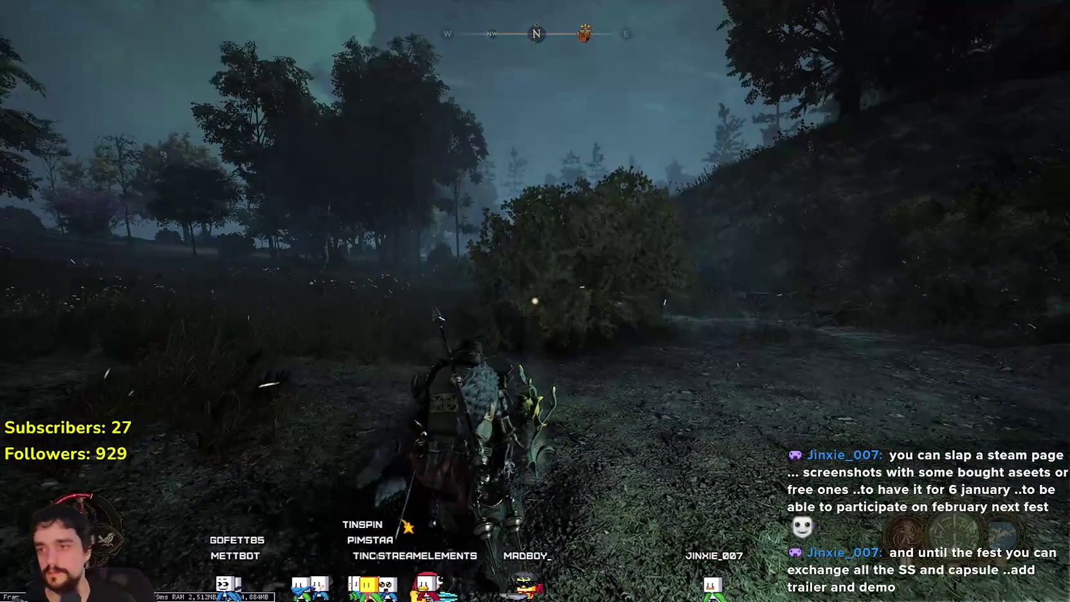
- Bring up the Midrath world map, then quit Soulframe and confirm Yes
key("w")
key("m")
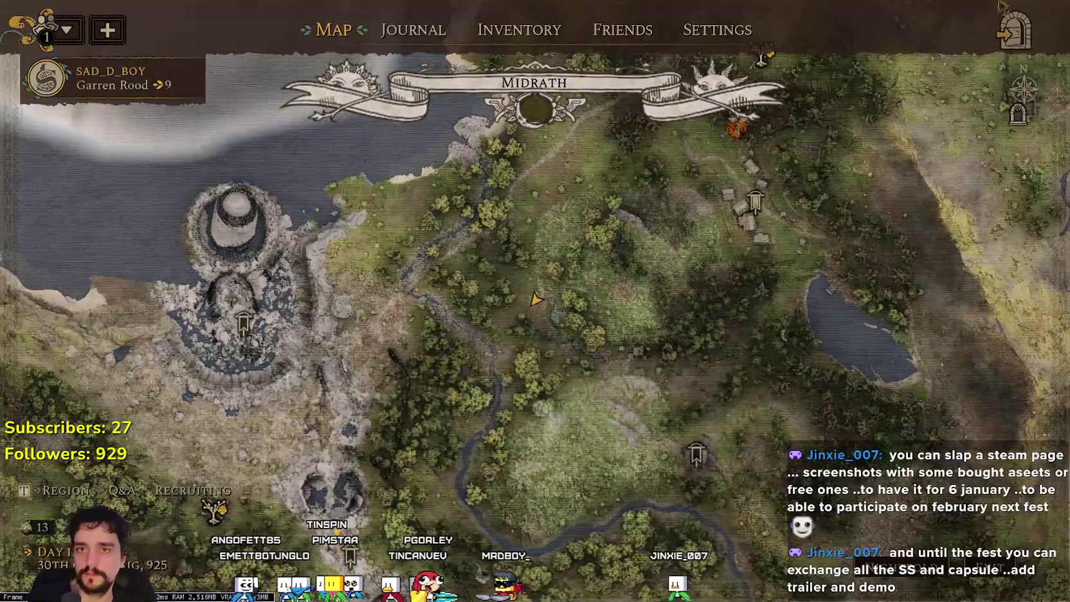
left_click(1015, 31)
left_click(592, 325)
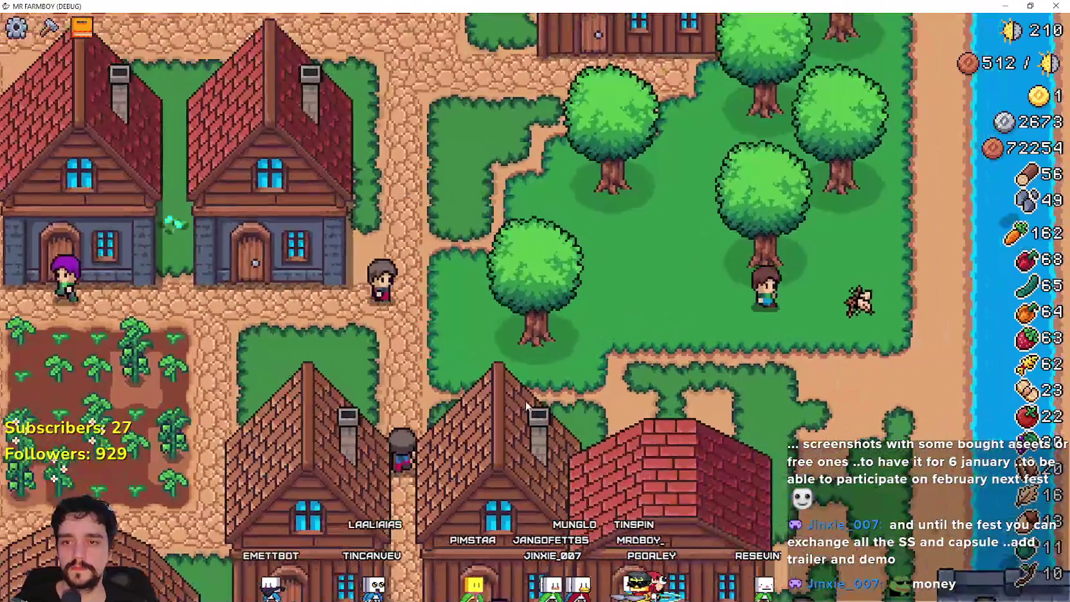
- Browse the crop, worker and building advancement tabs, then close Advancements
key("a")
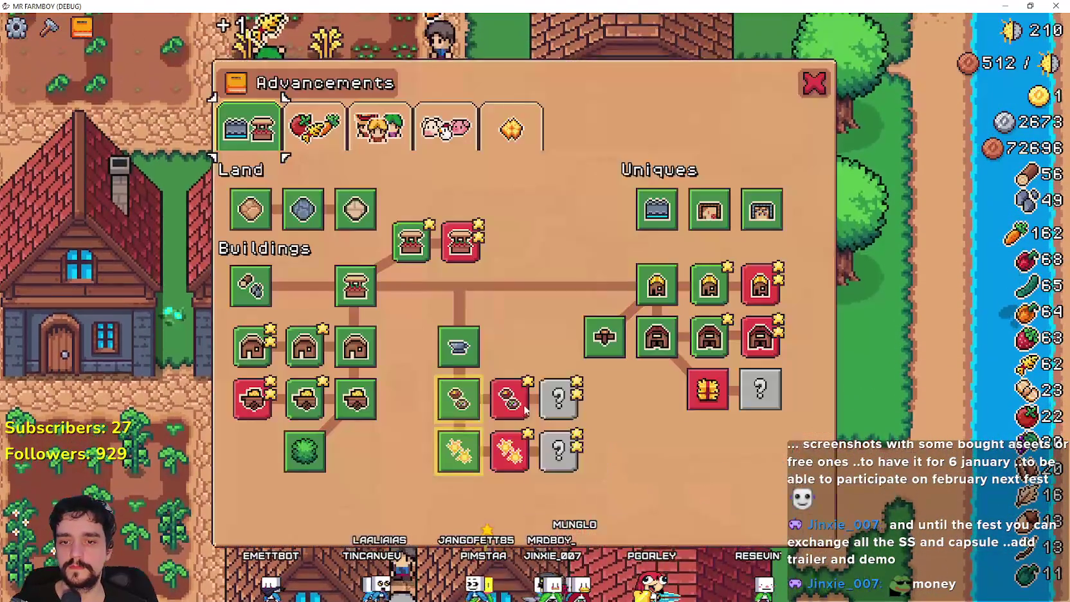
key("a")
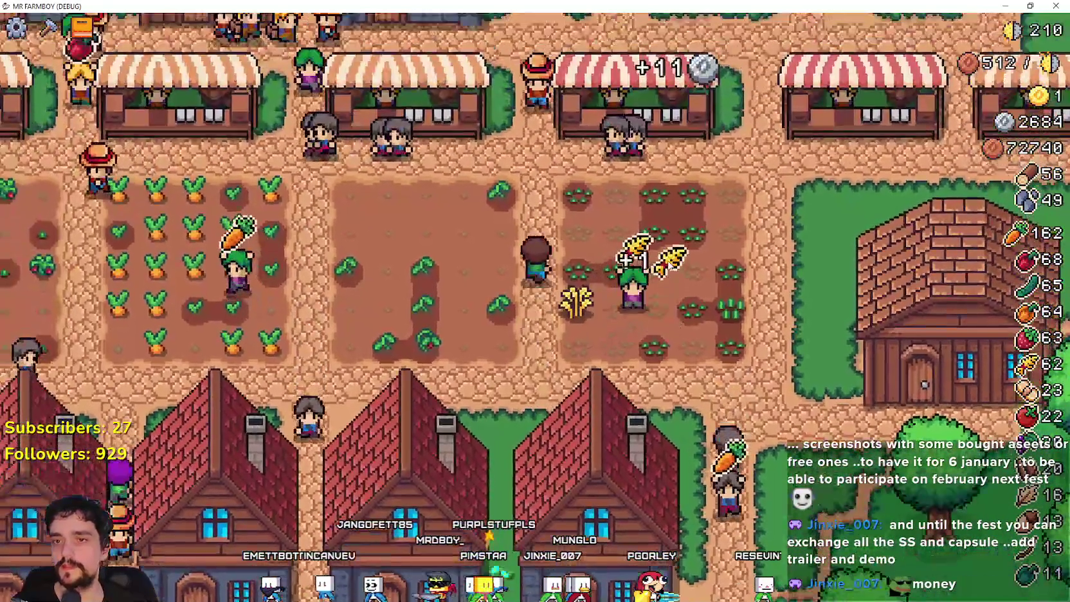
key("a")
left_click(314, 128)
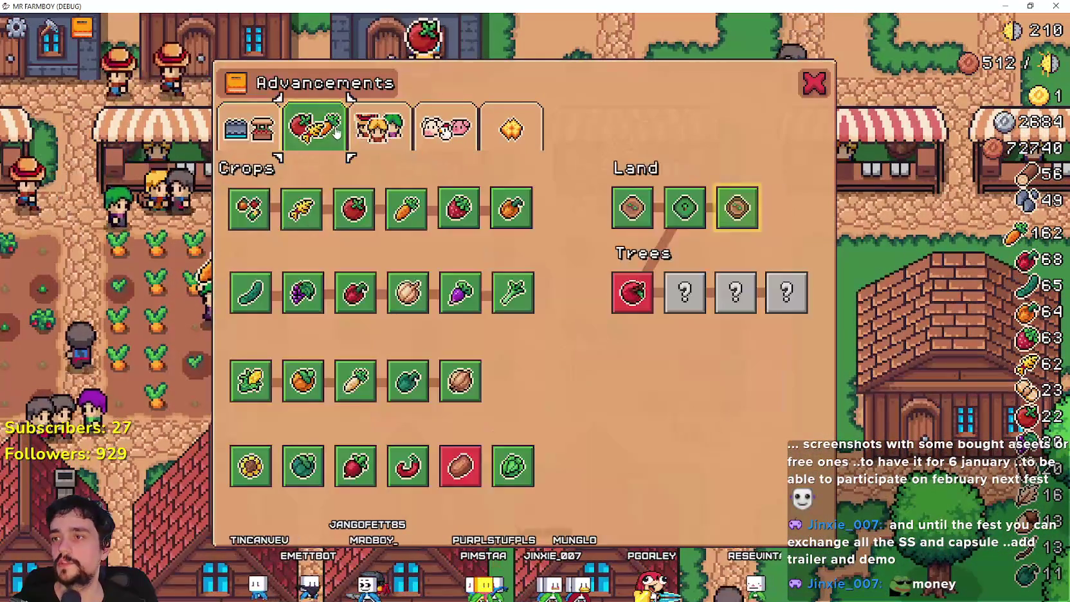
left_click(380, 127)
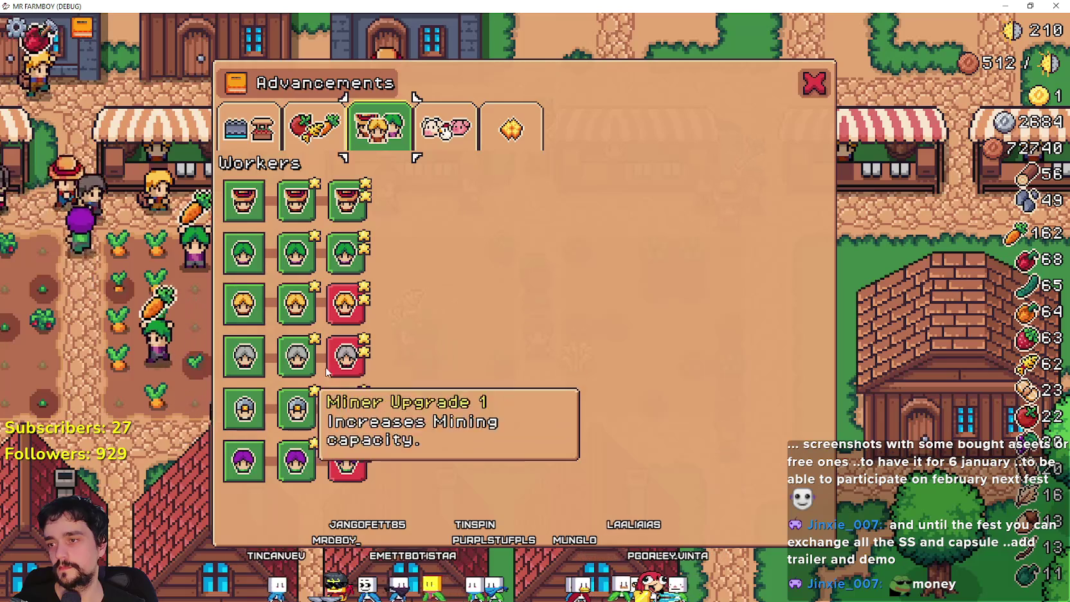
left_click(310, 126)
left_click(264, 132)
left_click(309, 128)
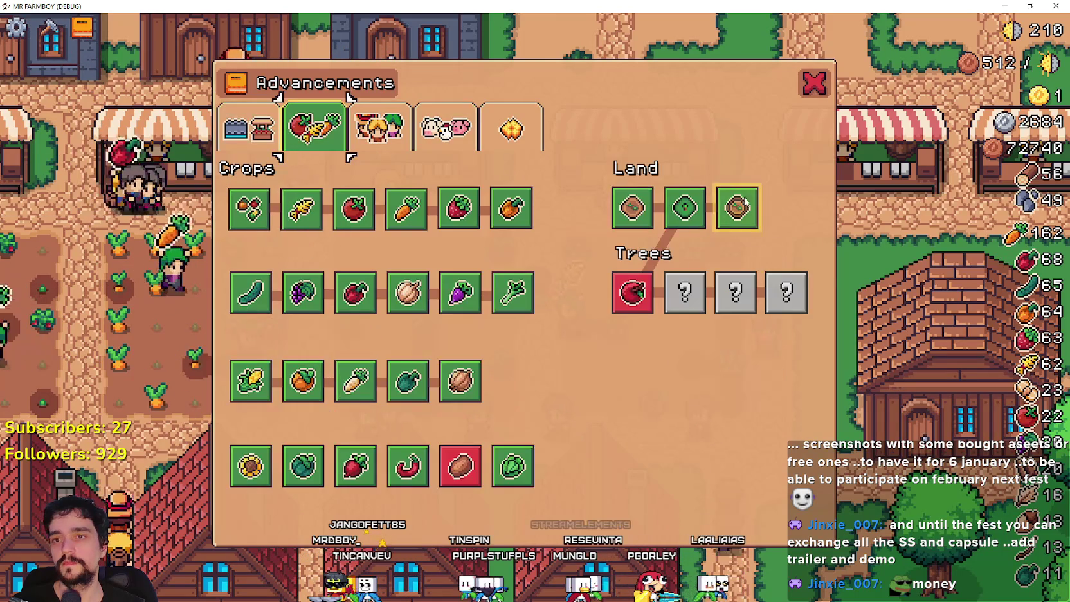
left_click(809, 92)
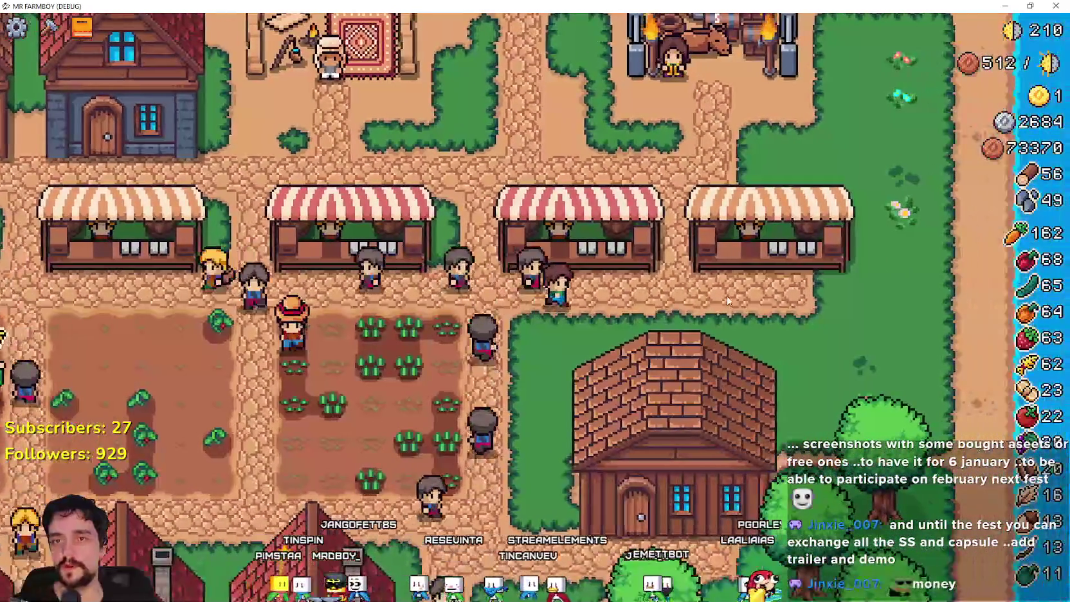
- Sell goods at the Market stall, then check and close the Royal's Envoy task
left_click(637, 257)
left_click_drag(635, 255, 634, 308)
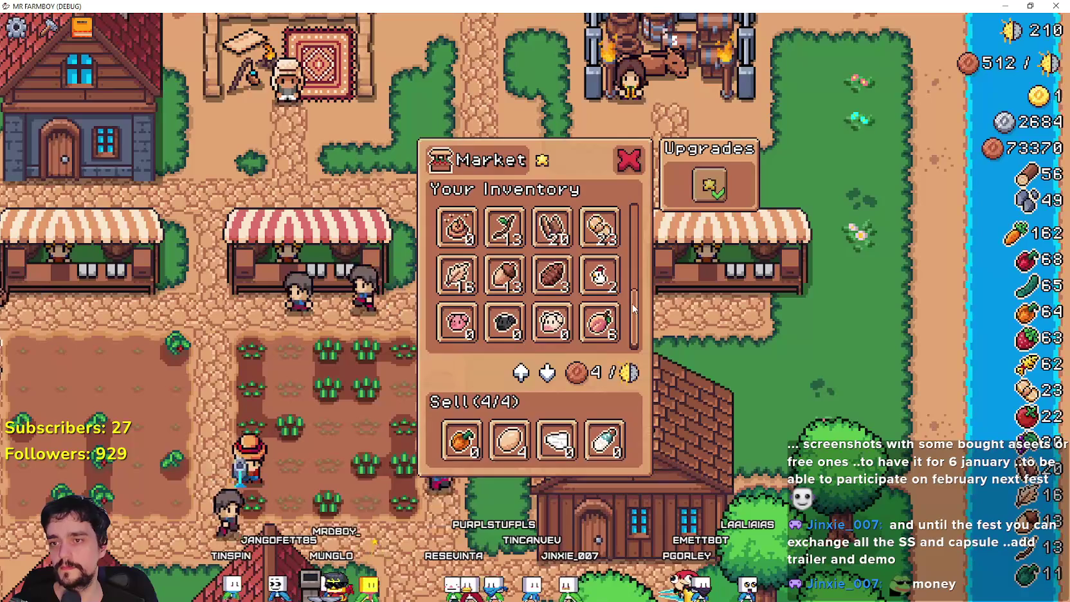
left_click(625, 162)
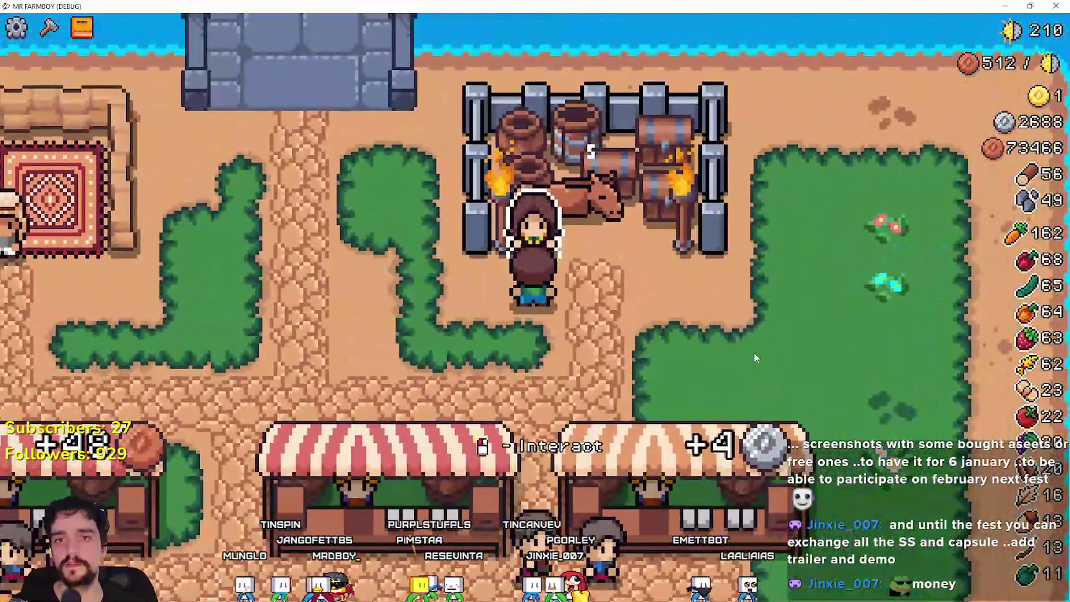
left_click(540, 206)
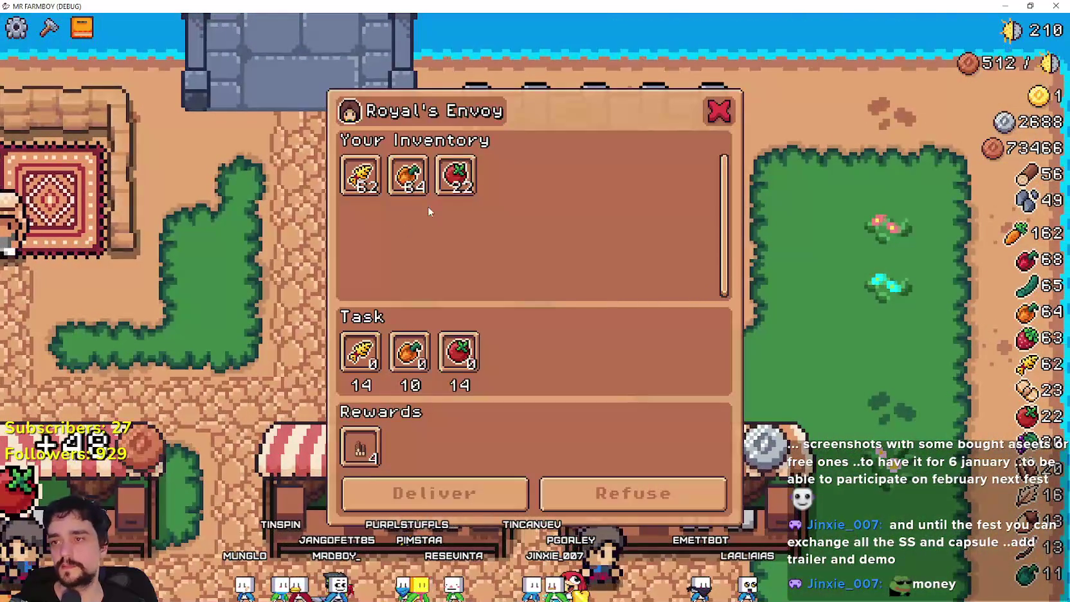
left_click(719, 110)
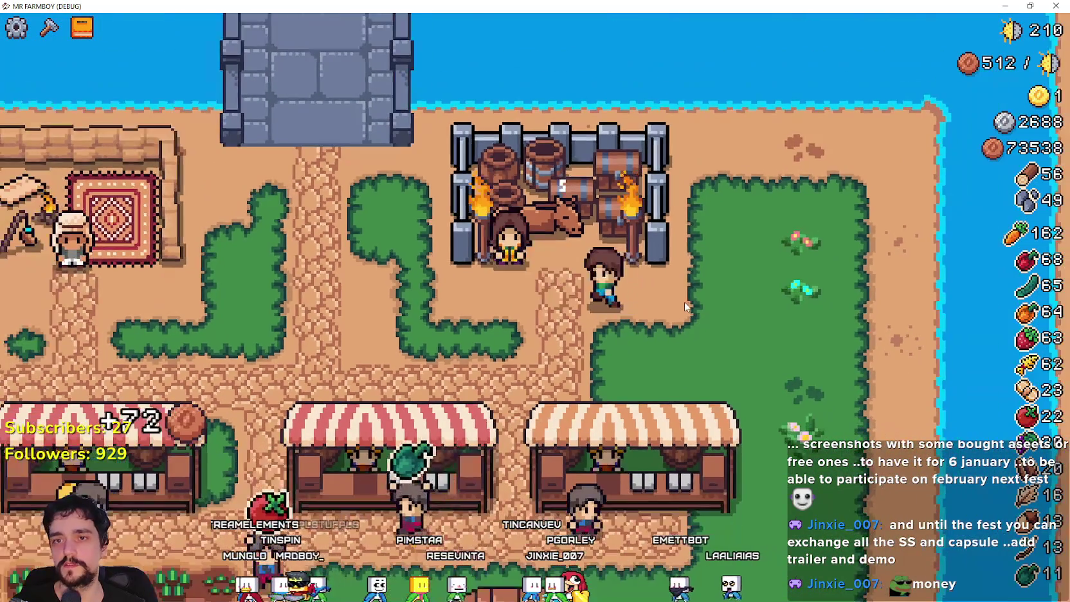
- Harvest a ripe tomato and replant and water tomatoes in the tomato plot
key("s")
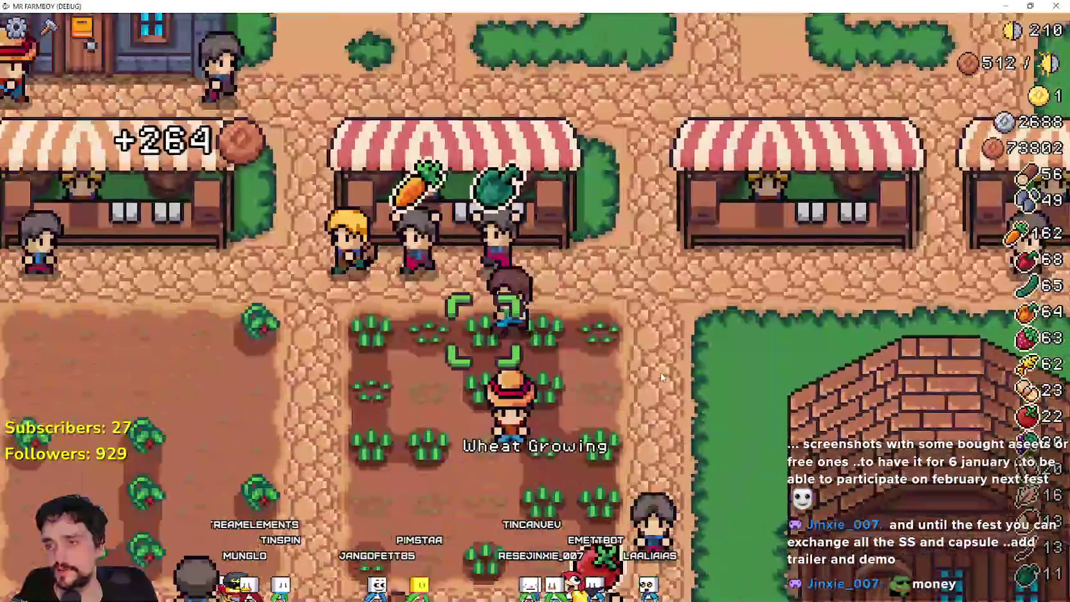
key("s")
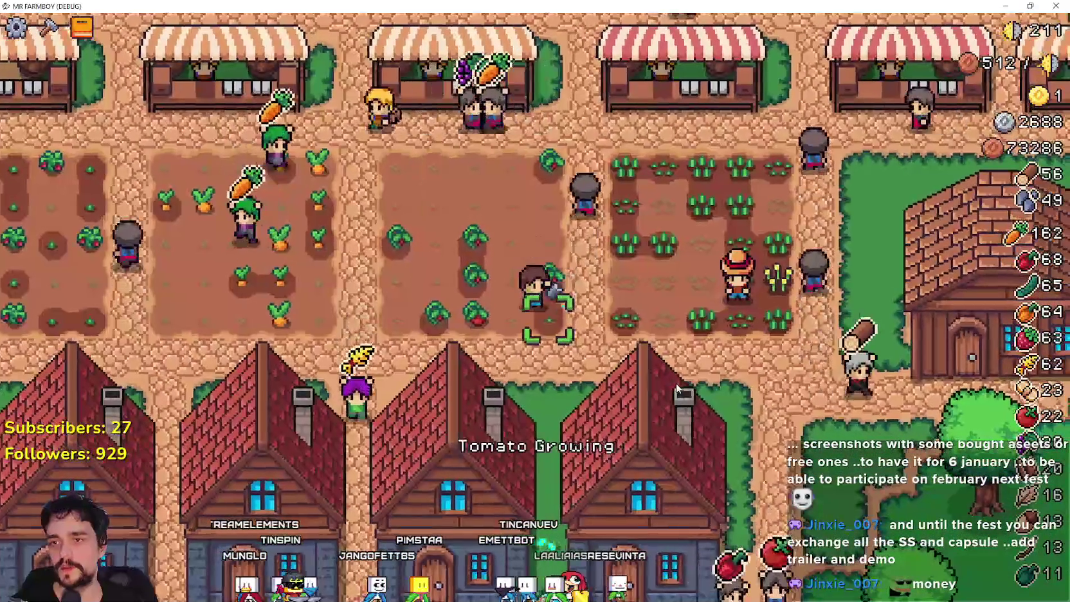
key("a")
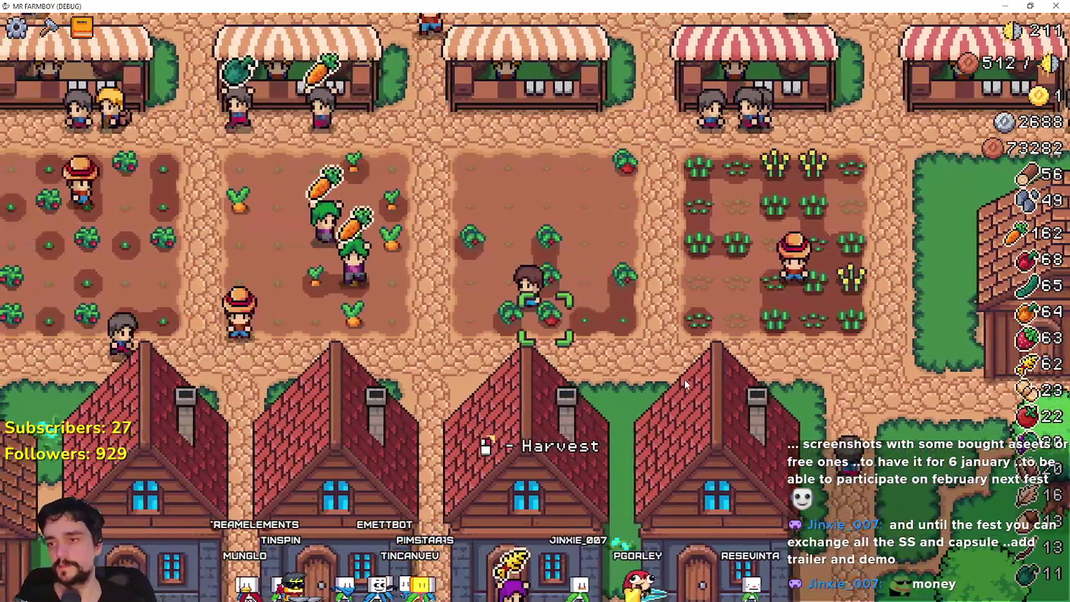
left_click(684, 379)
left_click(684, 379)
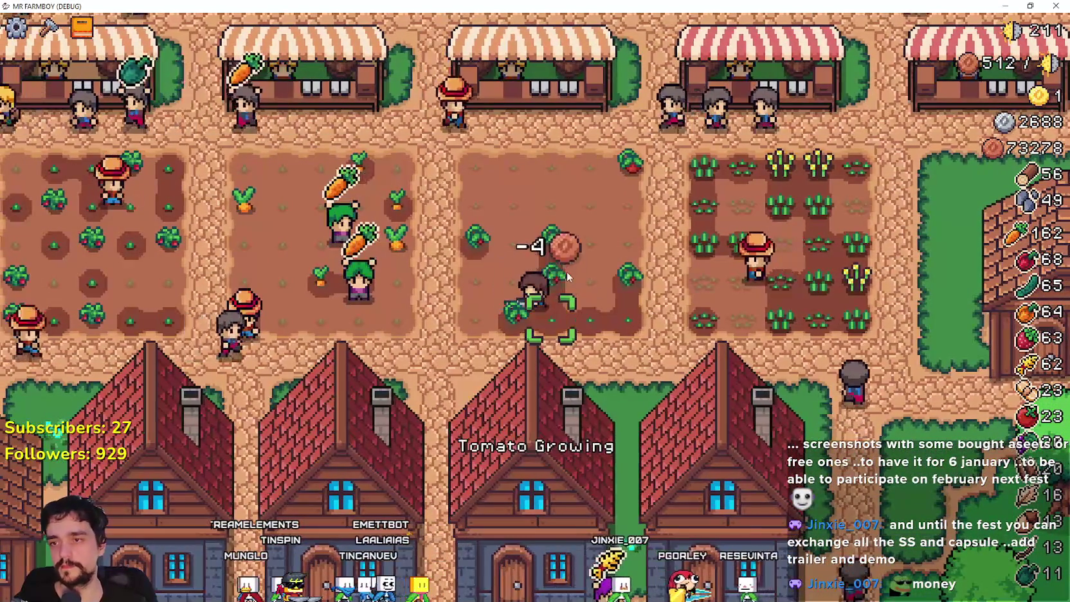
key("a")
left_click(726, 381)
left_click(725, 380)
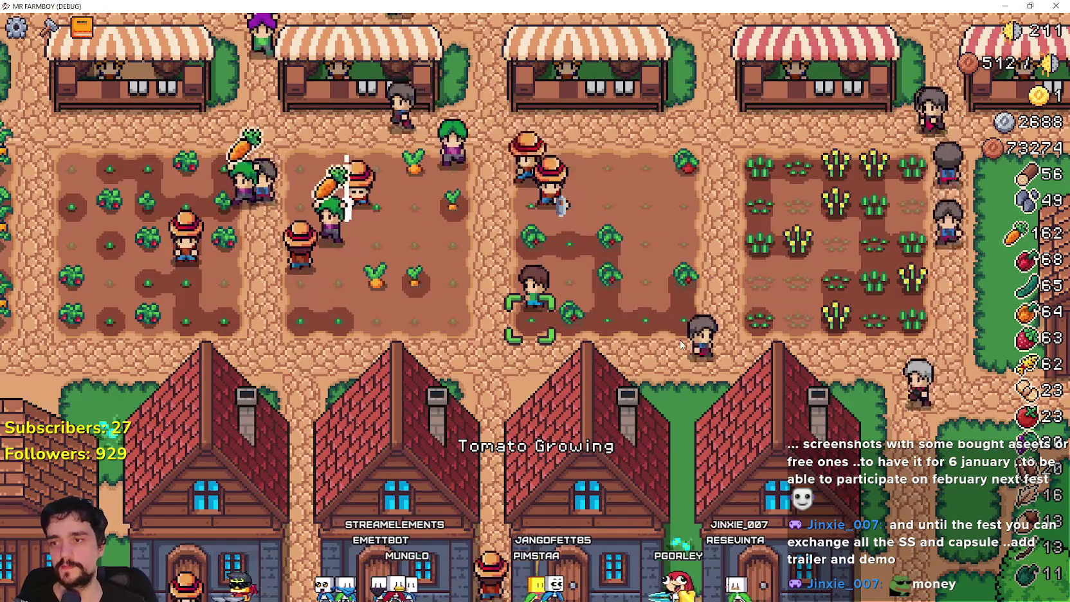
- Plant and water two carrots in the carrot plot
key("a")
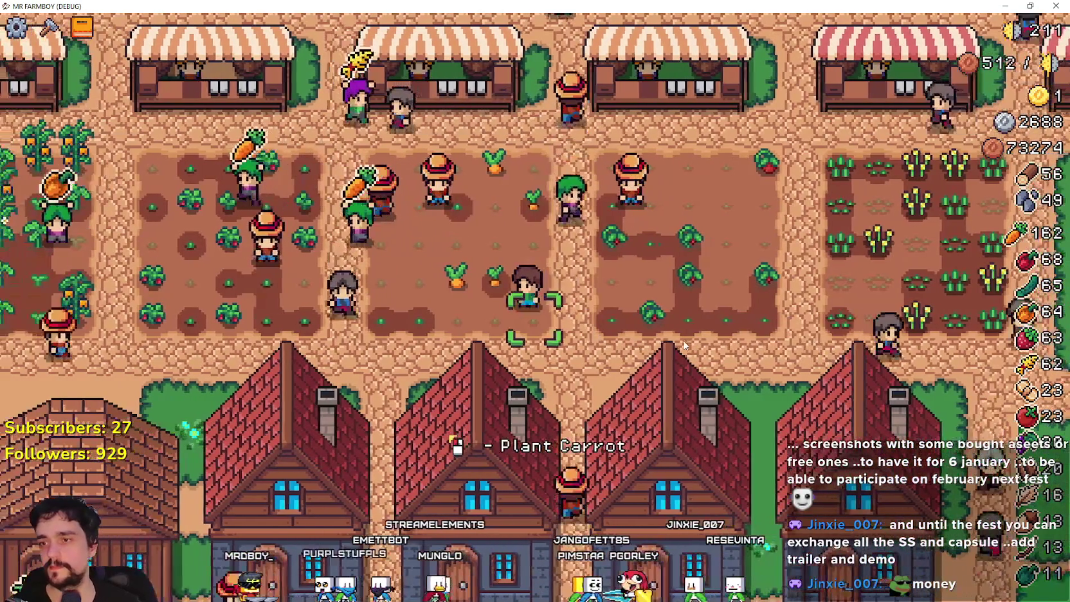
left_click(694, 374)
left_click(694, 374)
key("a")
left_click(694, 374)
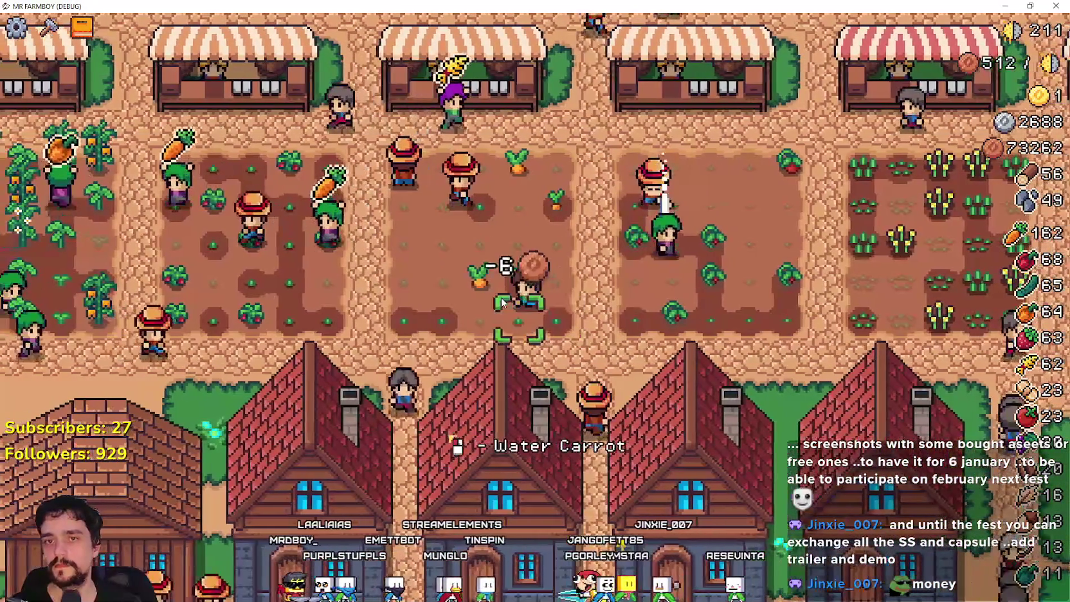
left_click(509, 309)
key("a")
left_click(566, 397)
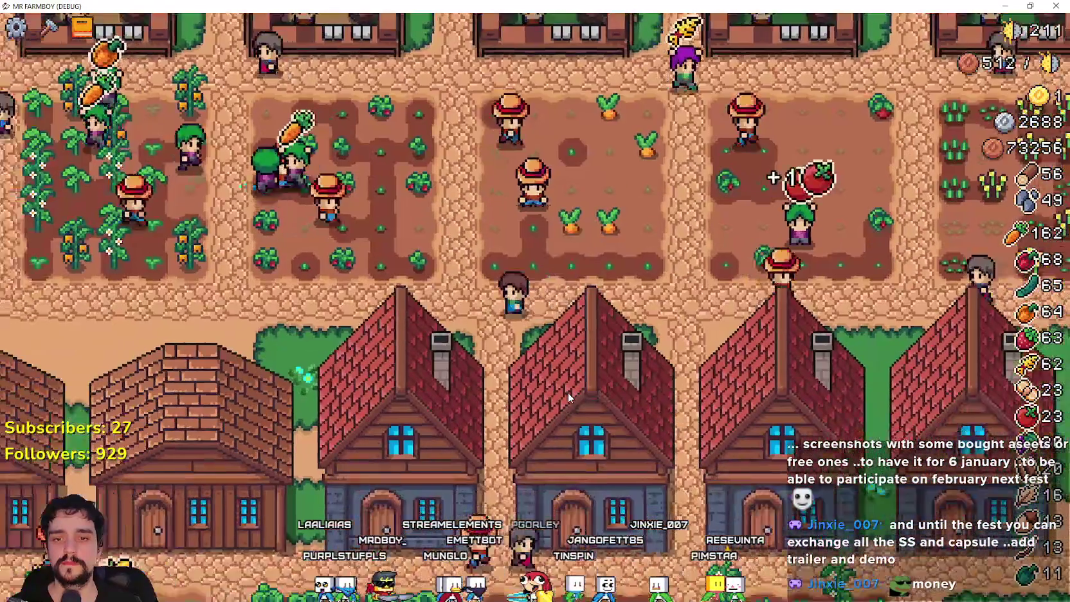
- Walk down through the corn field and back up to the wheat field
key("s")
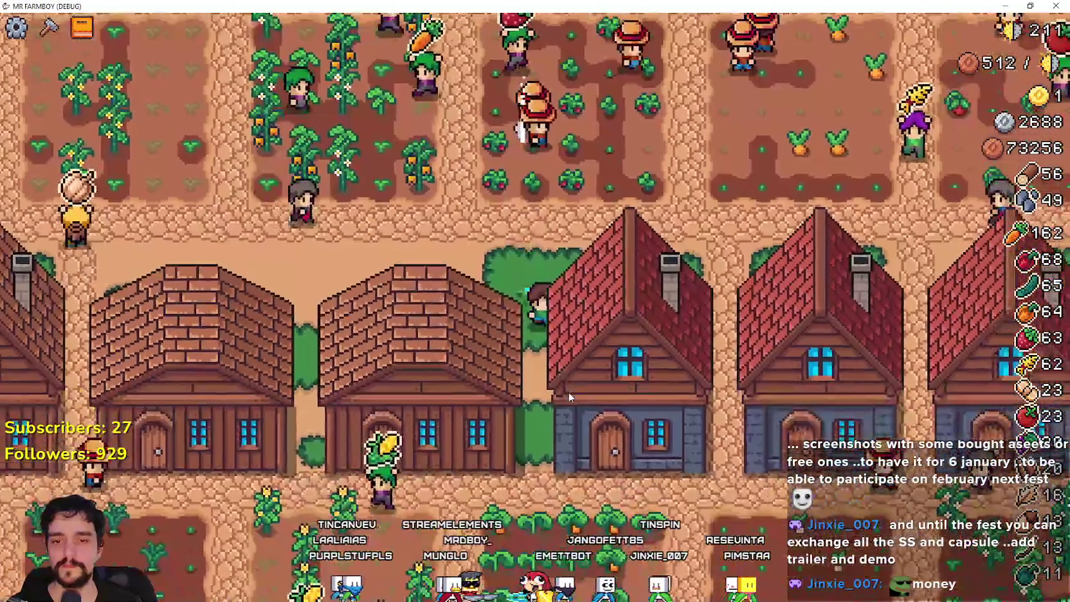
key("a")
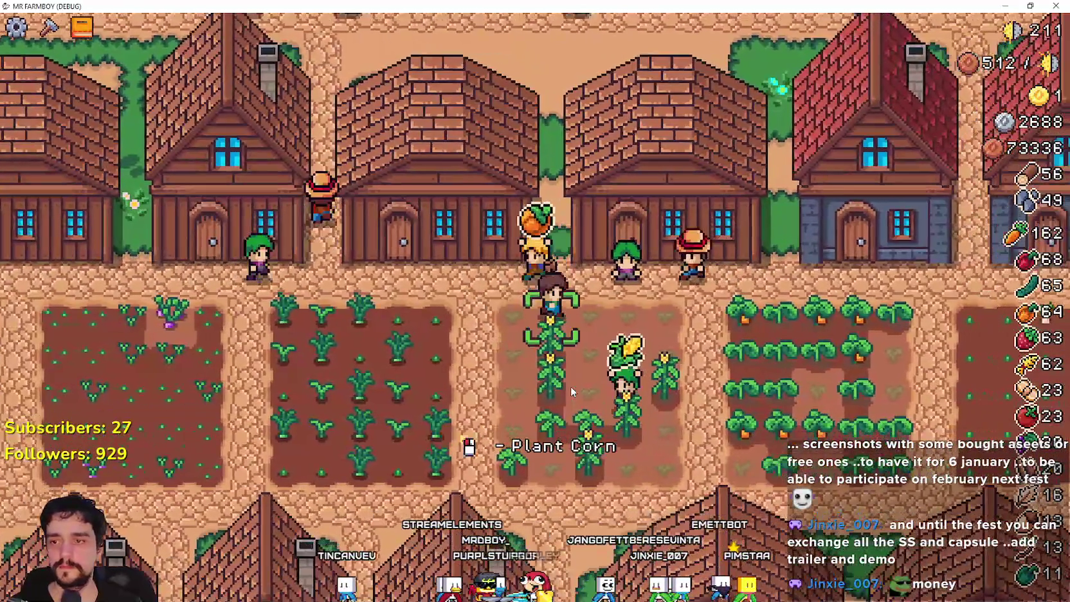
key("s")
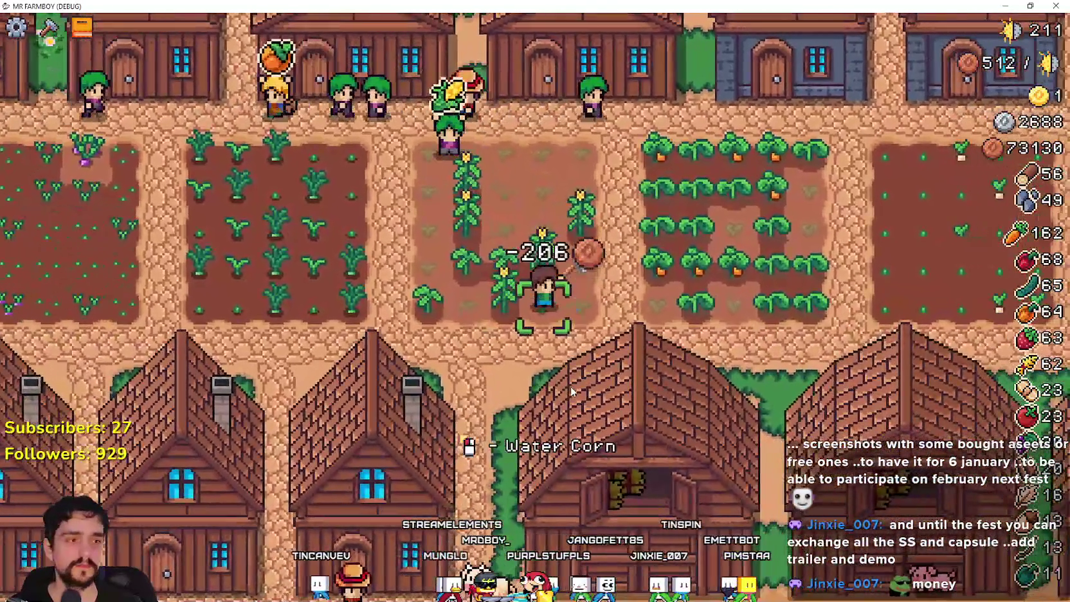
key("w")
key("d")
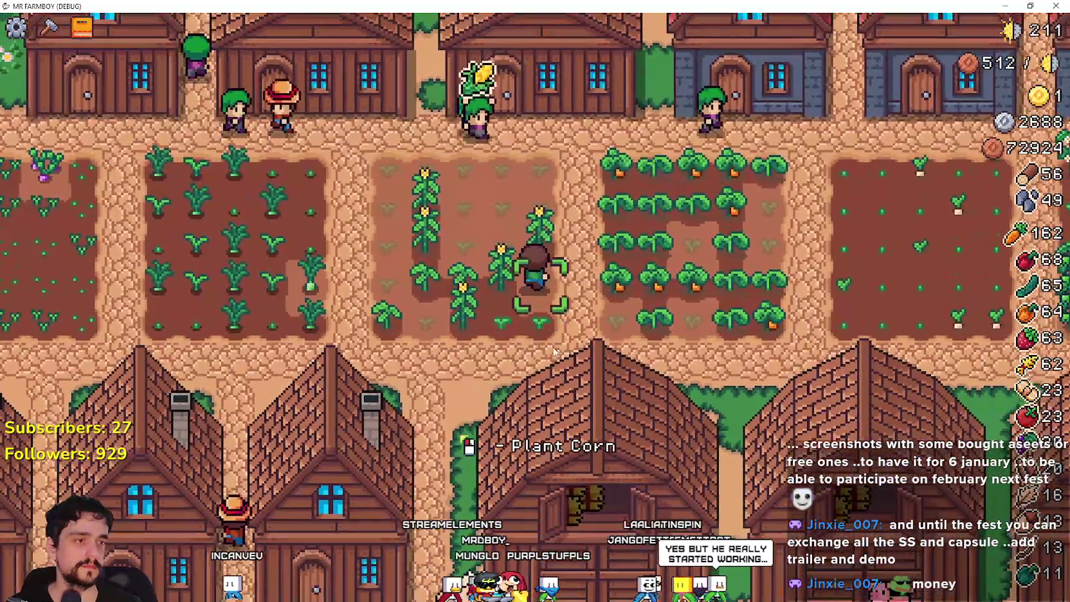
key("w")
key("d")
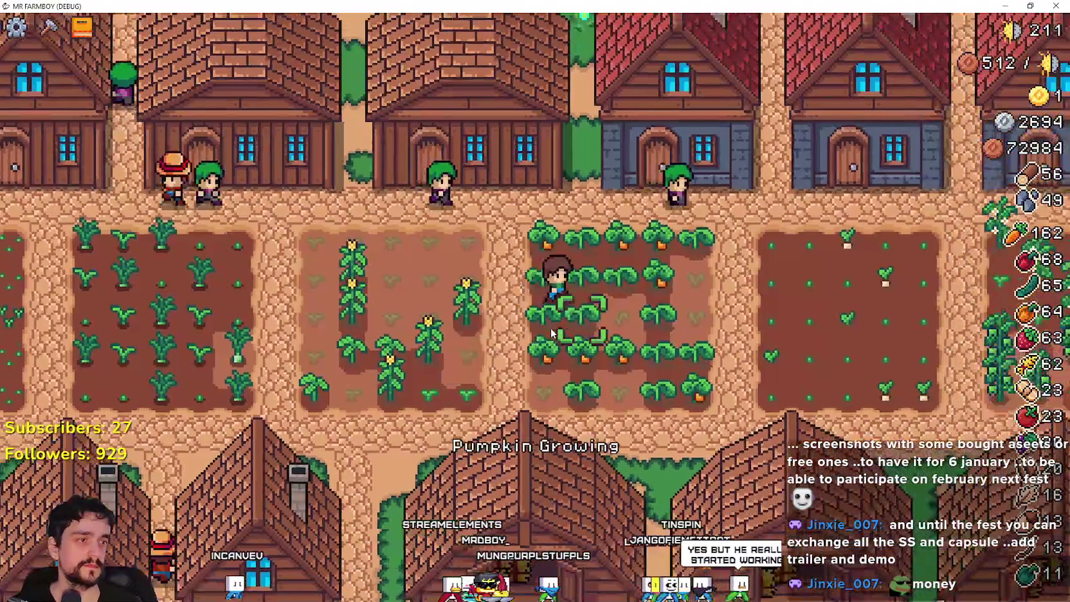
key("d")
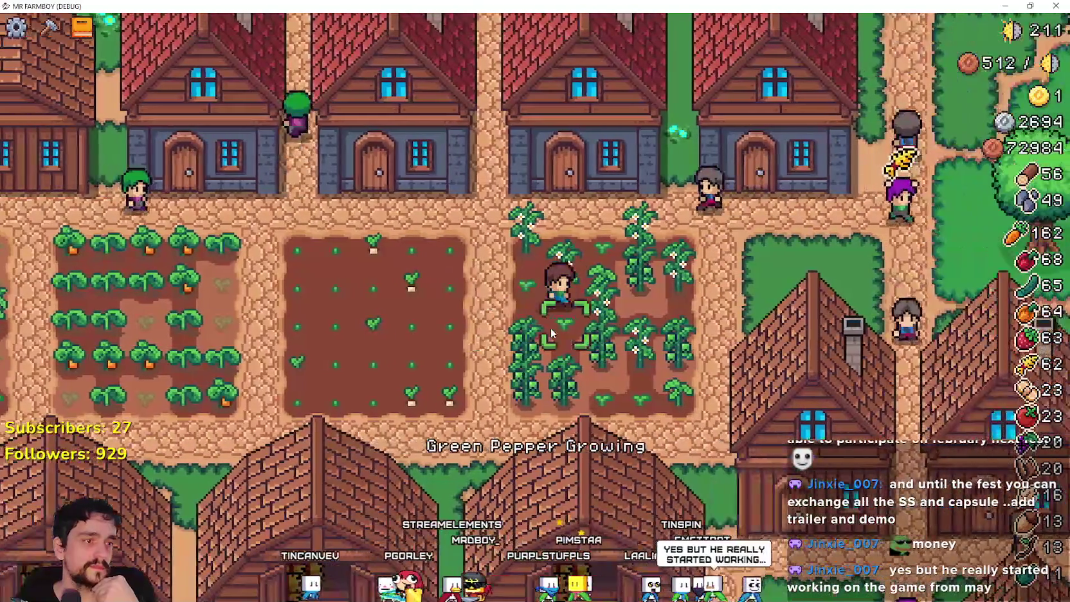
key("w")
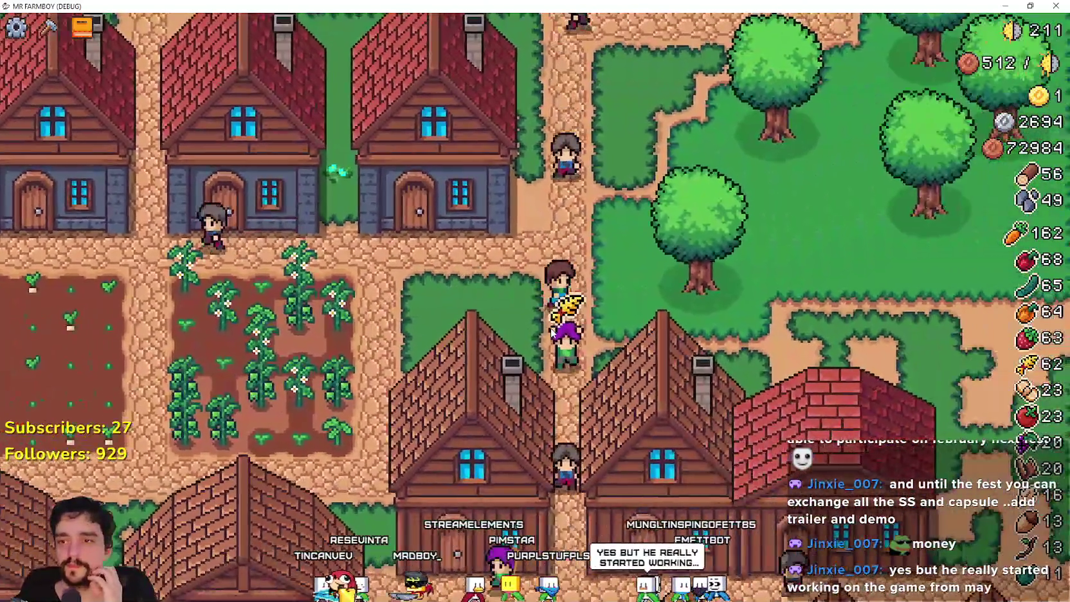
key("w")
key("d")
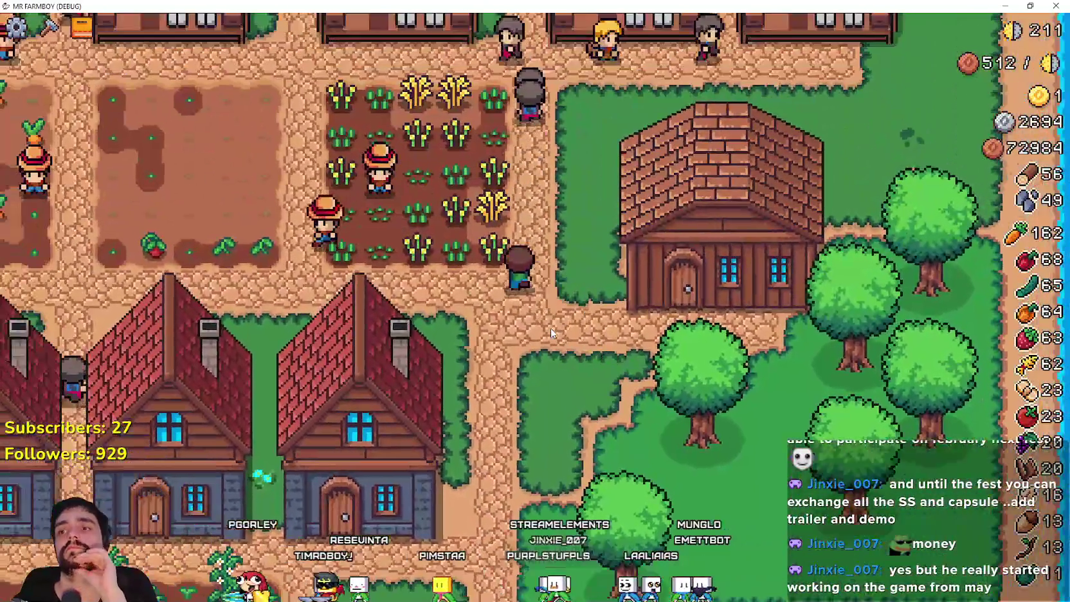
key("w")
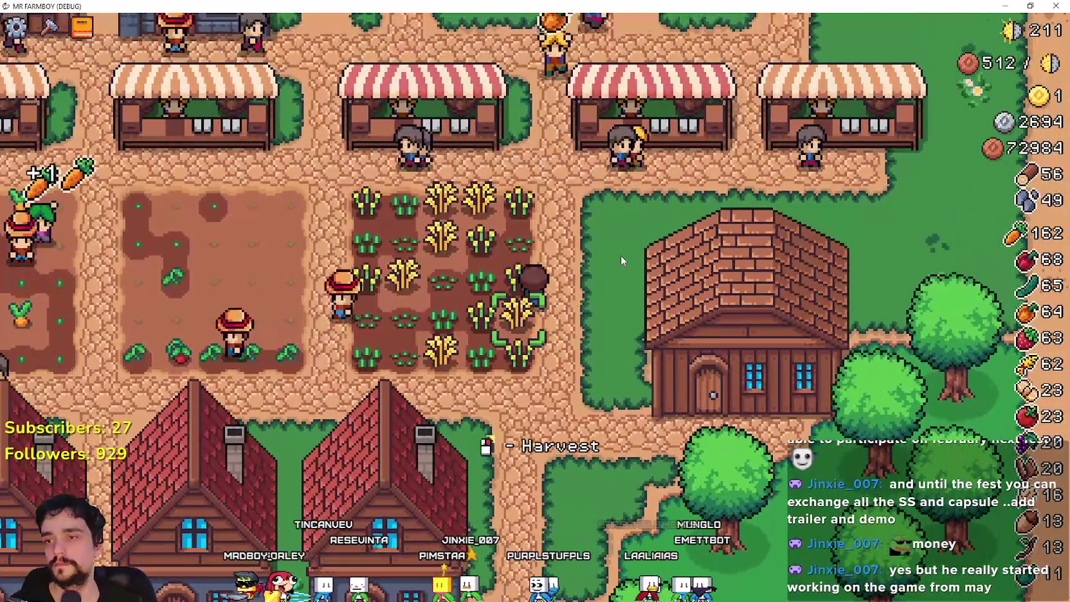
- Harvest two ripe wheat tiles, then walk along the market stalls
left_click(604, 334)
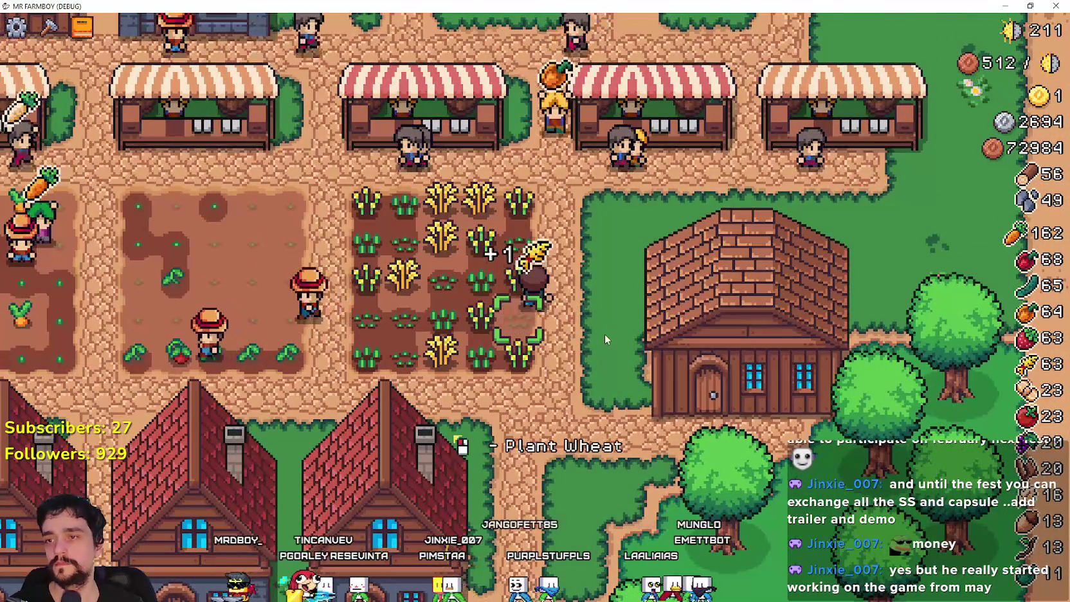
key("w")
key("a")
key("s")
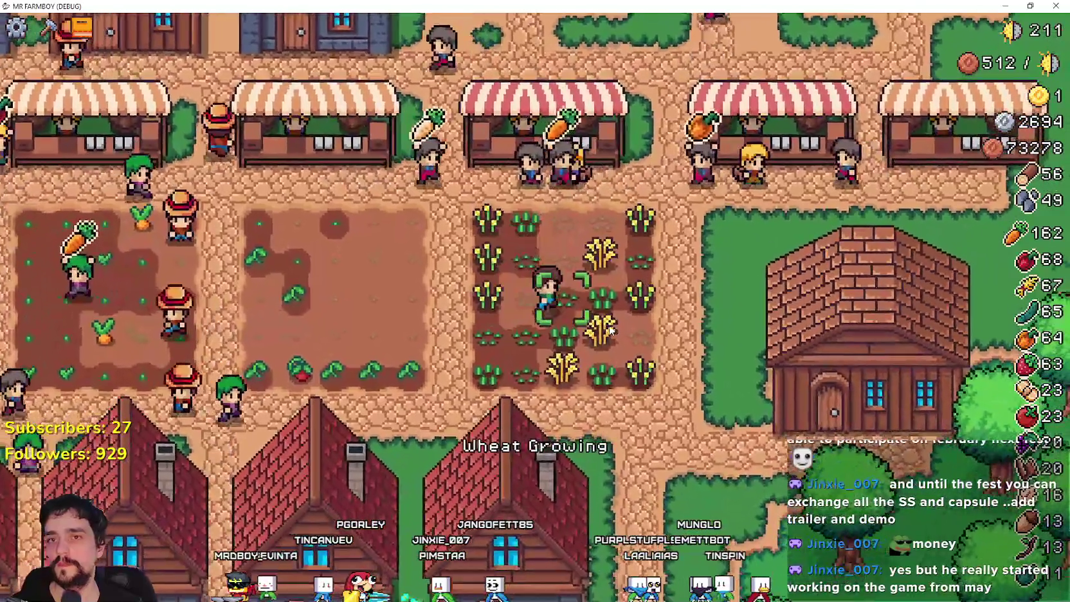
left_click(609, 330)
key("d")
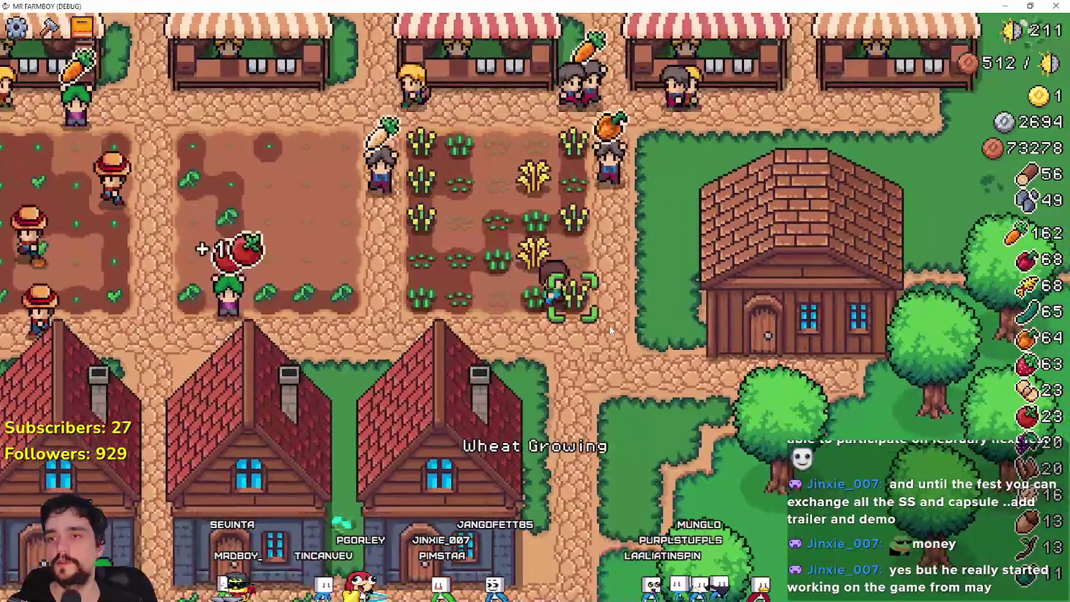
key("w")
key("a")
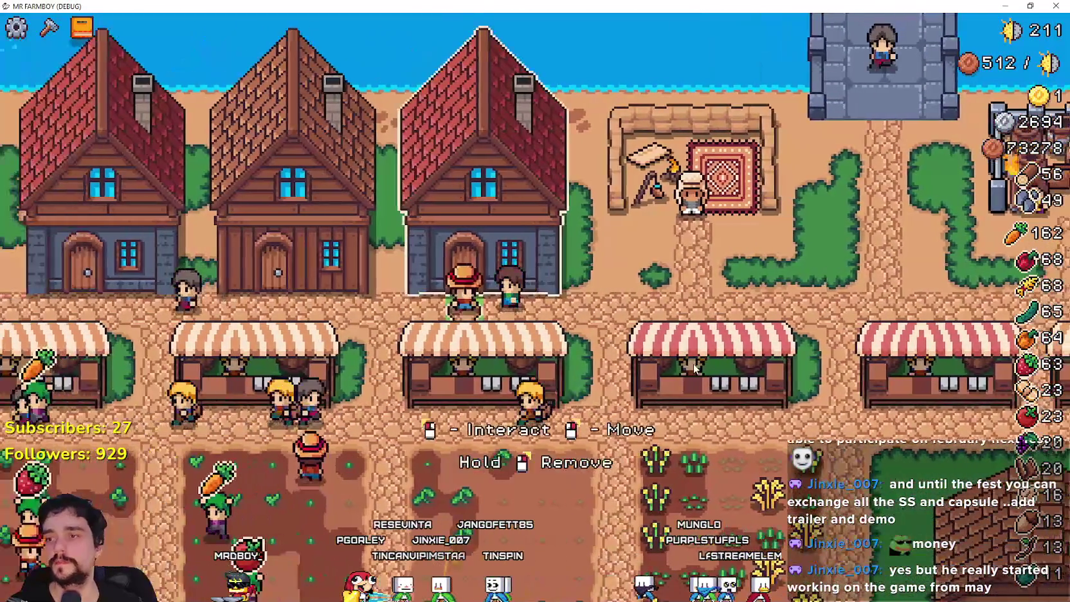
- Cross the carrot plot to the strawberry plot and plant and water a strawberry
key("s")
key("a")
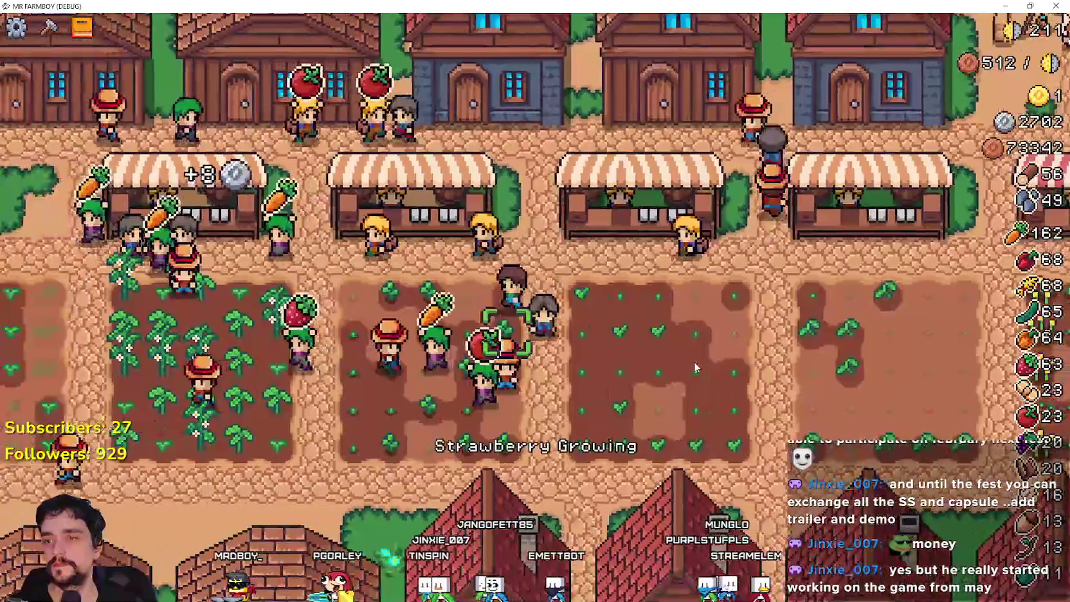
key("s")
key("a")
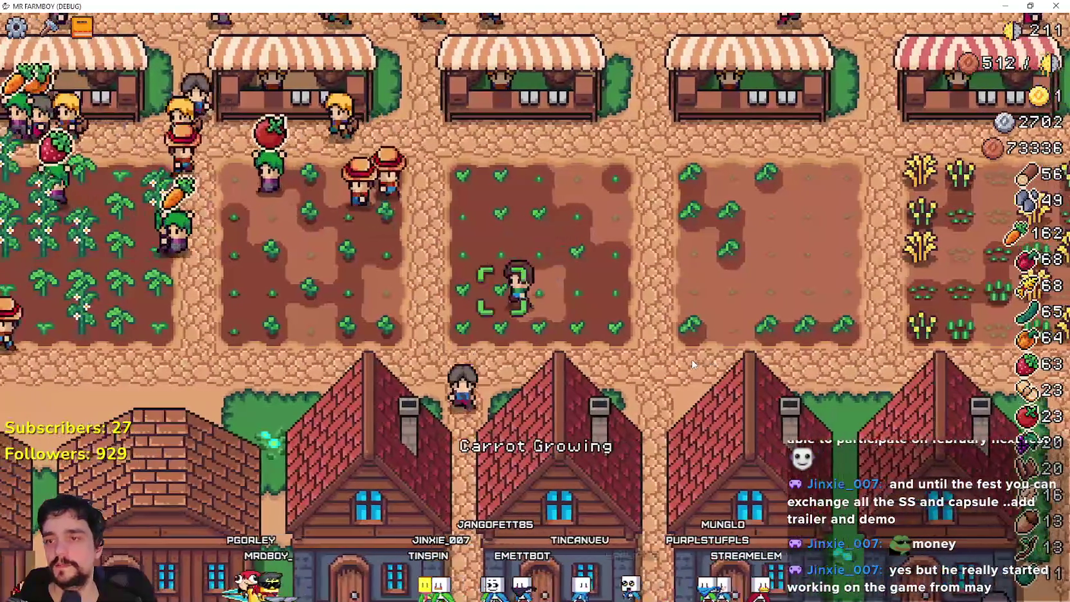
key("a")
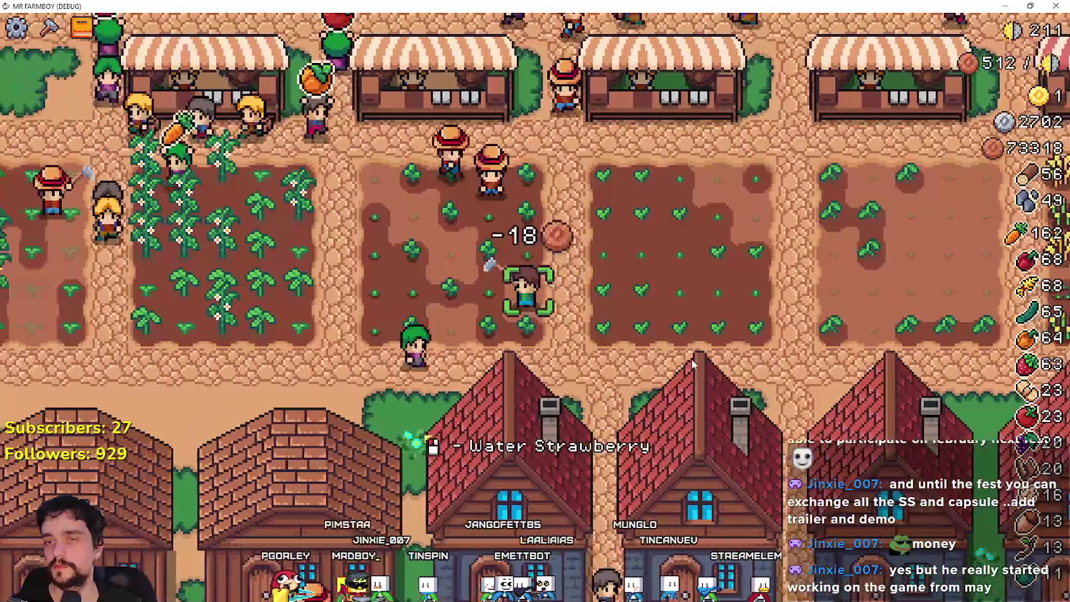
key("w")
left_click(693, 364)
left_click(692, 364)
- Plant a cucumber in the cucumber plot and water it
key("a")
key("a")
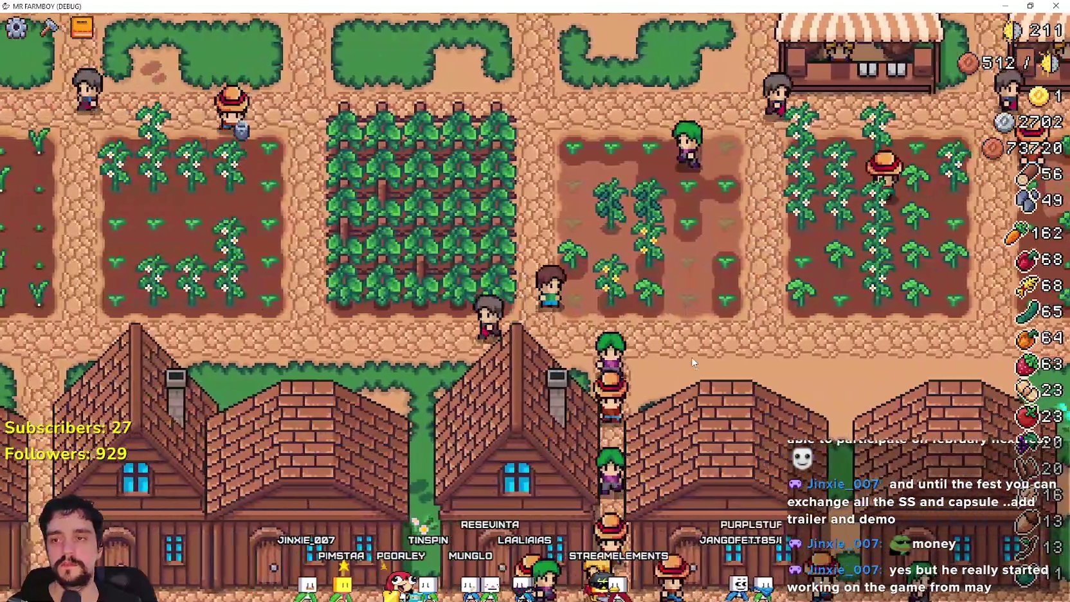
key("w")
left_click(693, 363)
left_click(693, 362)
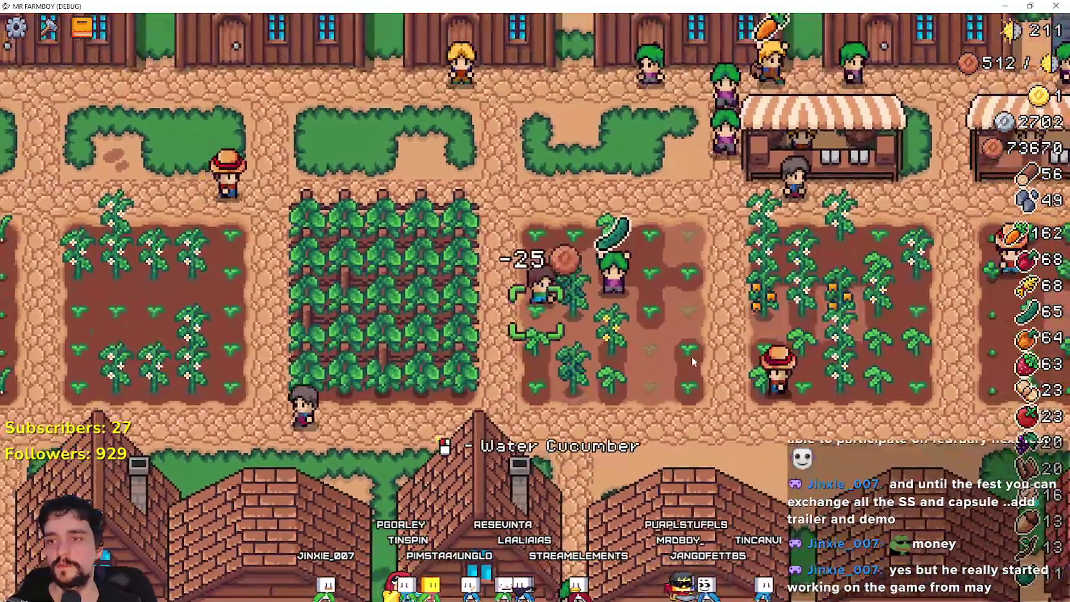
left_click(692, 356)
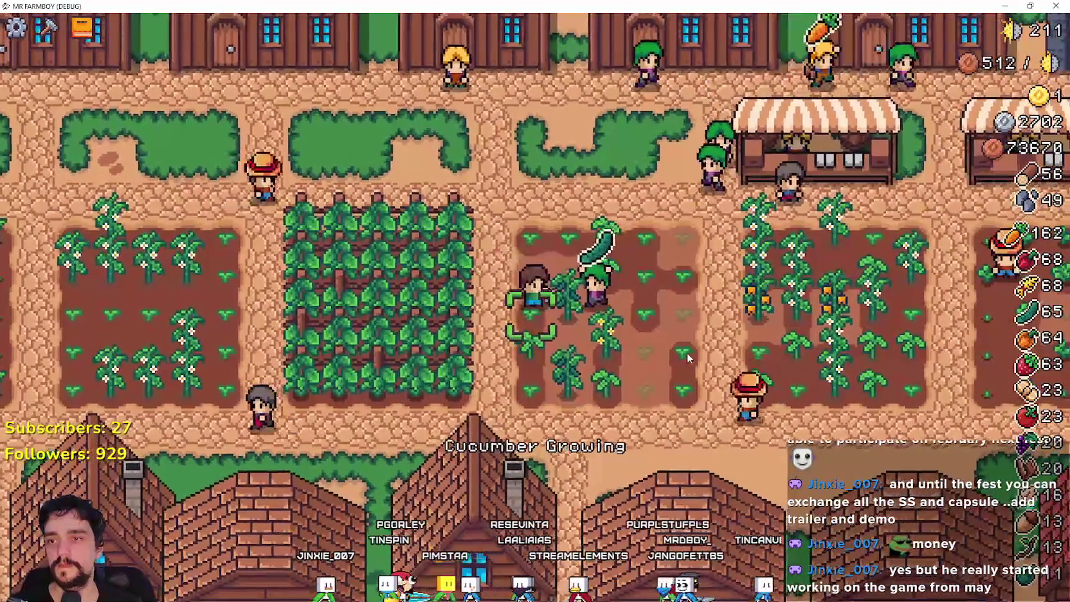
- Walk back across the plots to the wheat field and harvest another ripe wheat
key("w")
key("a")
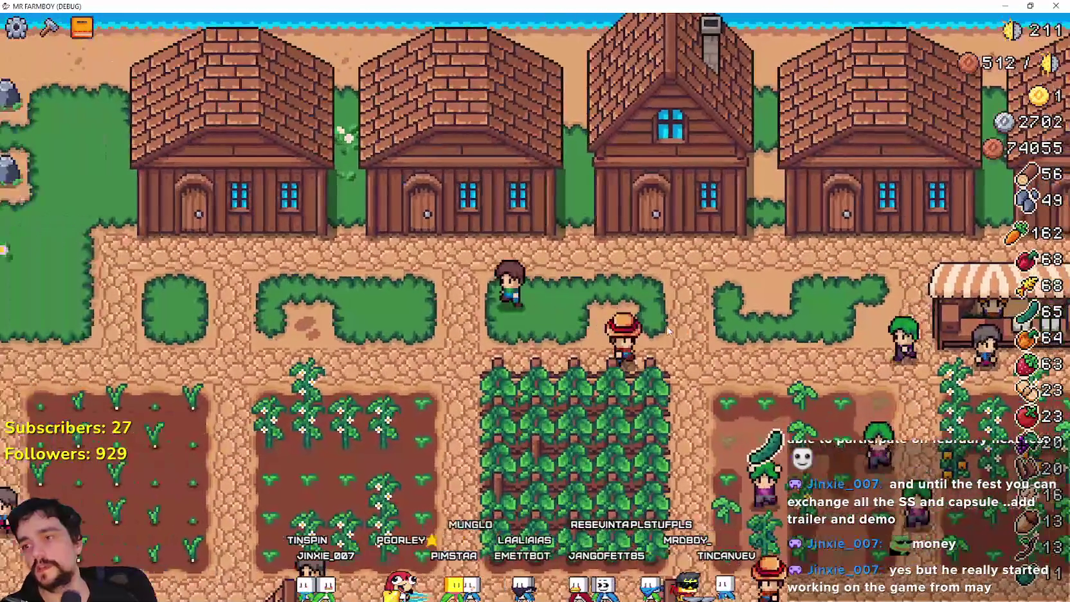
key("s")
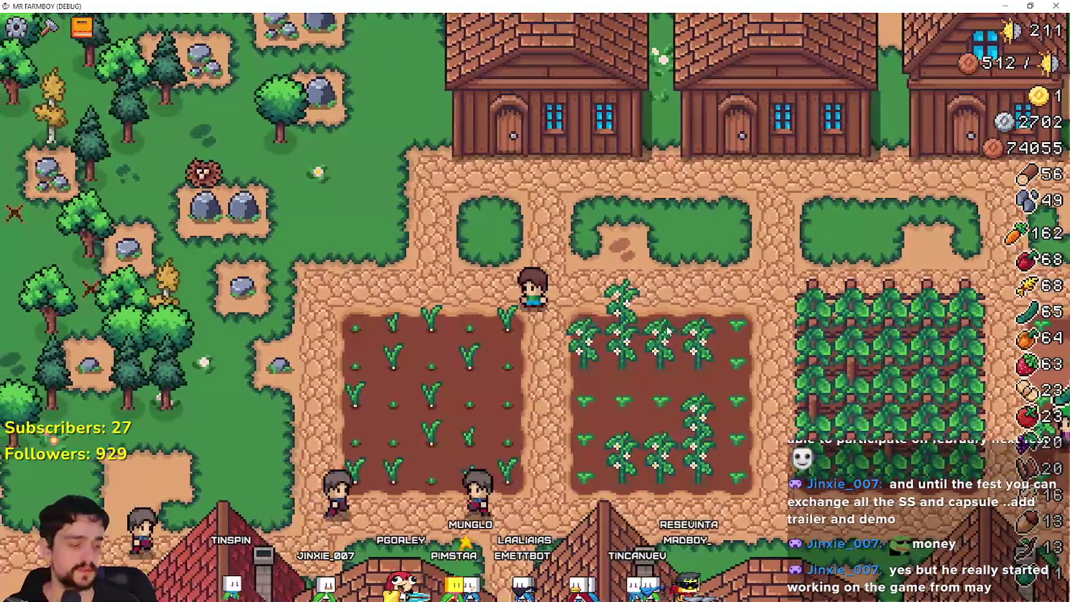
key("d")
key("s")
key("d")
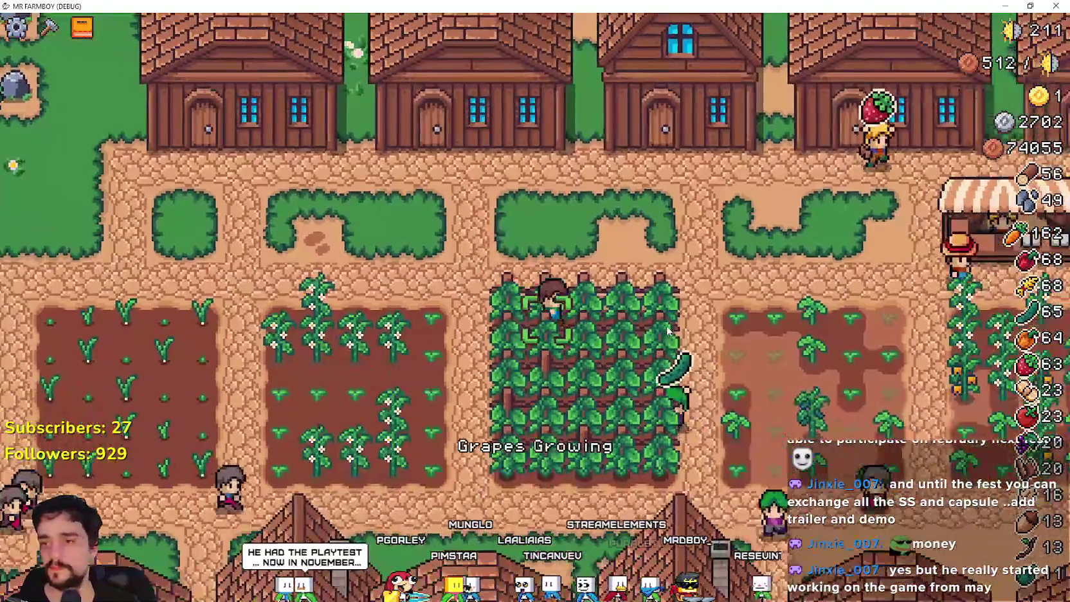
key("d")
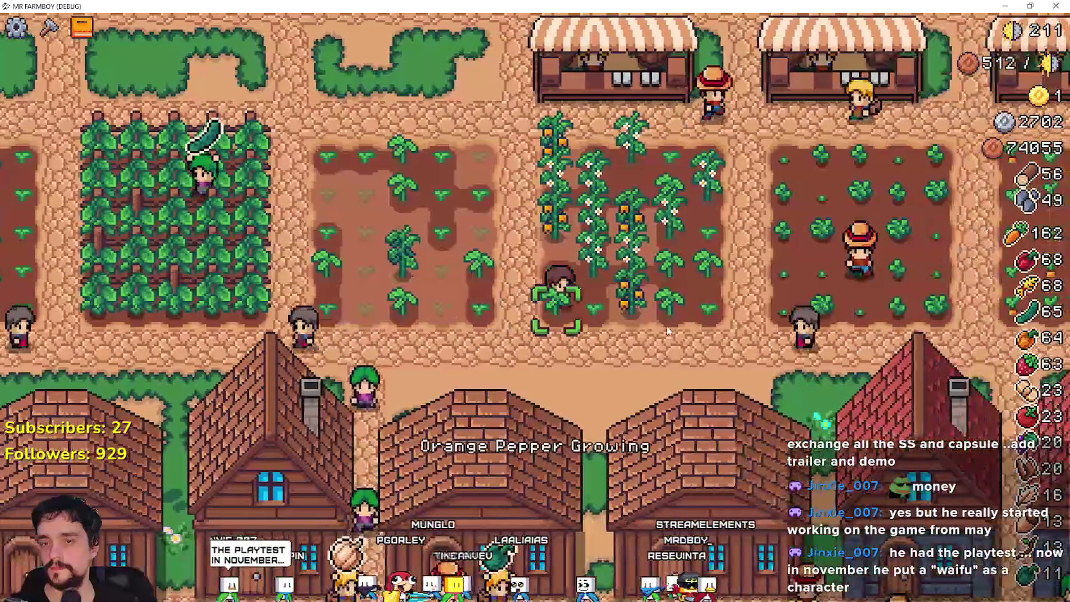
key("d")
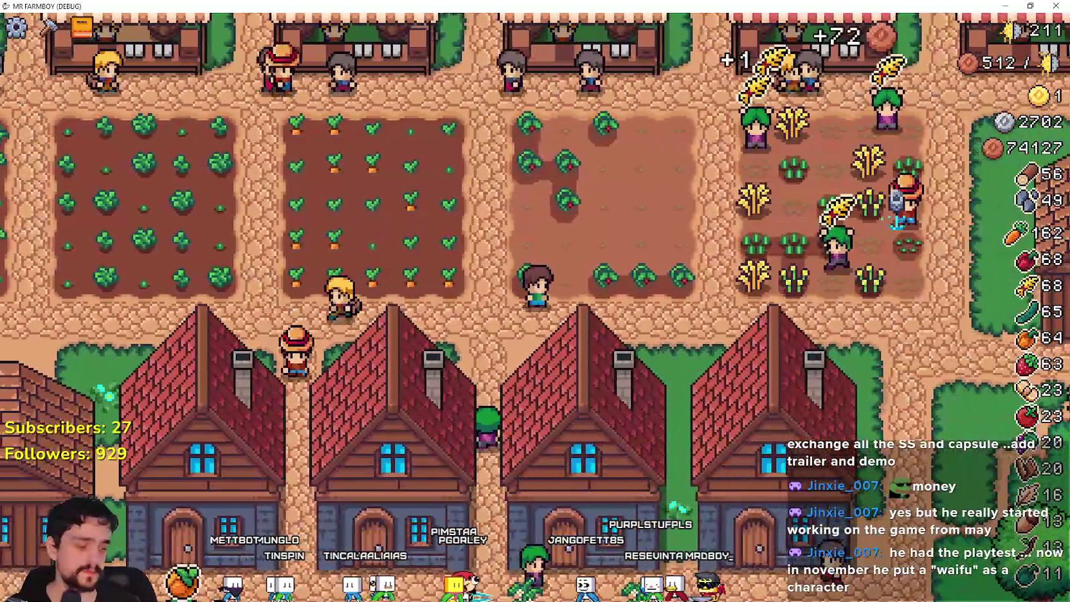
key("d")
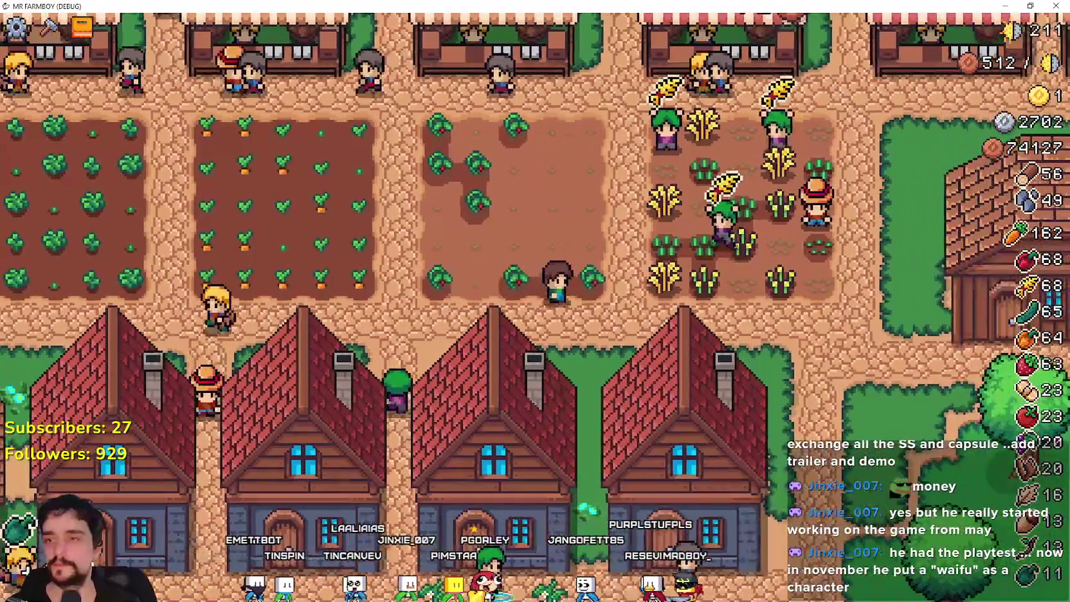
key("w")
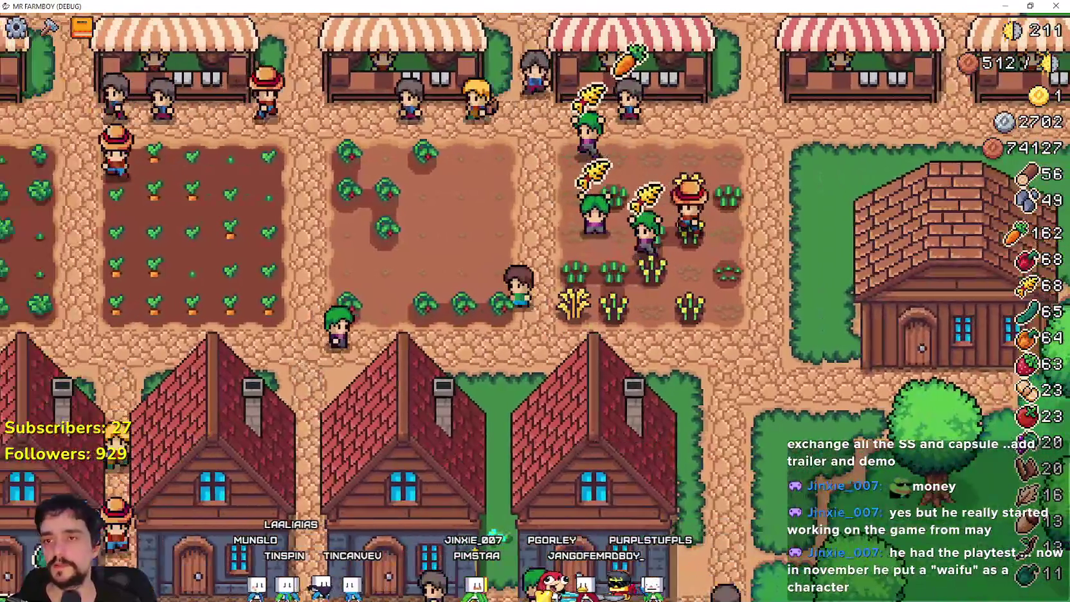
key("d")
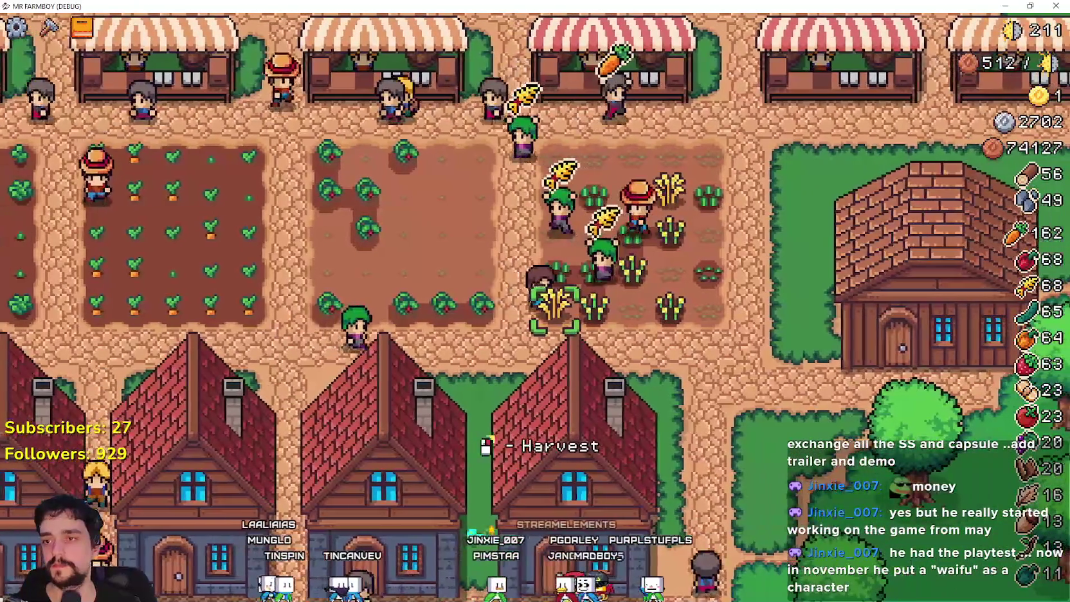
left_click(680, 322)
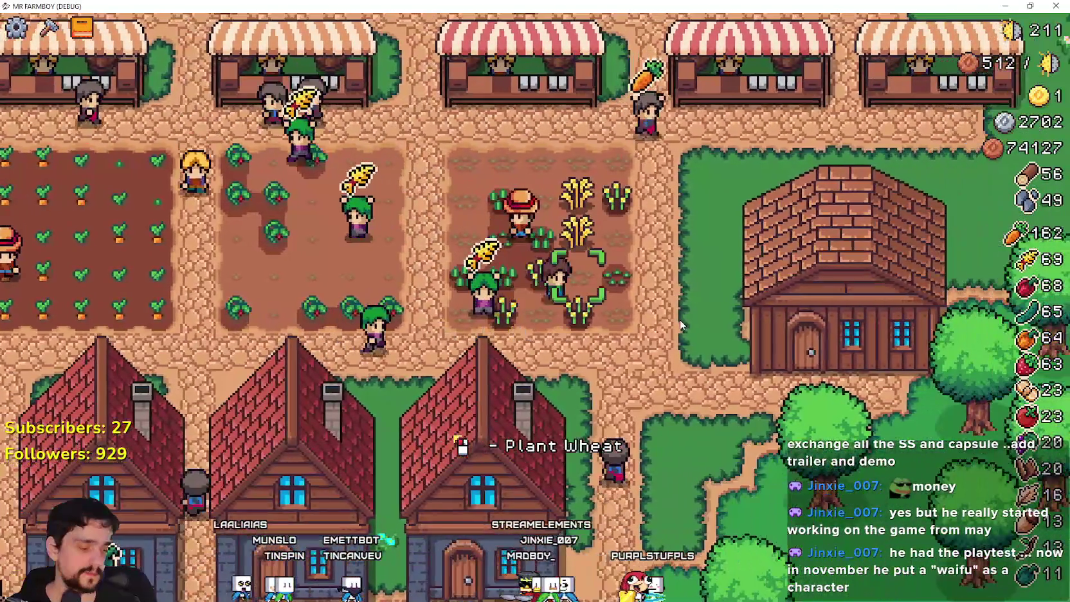
- Walk northeast to the market and bridge, then head back toward the farm plots
key("w")
key("d")
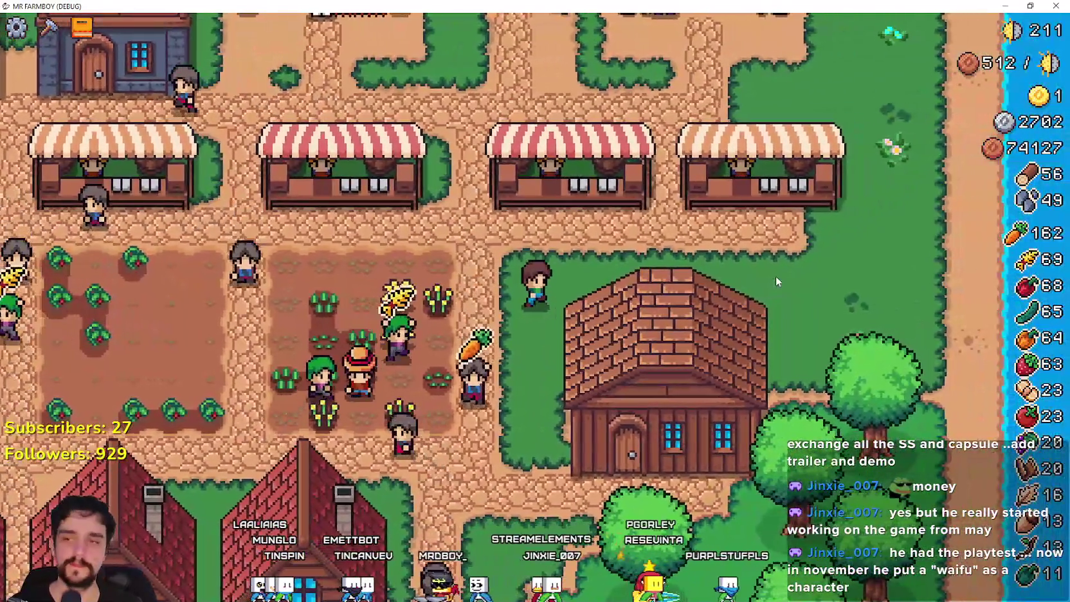
key("w")
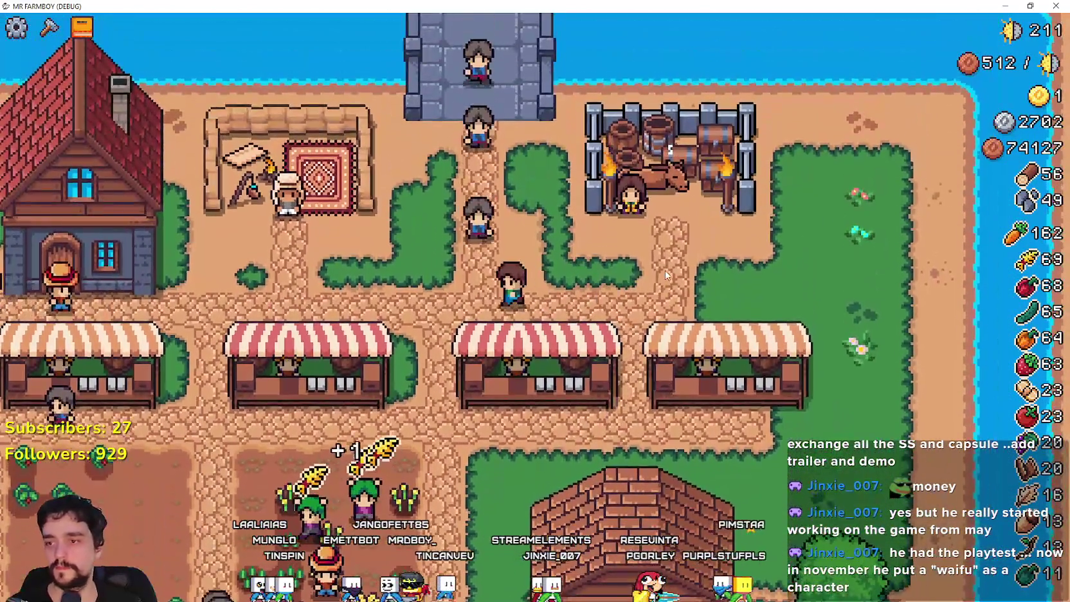
key("a")
key("s")
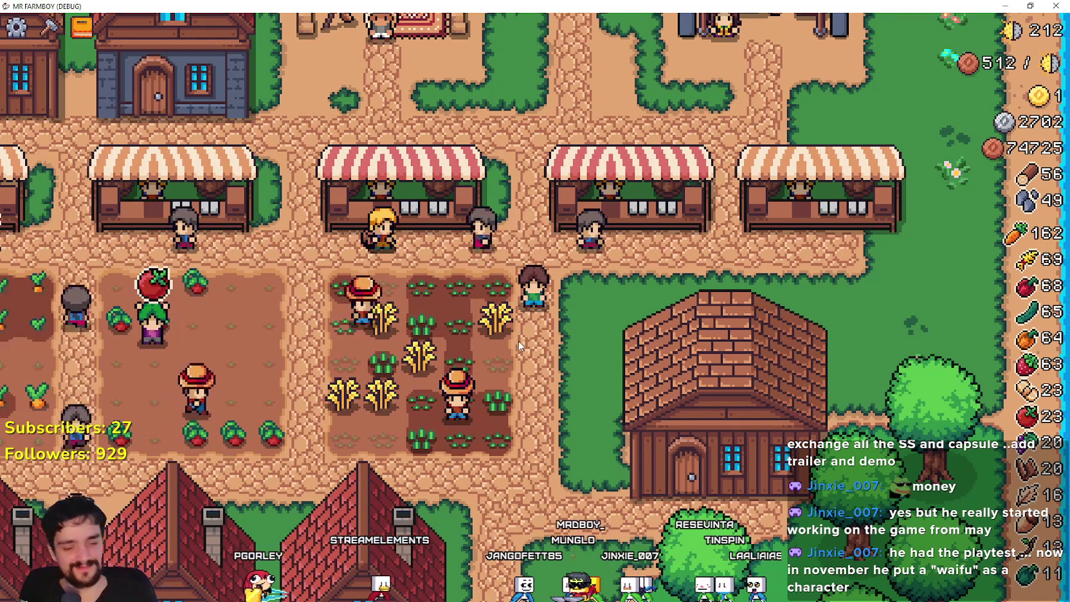
- Walk the farmer north past the market, then un-maximize the game window
key("w")
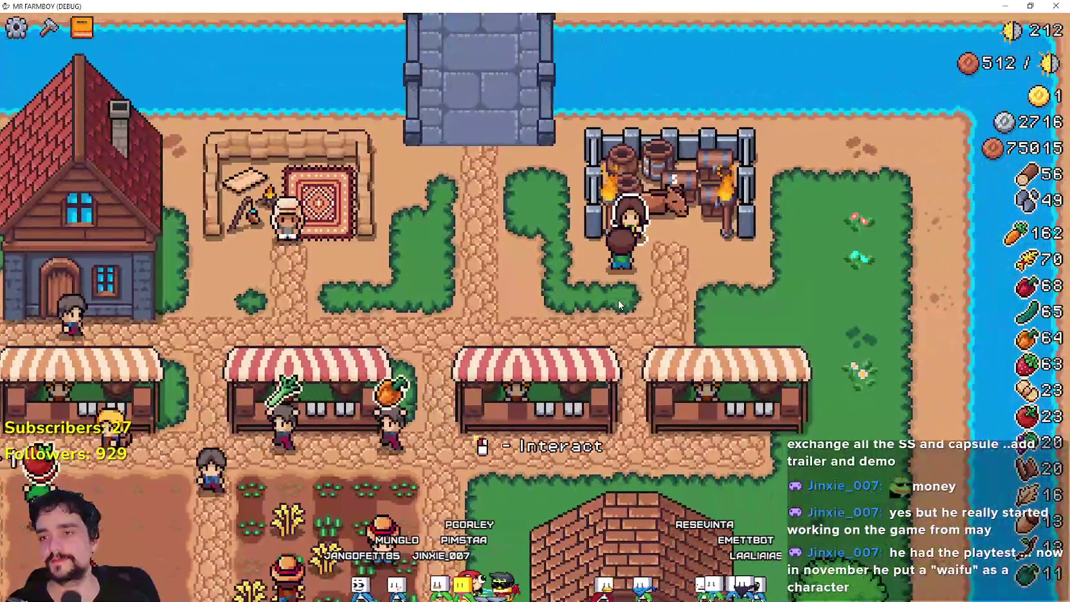
left_click_drag(537, 7, 506, 32)
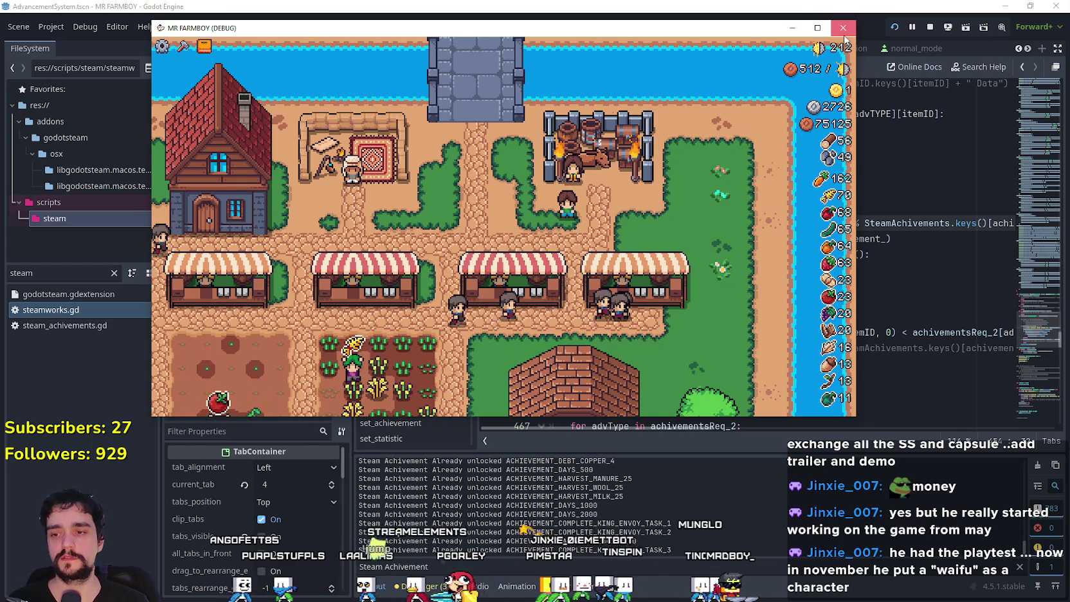
- Close the game, filter the FileSystem for 'main' and open main_menu.tscn
left_click(843, 28)
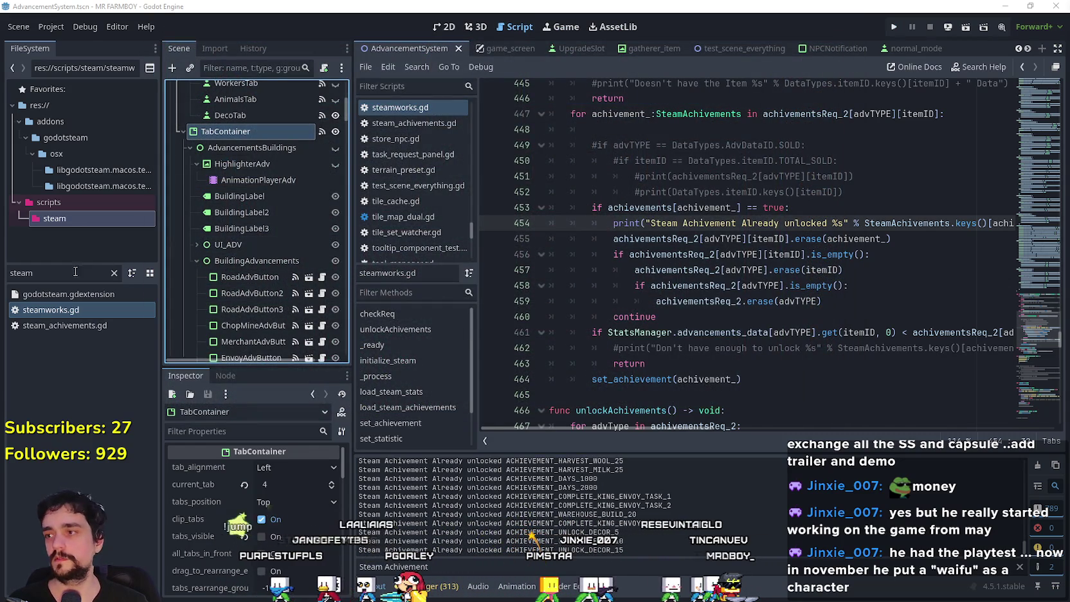
key("BackSpace")
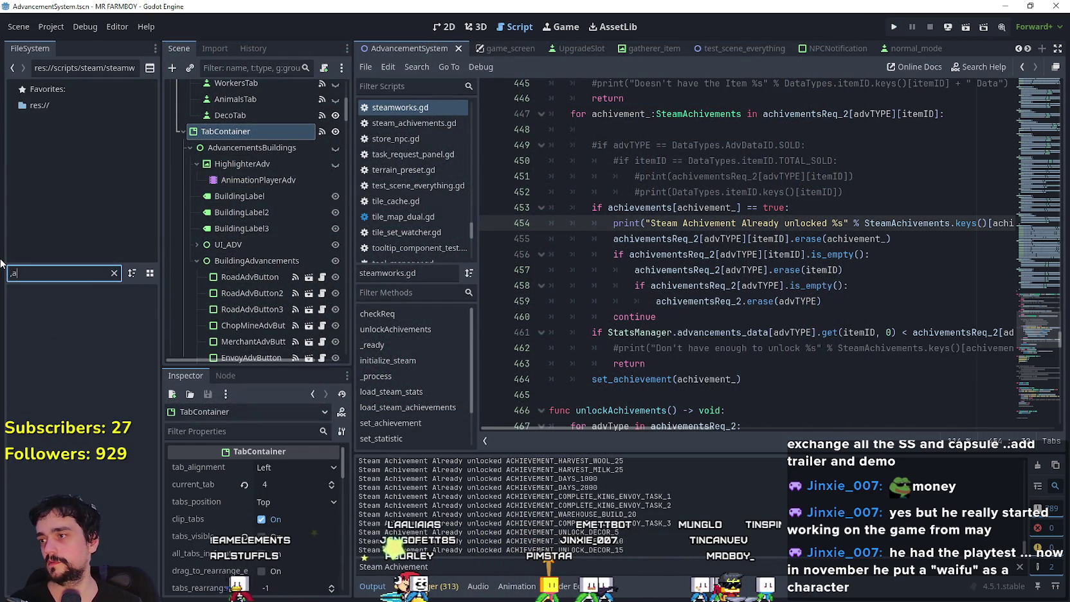
type("main")
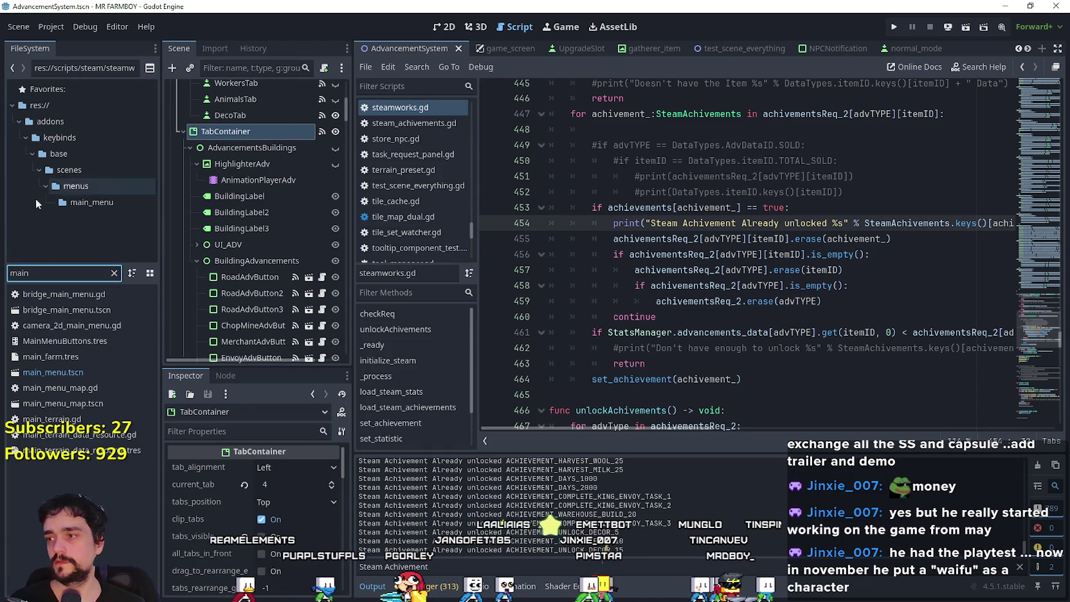
double_click(56, 373)
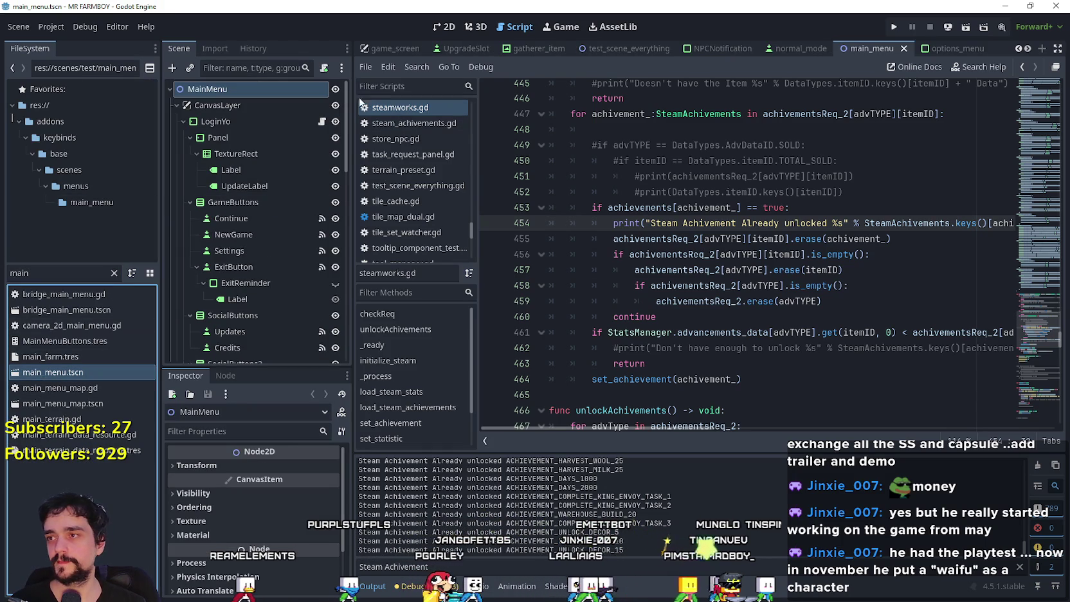
- Uncomment reset-achievement lines 23–25 in login_yo.gd, leave line 22 commented, and save
scroll(622, 288, "down", 3)
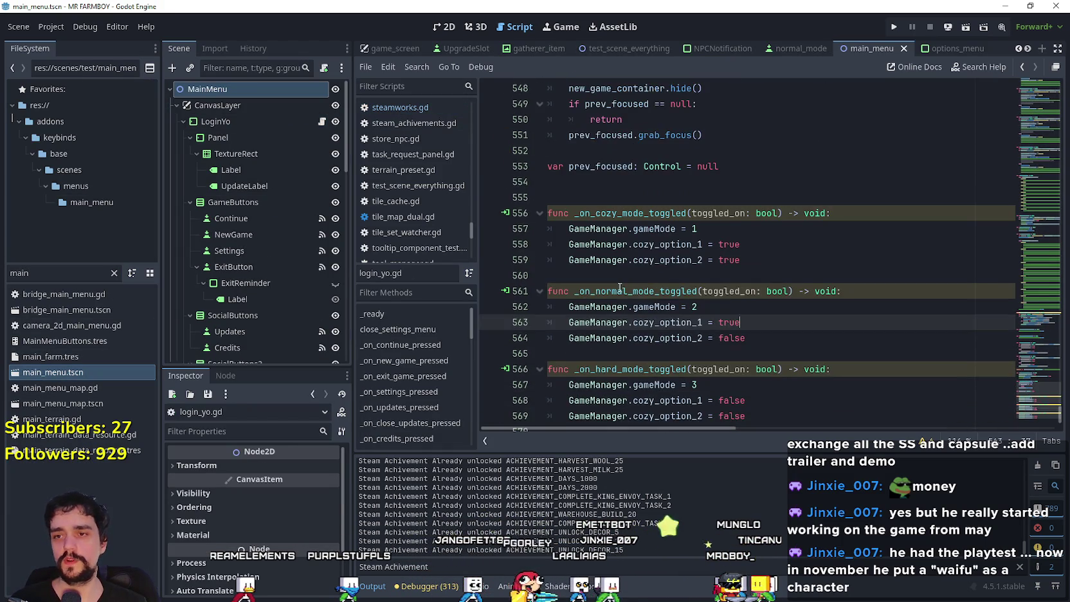
scroll(622, 288, "up", 8)
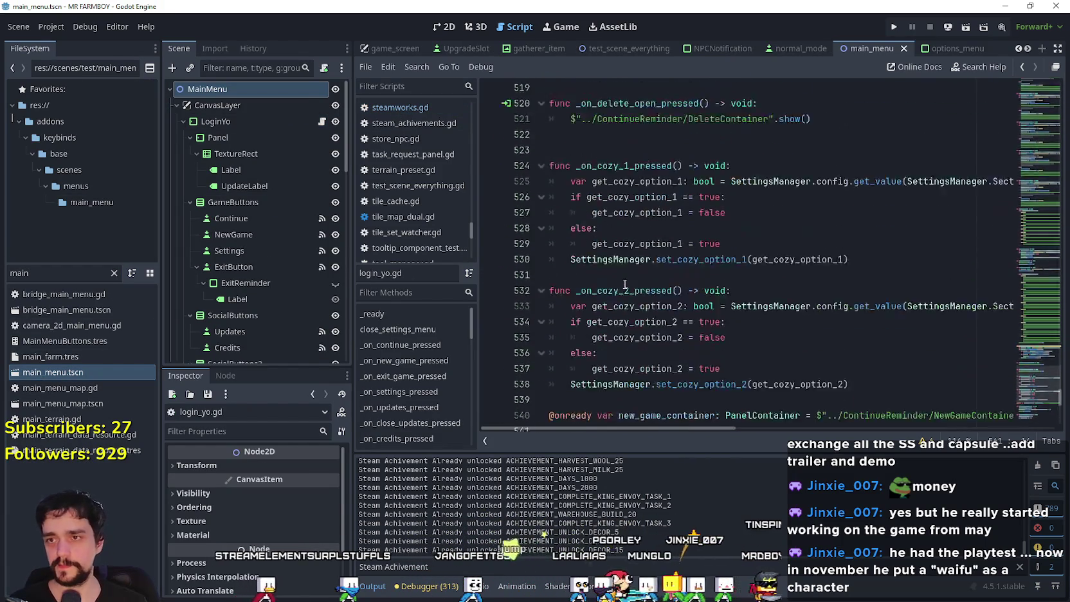
left_click(1031, 278)
mouse_move(1030, 348)
left_mouse_down()
mouse_move(1014, 203)
mouse_move(1018, 212)
mouse_move(1026, 83)
left_mouse_up()
scroll(613, 347, "down", 3)
left_click_drag(592, 337, 556, 274)
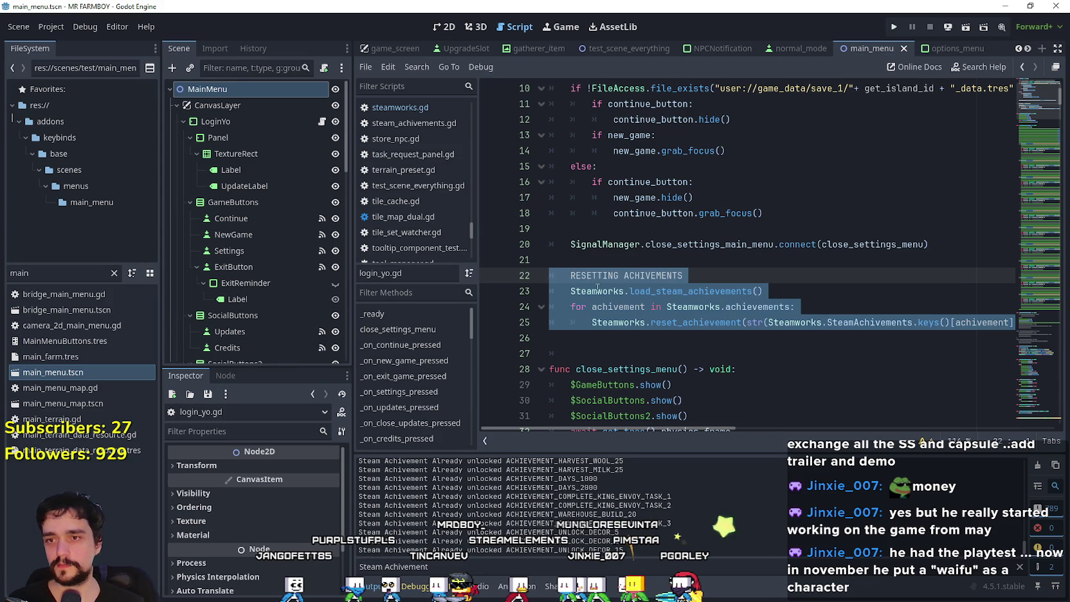
left_click(620, 343)
left_click(561, 280)
type("#")
left_click(594, 339)
key("ctrl+s")
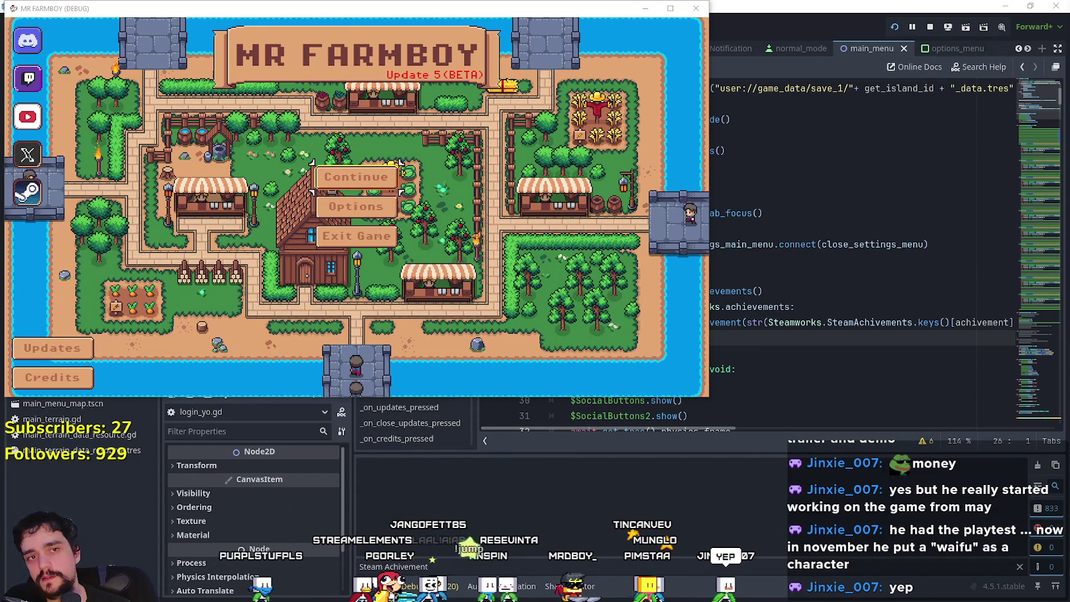
- Maximize the game window and bring up the save game list via Continue
left_click(670, 8)
left_click(533, 258)
scroll(644, 421, "down", 5)
scroll(644, 421, "down", 1)
scroll(614, 404, "up", 3)
scroll(619, 399, "up", 3)
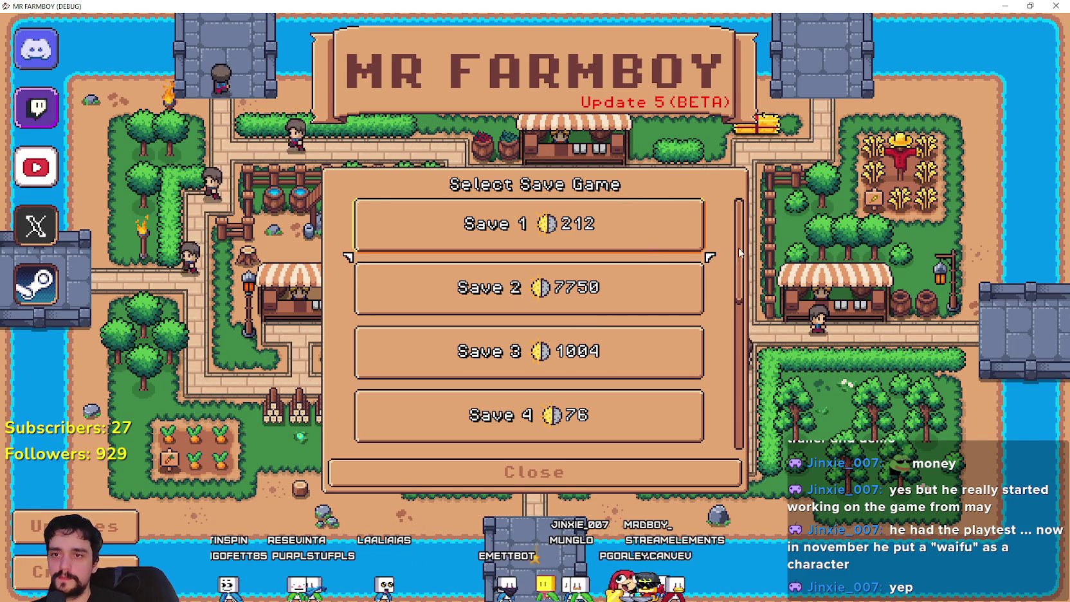
scroll(739, 252, "down", 5)
scroll(745, 196, "up", 5)
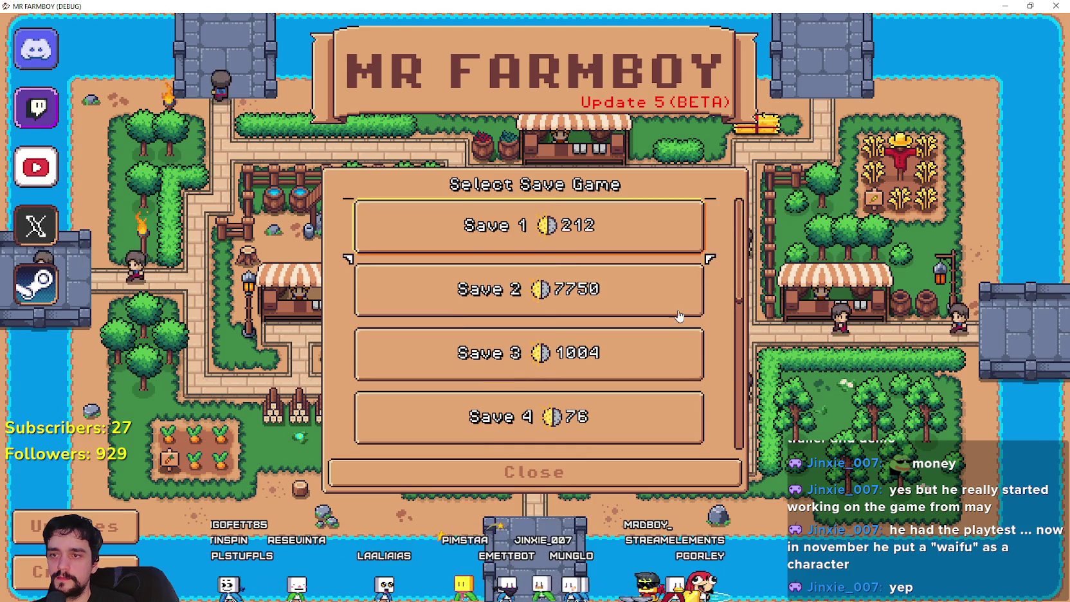
- Load Save 1 (212 gold) instead of Save 2, then switch to the Steam window
left_click(696, 303)
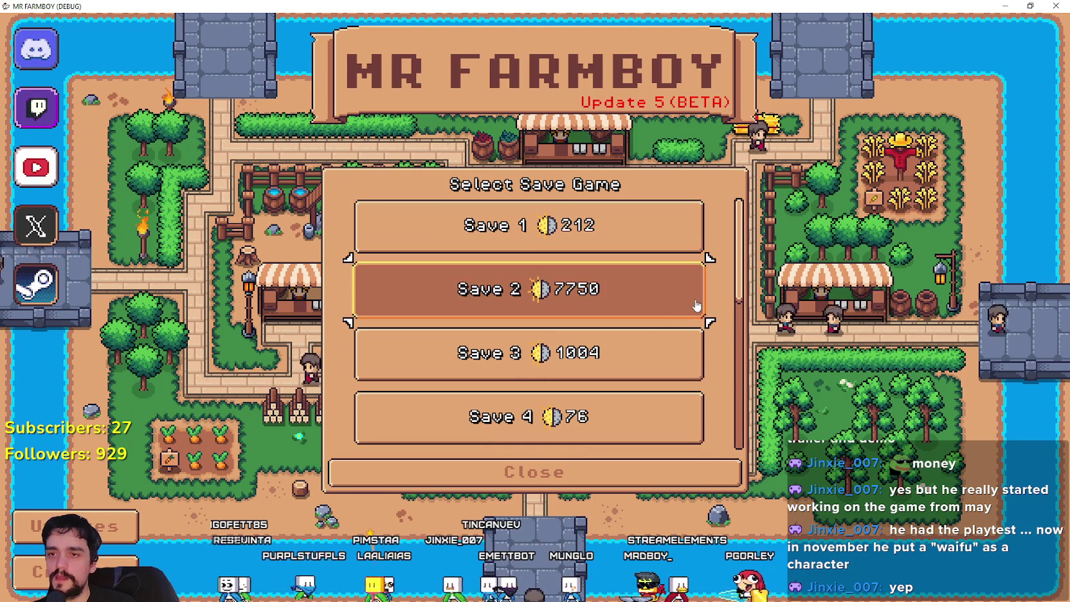
scroll(740, 289, "down", 1)
scroll(722, 290, "up", 1)
scroll(659, 297, "down", 1)
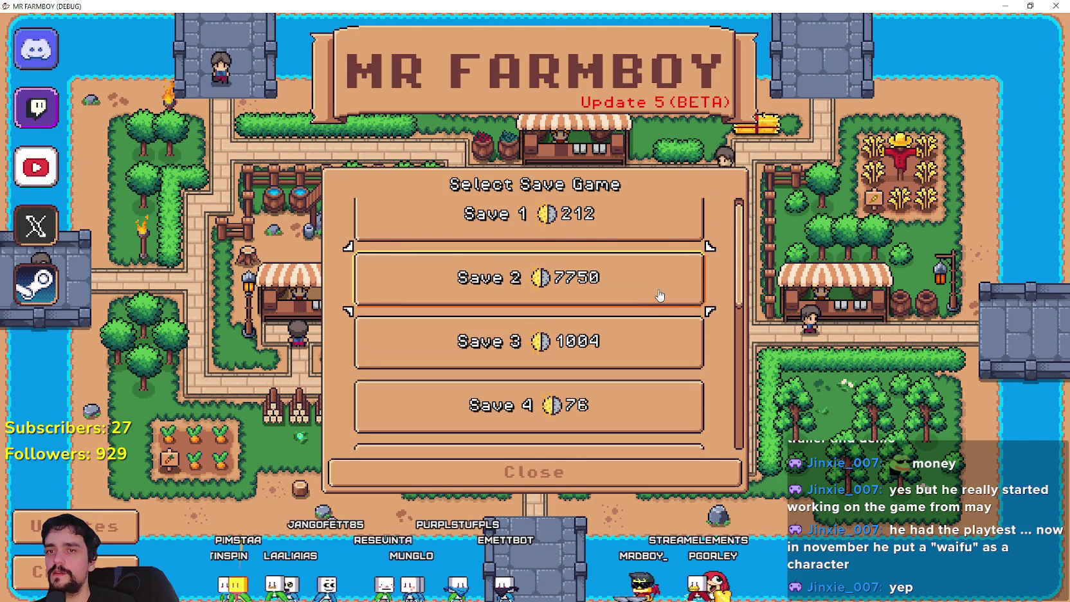
scroll(642, 300, "down", 4)
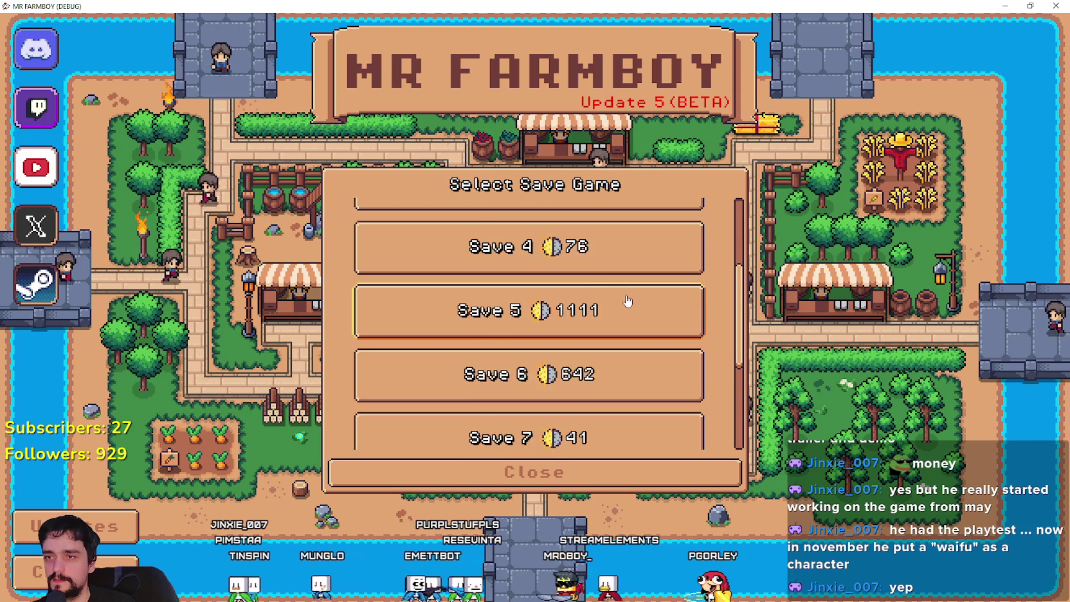
scroll(652, 433, "up", 2)
scroll(652, 432, "up", 4)
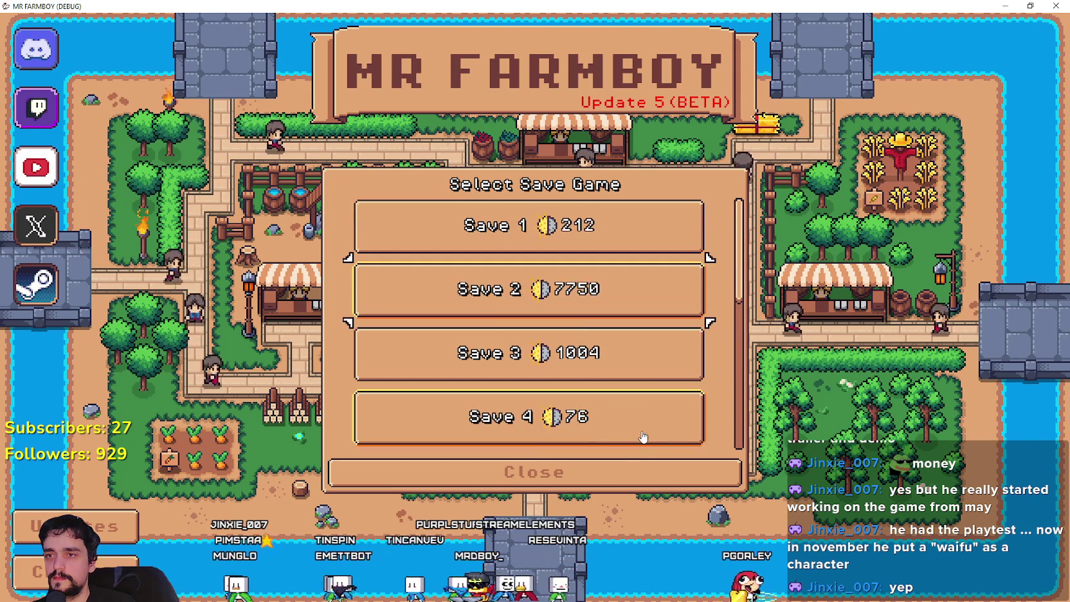
left_click(547, 245)
left_click(447, 236)
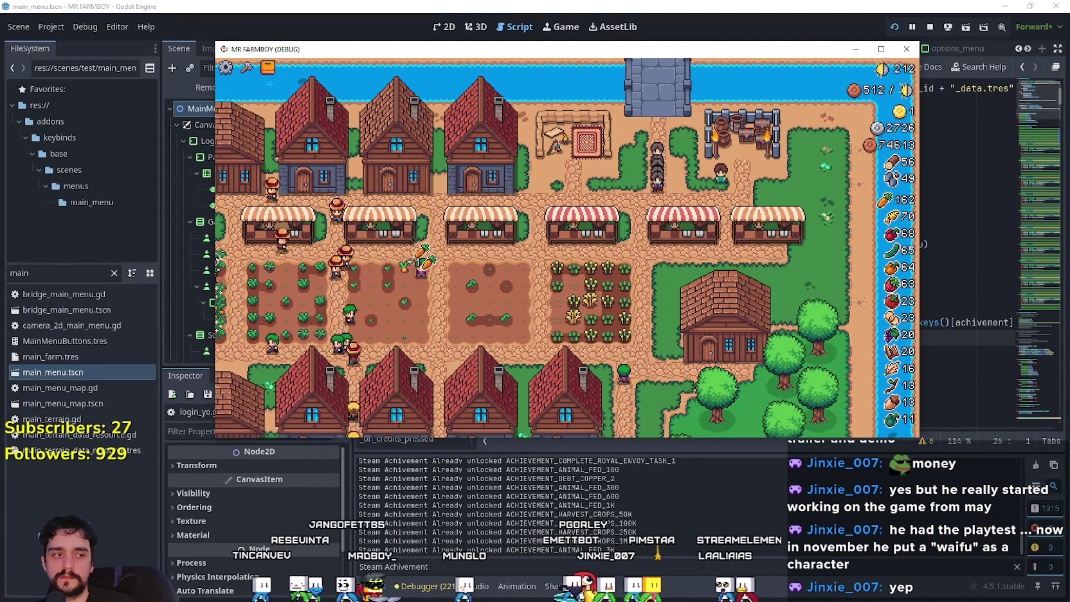
key("alt+Tab")
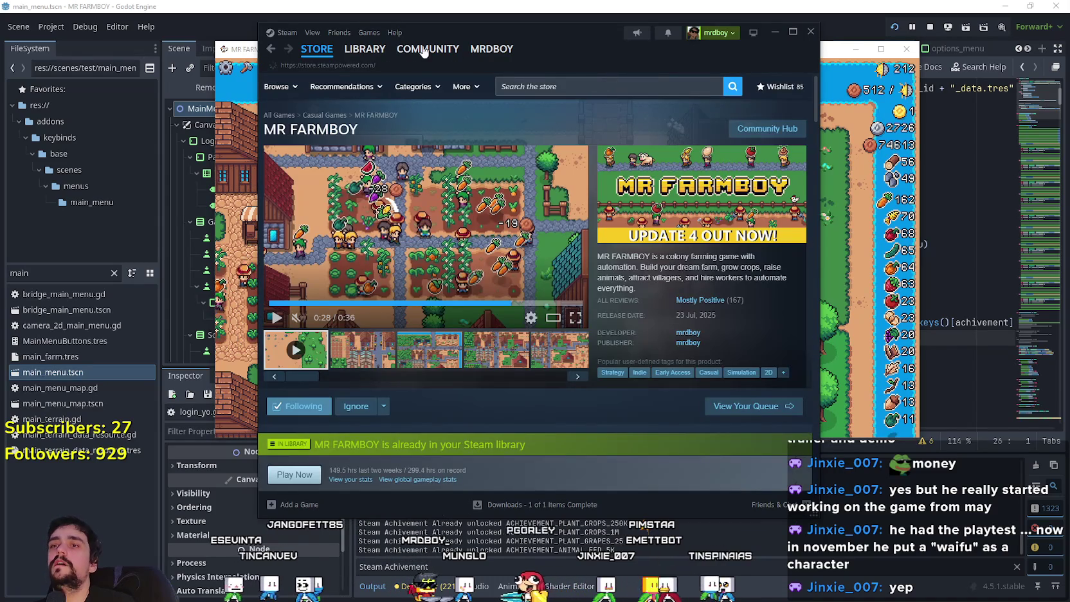
left_click(365, 50)
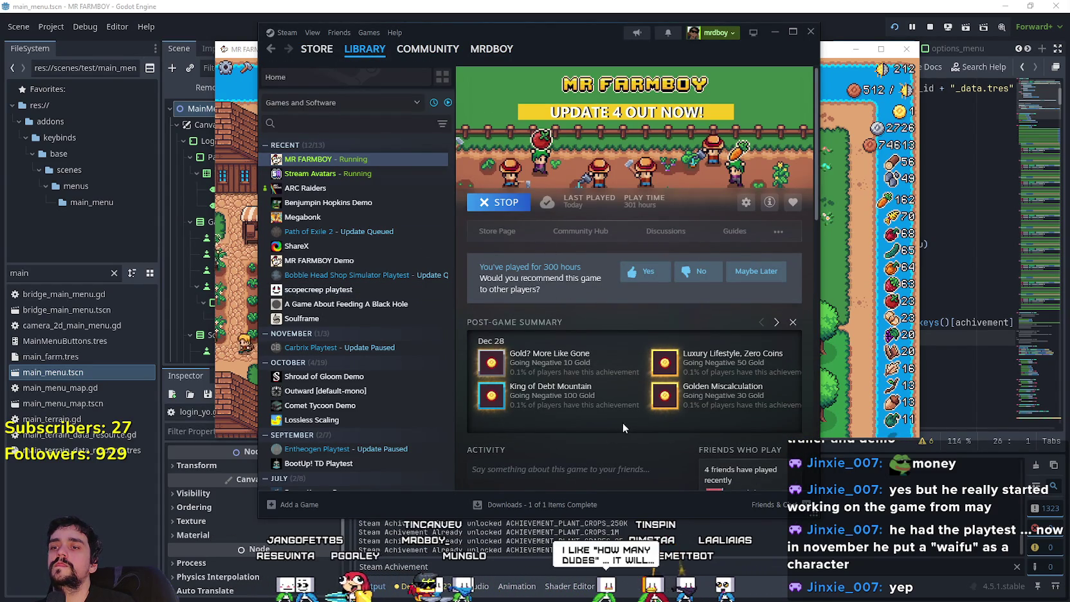
left_click(573, 231)
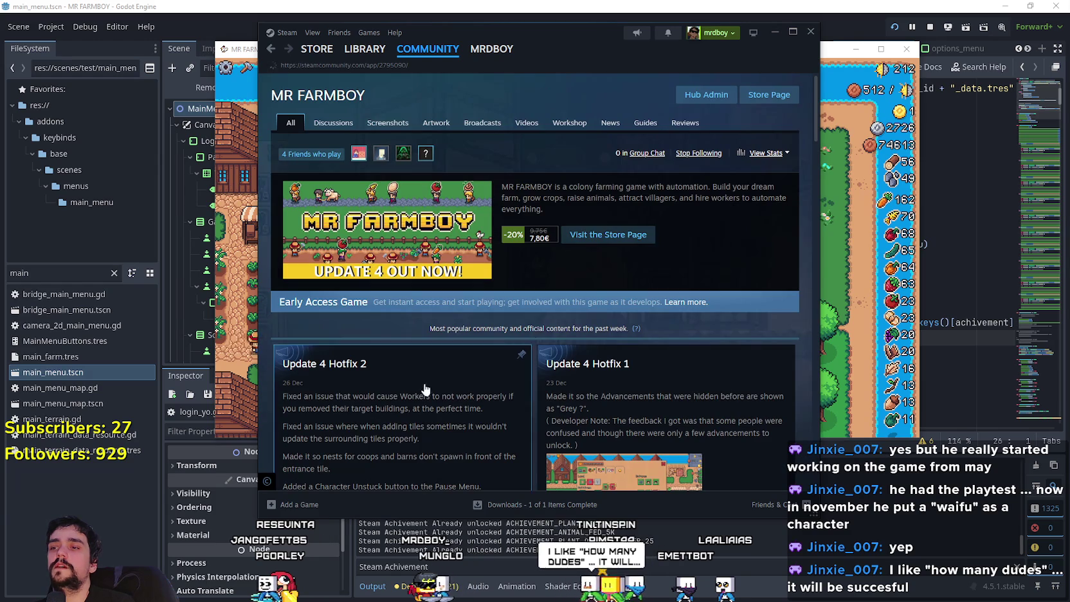
left_click(364, 49)
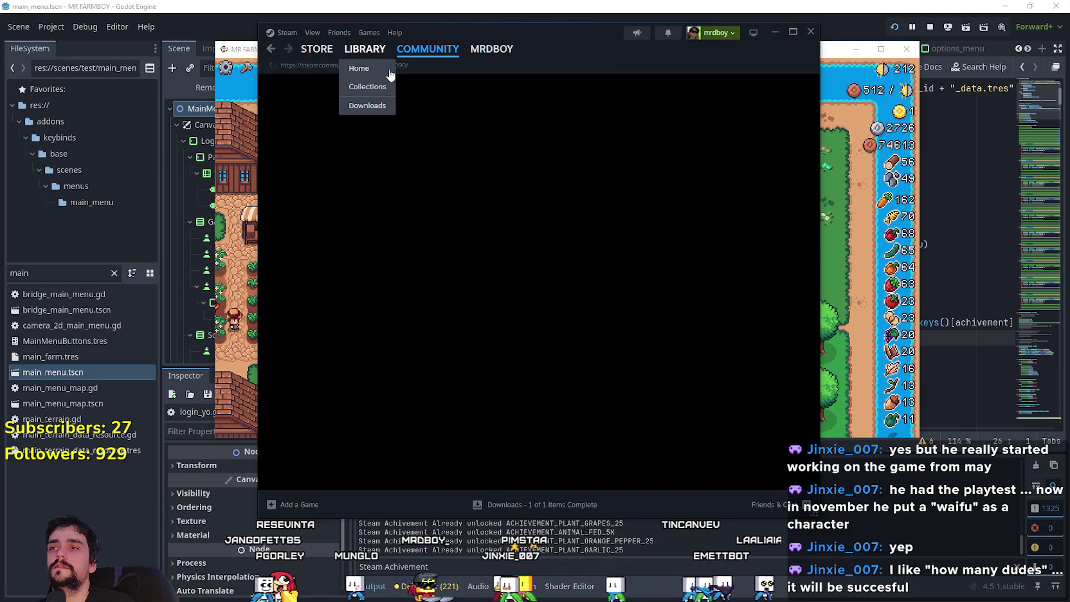
scroll(646, 366, "down", 10)
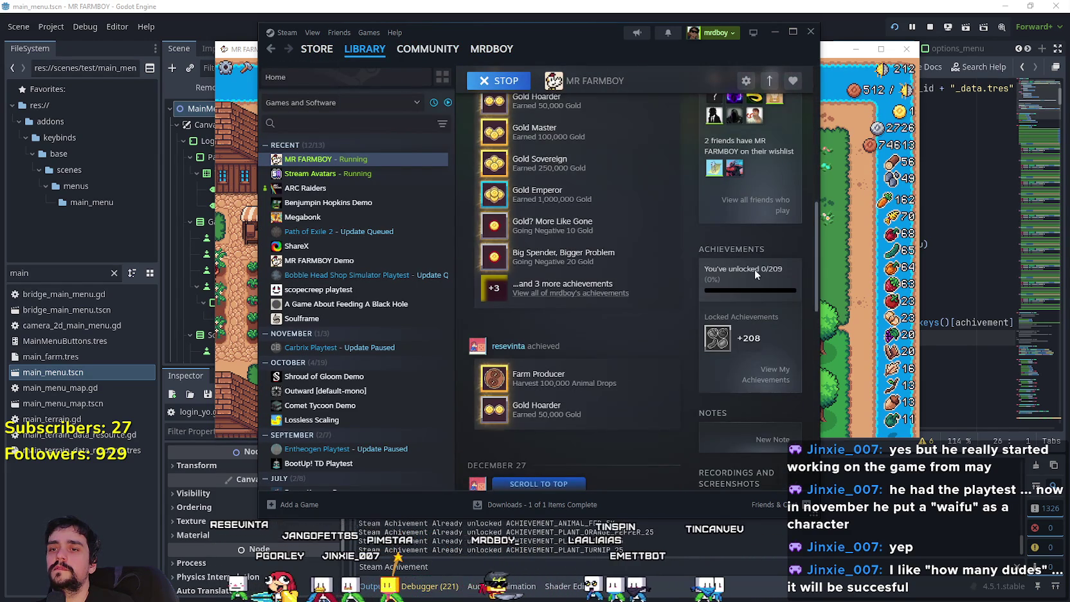
left_click(763, 373)
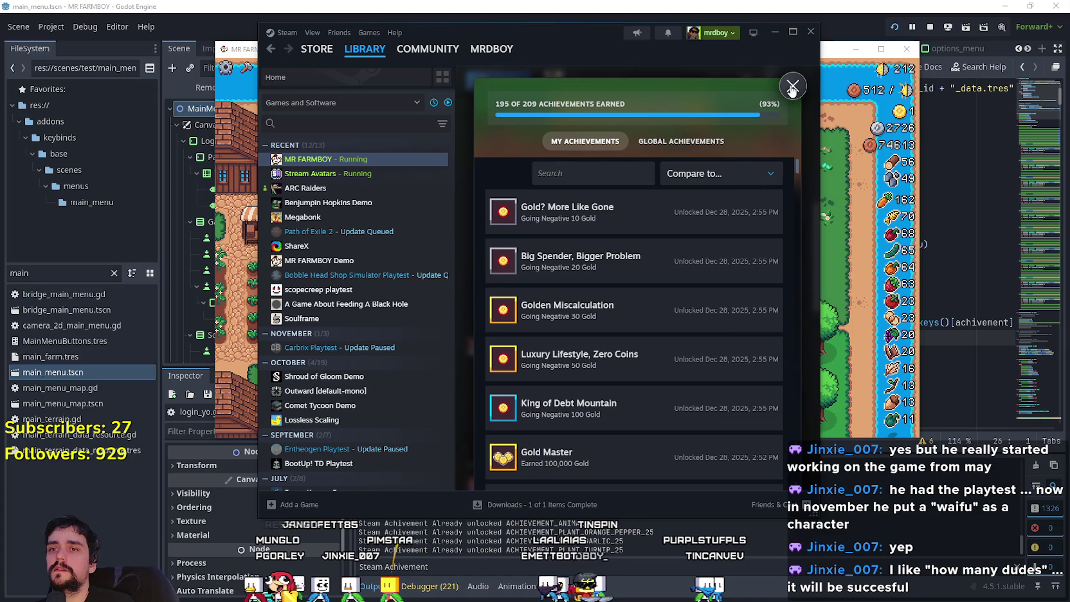
left_click(792, 87)
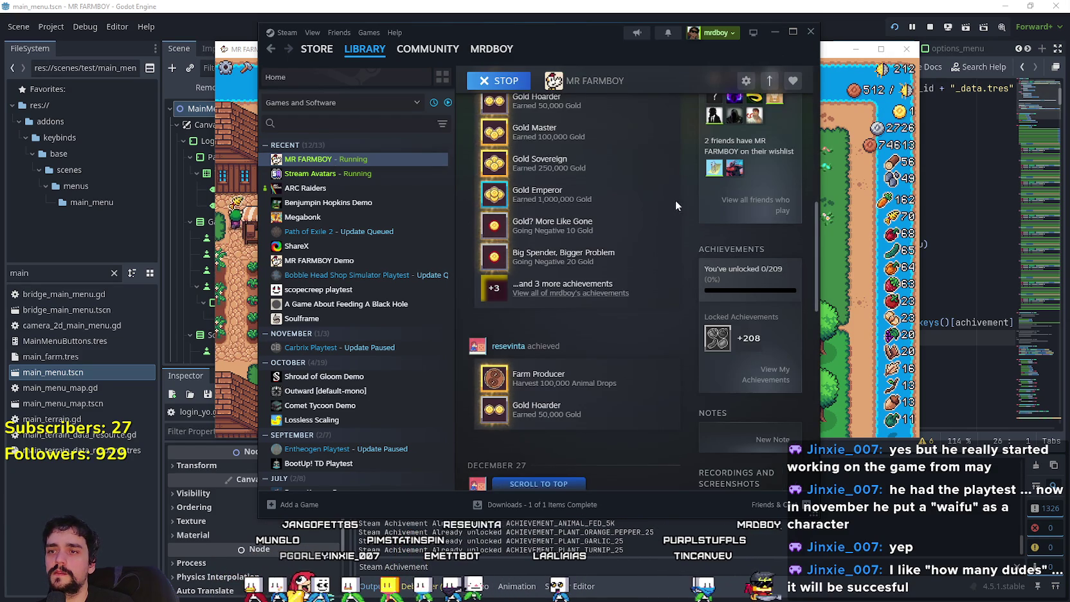
scroll(647, 293, "up", 3)
scroll(637, 244, "down", 3)
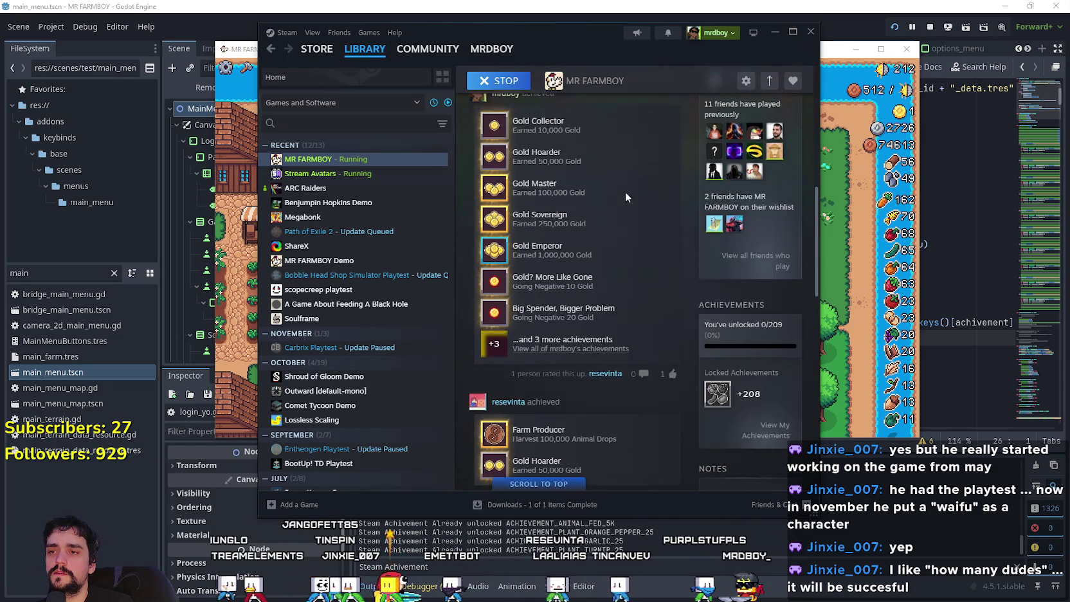
scroll(628, 205, "up", 1)
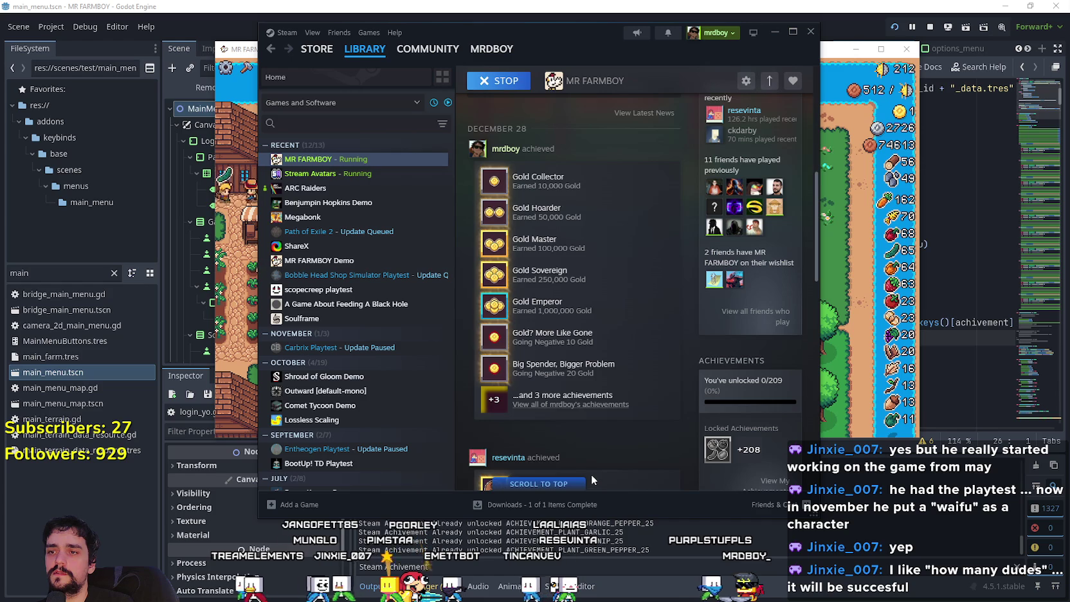
left_click(774, 32)
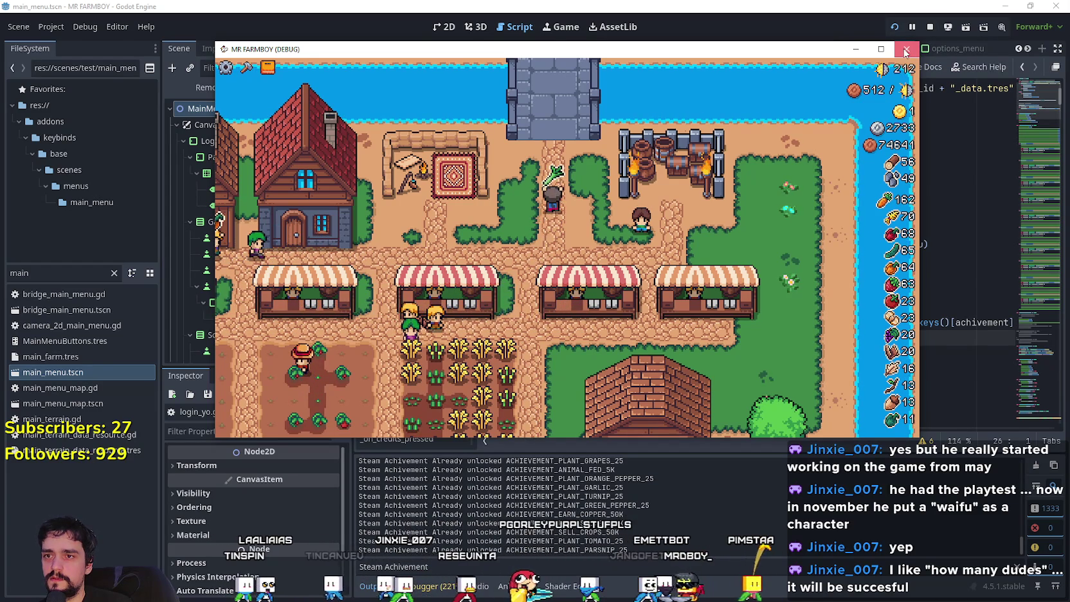
- Close the debug game and comment out the achievement-reset lines 23–25 in the main menu script
left_click(906, 49)
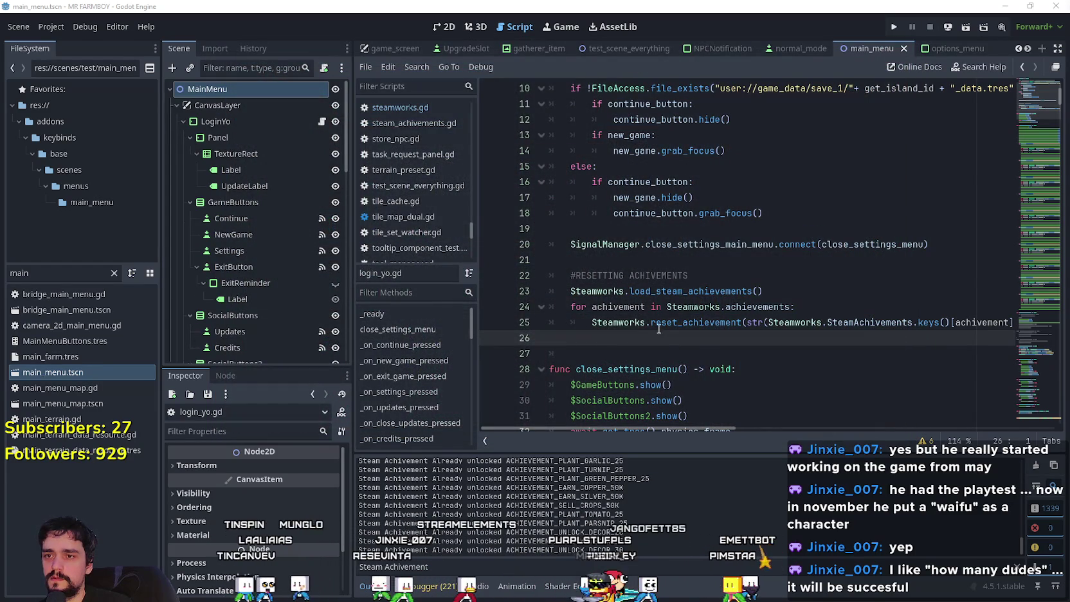
left_click_drag(636, 331, 521, 290)
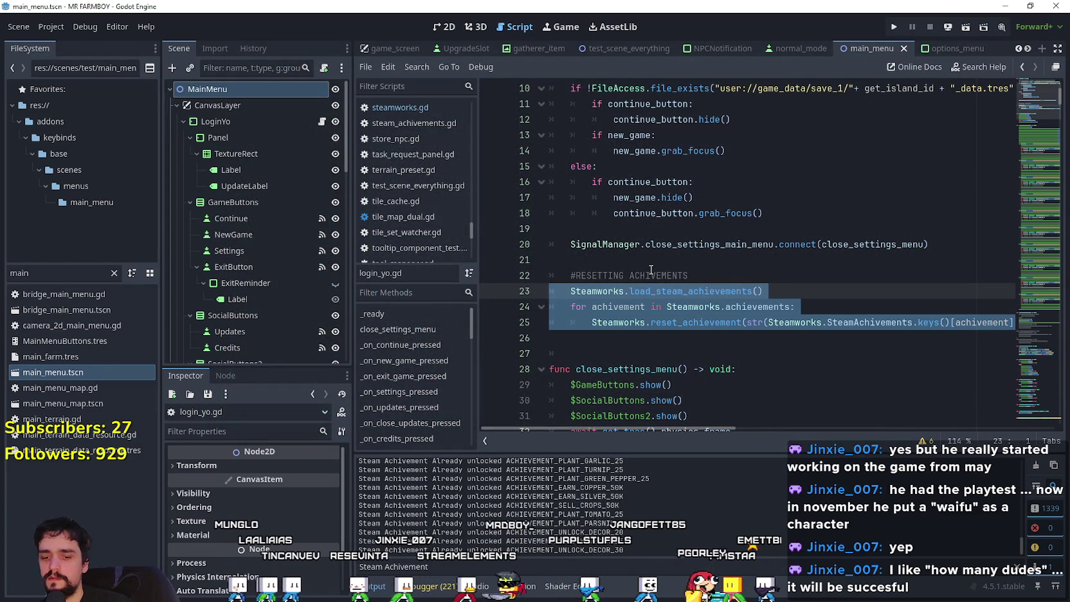
key("ctrl+s")
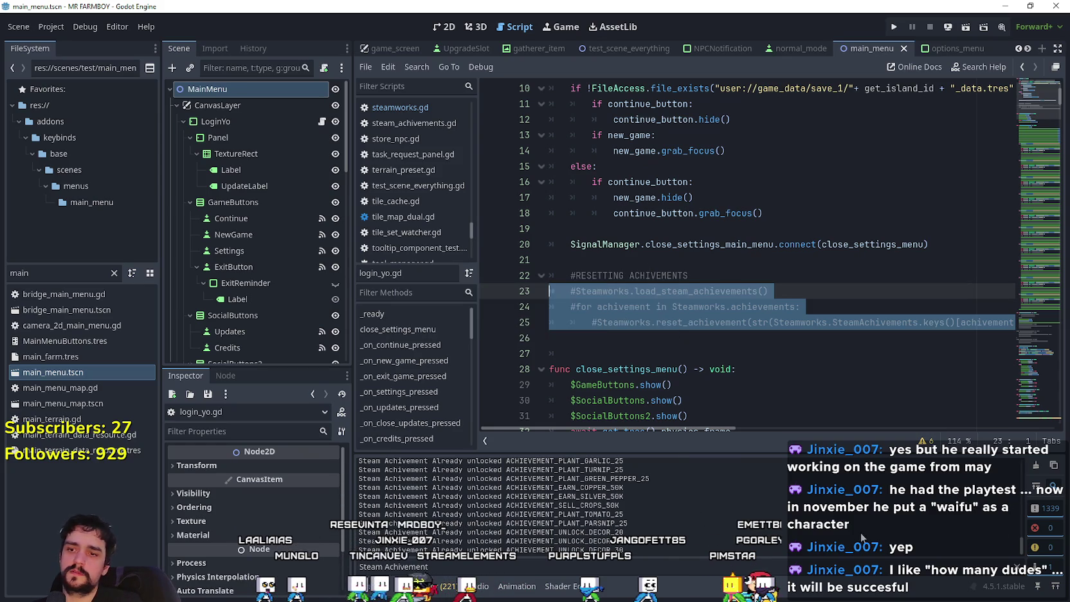
mouse_move(1017, 551)
left_mouse_down()
mouse_move(1018, 460)
mouse_move(1022, 545)
left_mouse_up()
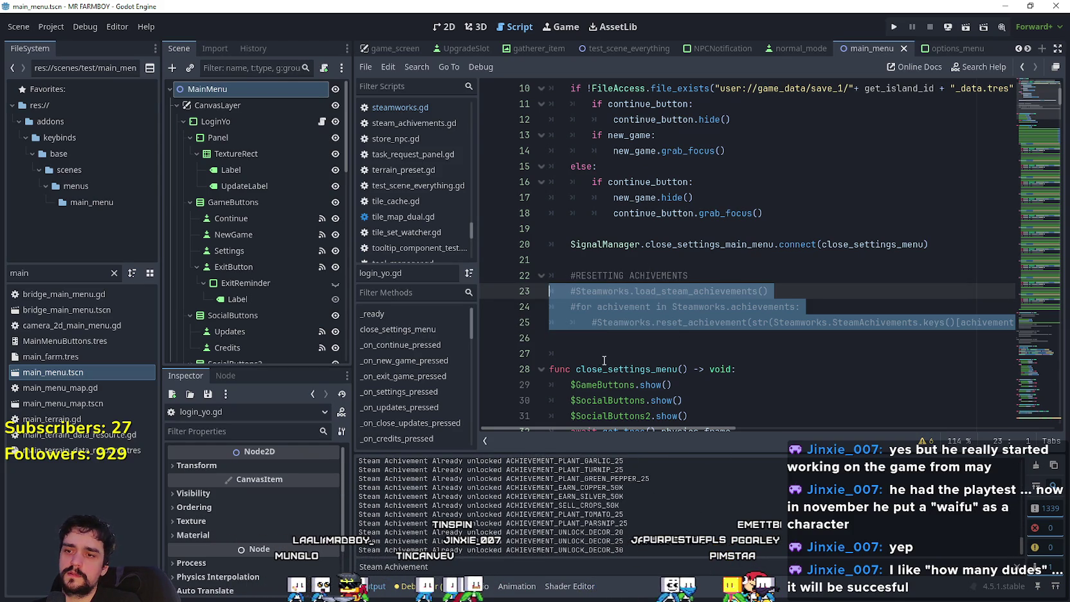
left_click(627, 339)
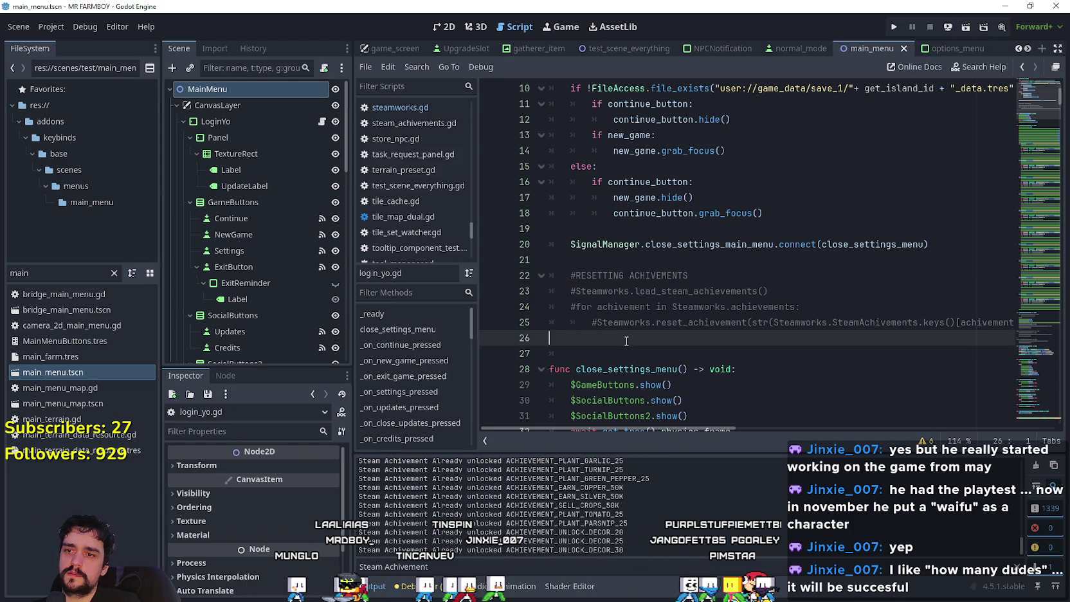
- Relaunch the game and switch from its full-screen window back to the Godot editor
left_click(898, 26)
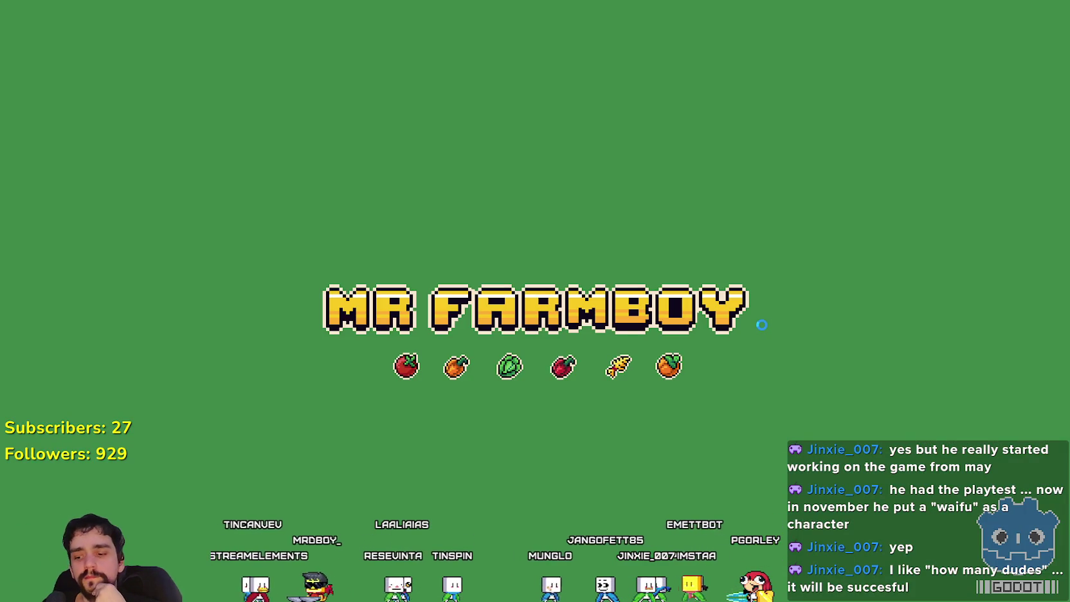
key("alt+Tab")
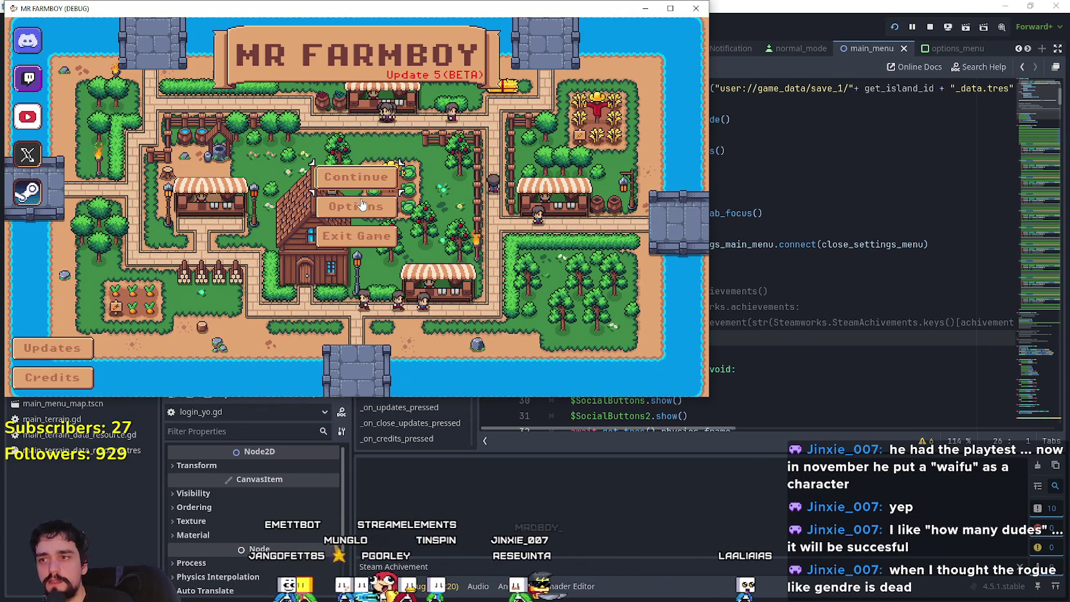
- Continue the game by loading the Save 1 slot
left_click(379, 178)
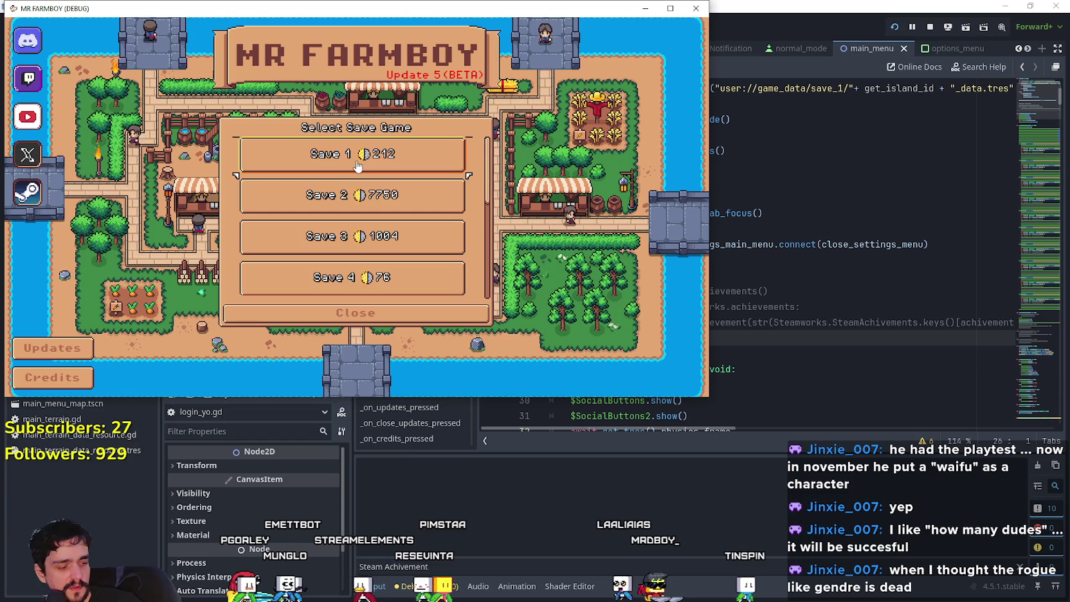
left_click(359, 166)
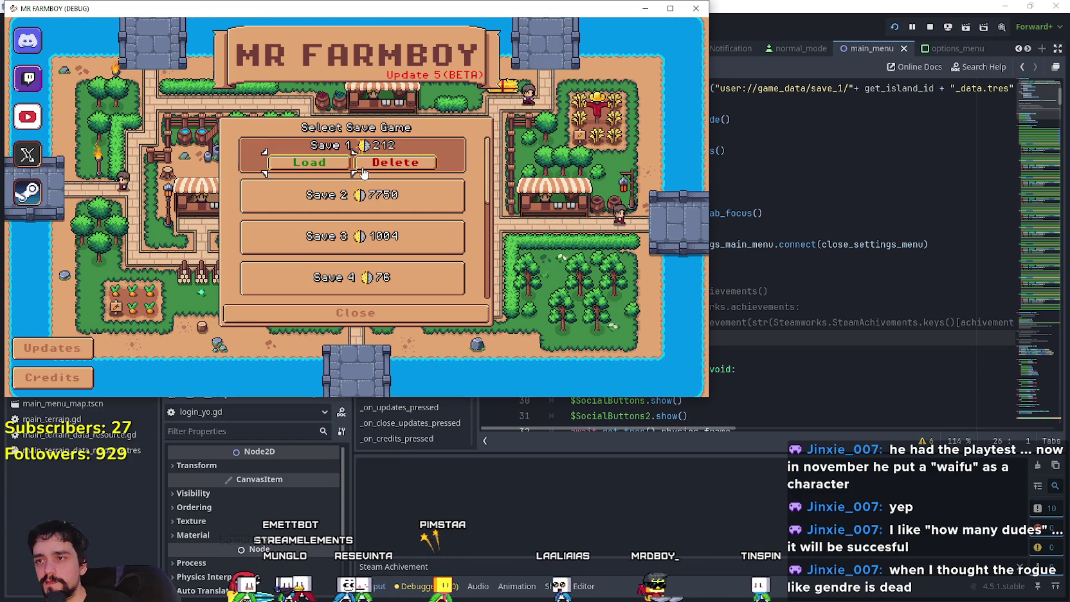
left_click(327, 170)
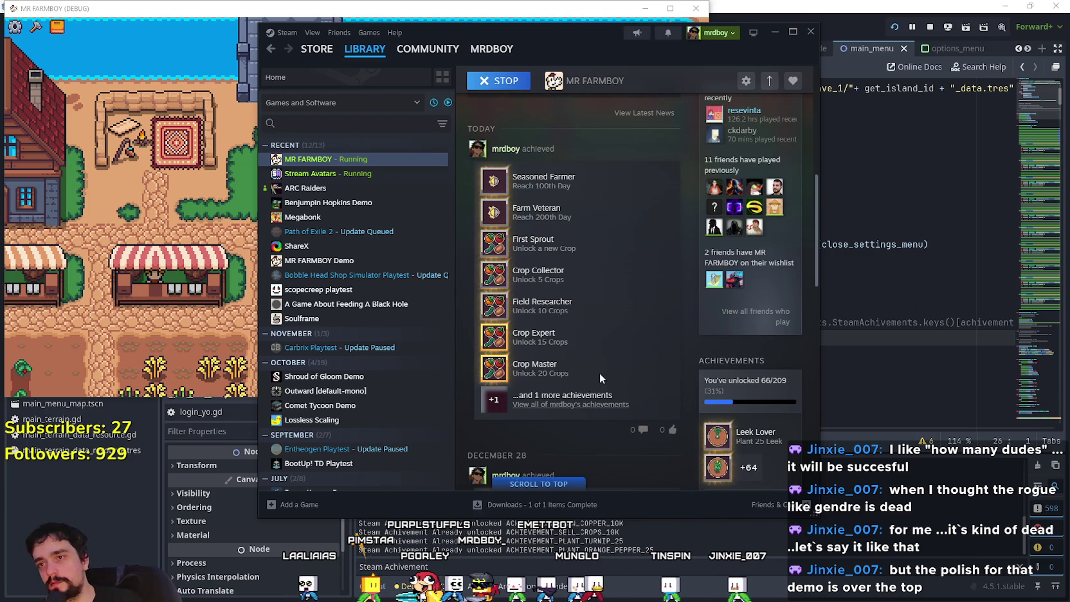
scroll(604, 363, "up", 2)
left_click(352, 171)
left_click(350, 161)
scroll(632, 357, "down", 5)
scroll(631, 342, "up", 2)
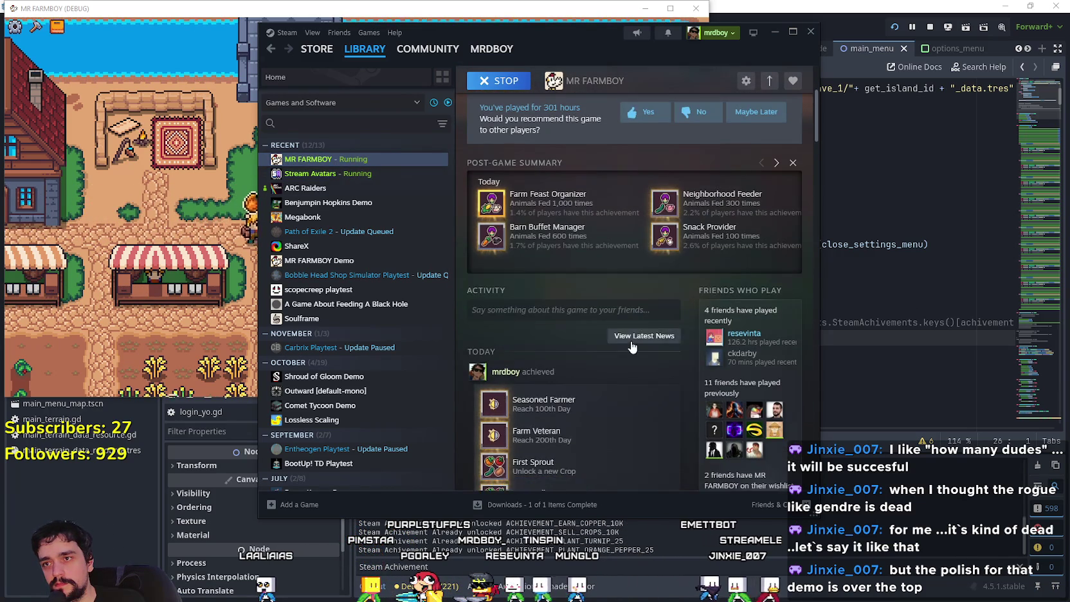
scroll(632, 341, "down", 3)
scroll(651, 390, "down", 2)
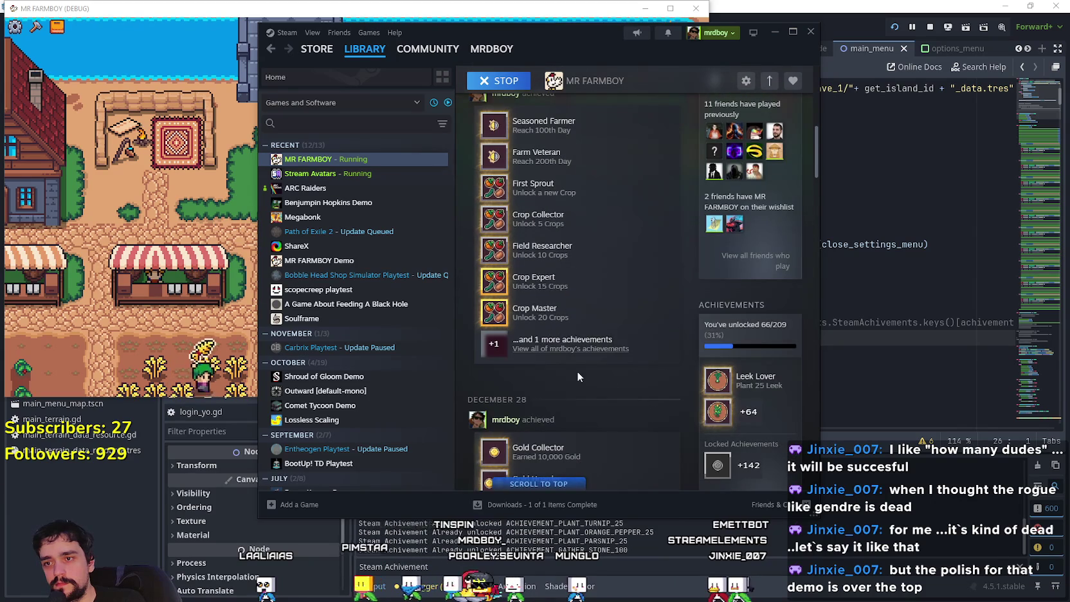
scroll(592, 391, "up", 8)
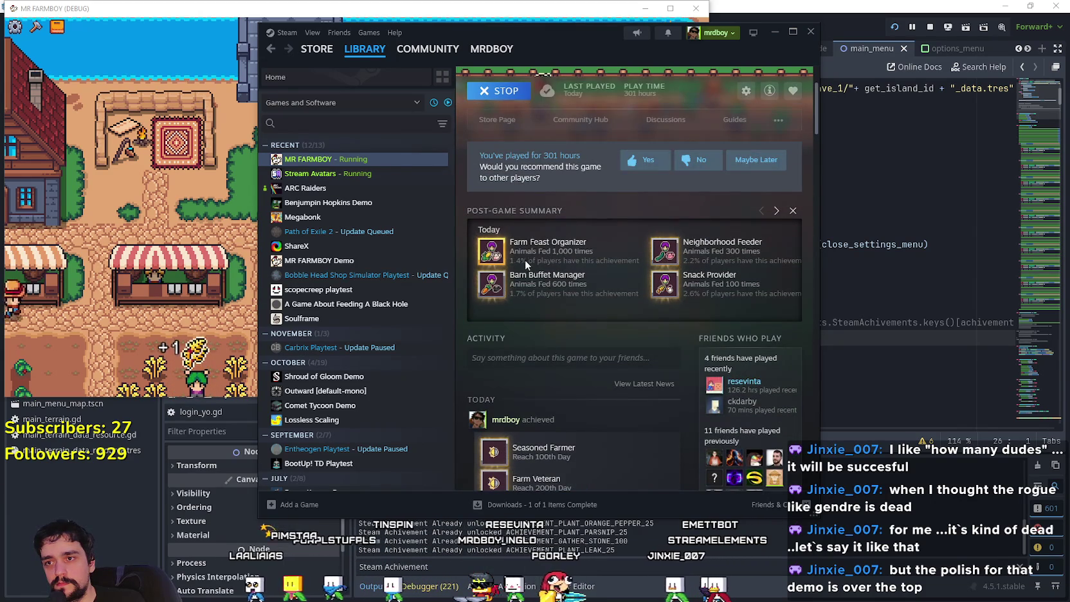
scroll(621, 394, "down", 4)
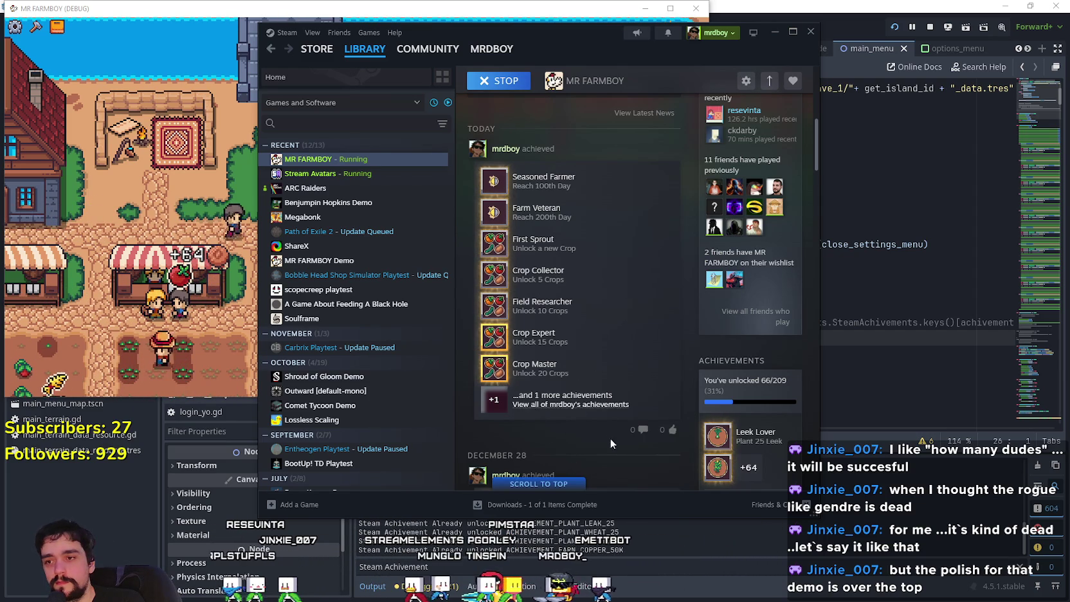
left_click(584, 405)
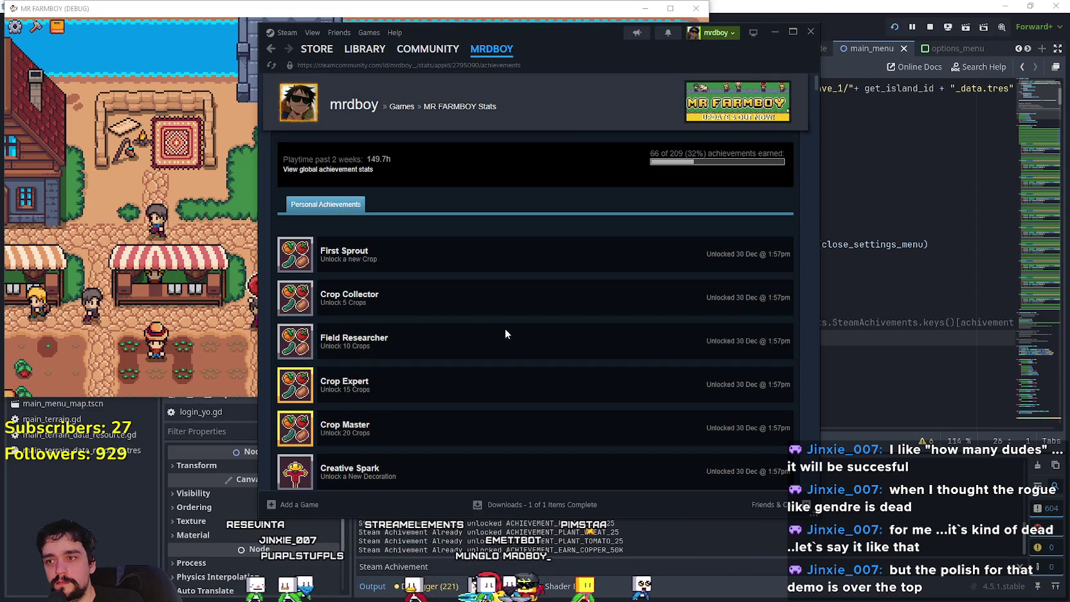
- Scroll through the full MR FARMBOY achievement list, then return to the library
scroll(505, 326, "down", 3)
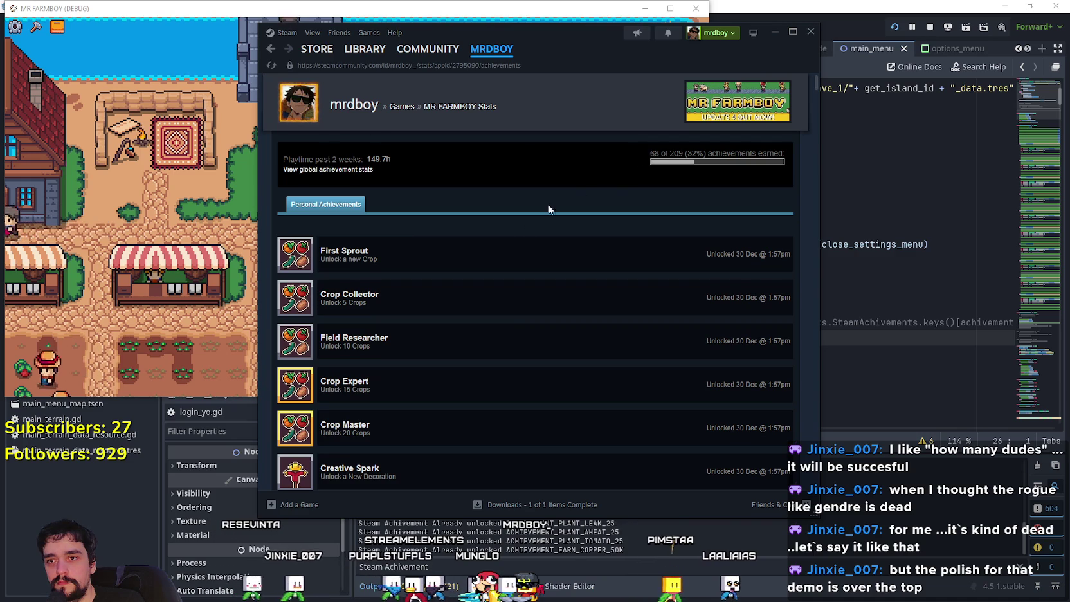
scroll(499, 227, "down", 5)
scroll(500, 228, "down", 5)
left_click(365, 49)
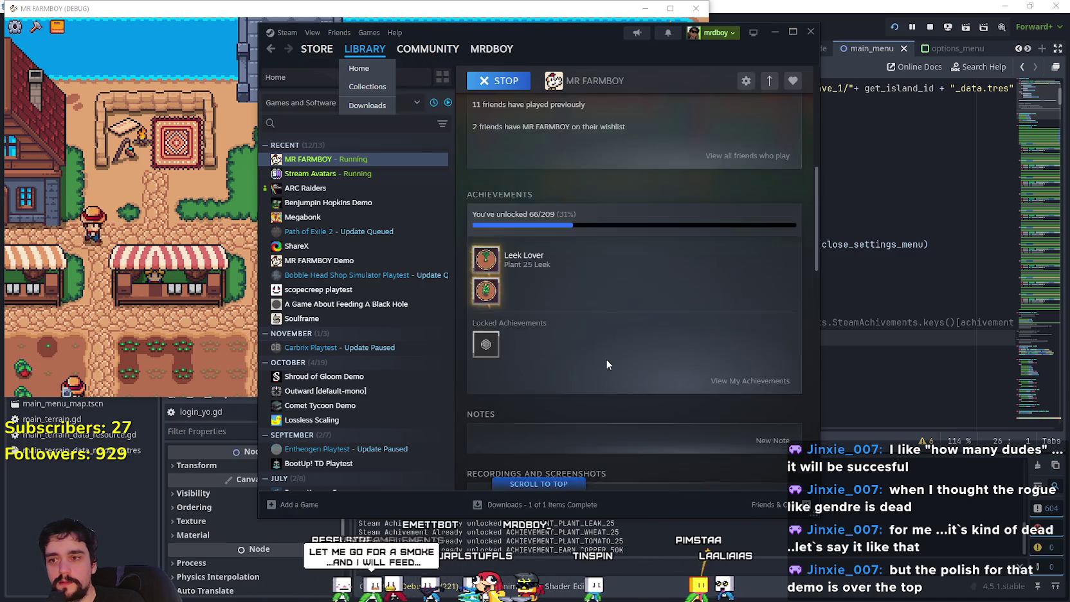
- Refresh the MR FARMBOY library page and scroll its feed of today's achievements
scroll(608, 359, "up", 1)
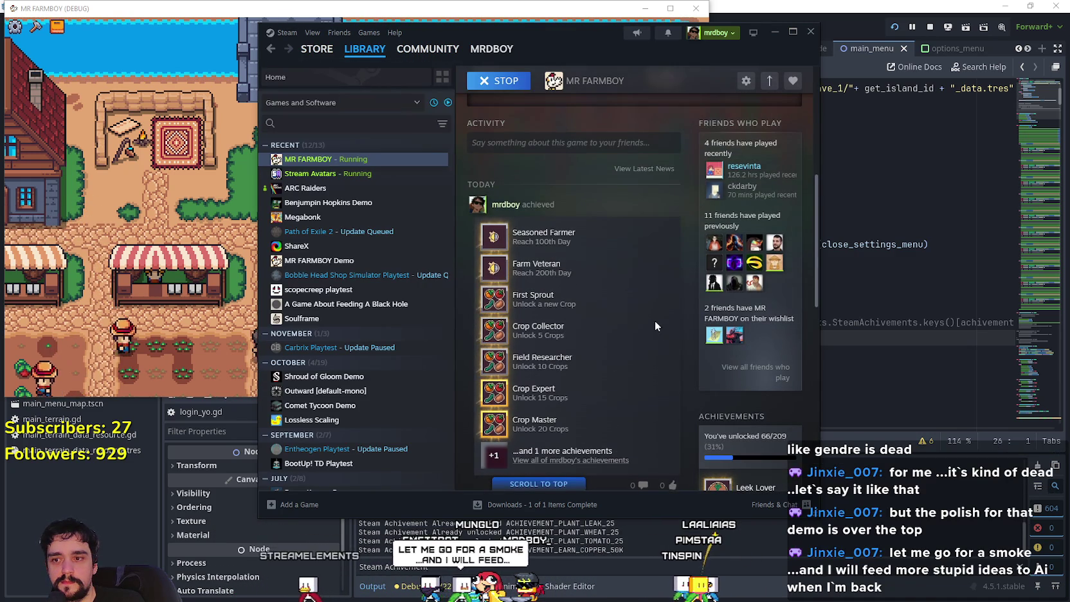
left_click(363, 173)
left_click(364, 161)
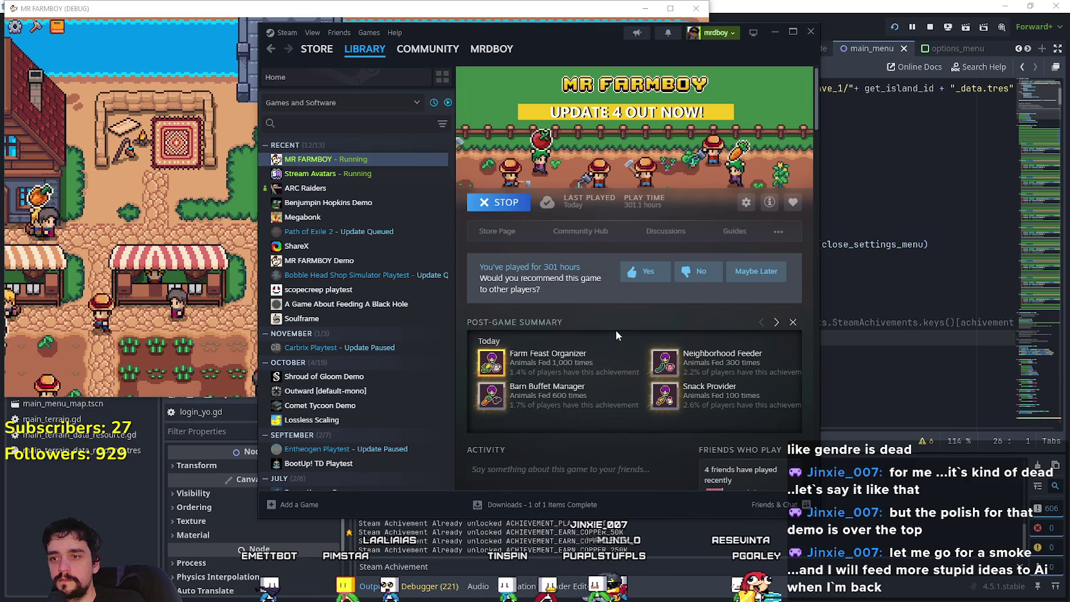
scroll(616, 330, "down", 5)
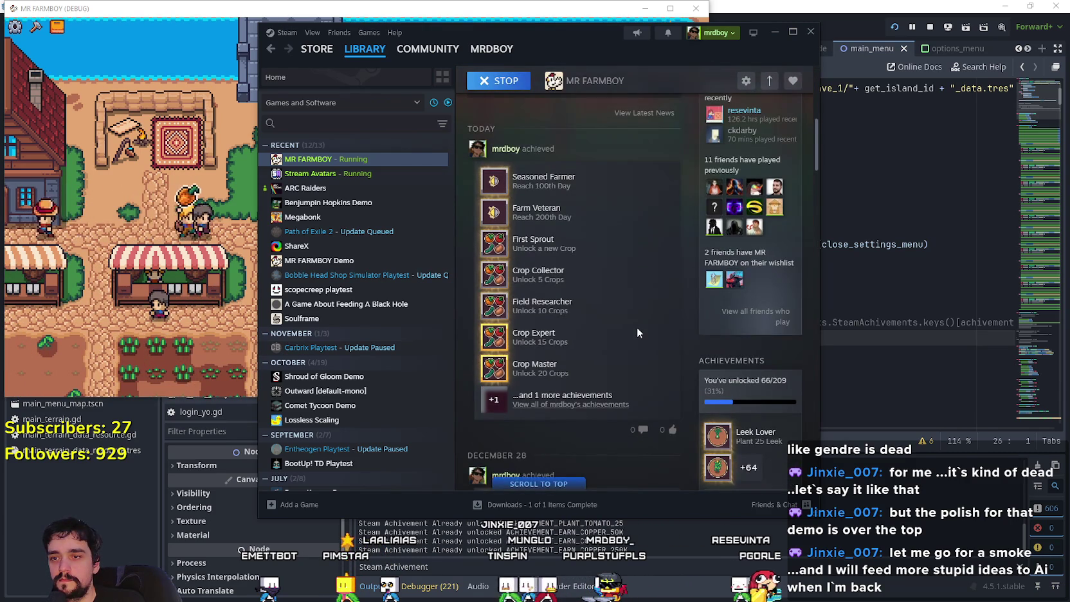
scroll(637, 327, "down", 3)
scroll(641, 334, "up", 5)
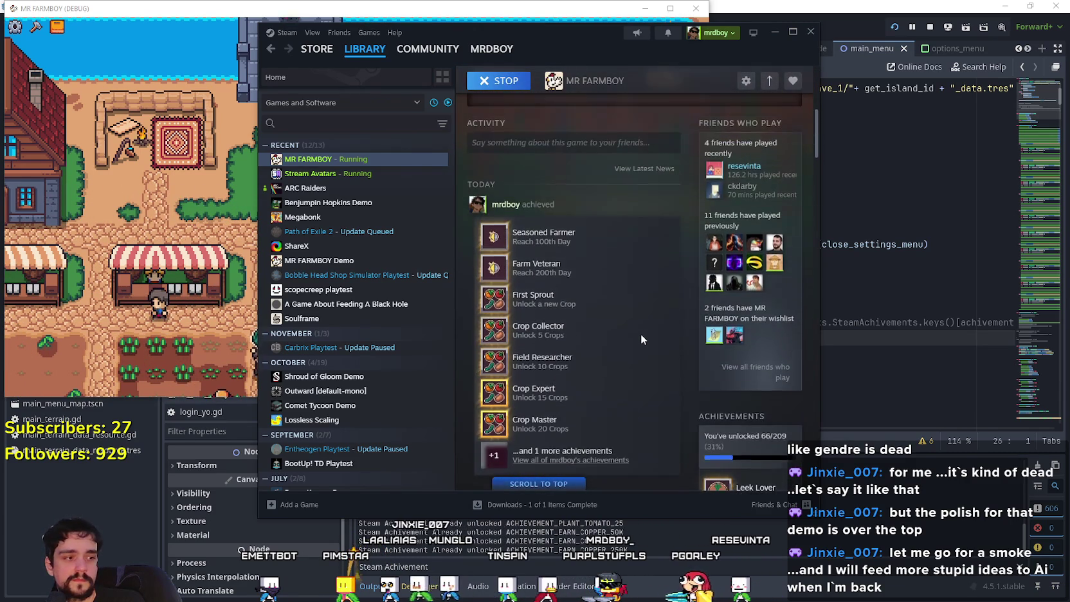
scroll(682, 357, "up", 1)
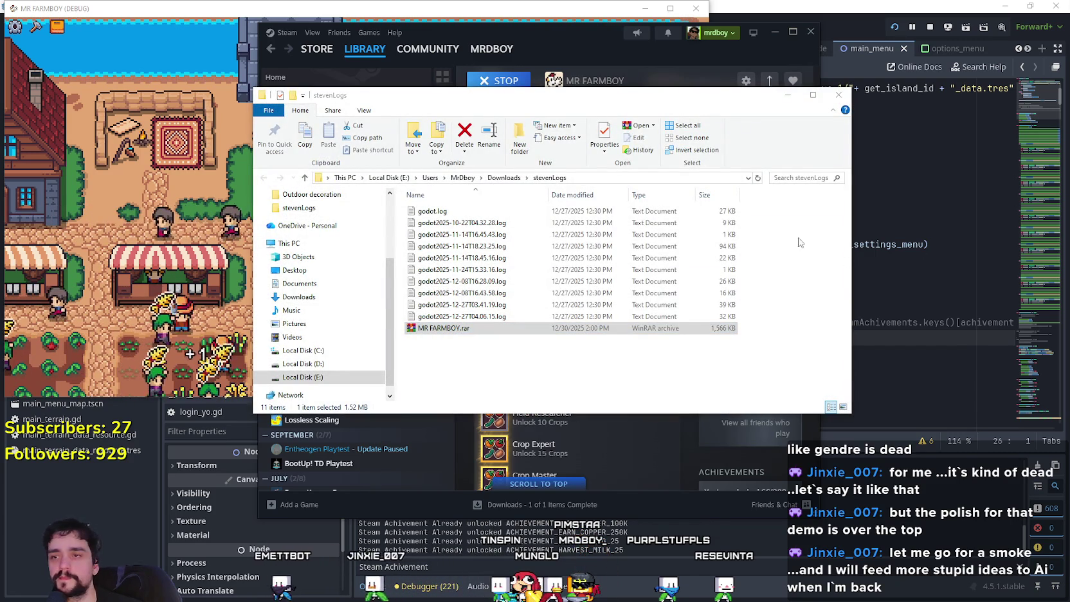
- Extract MR FARMBOY.rar here and open MR FARMBOY > game_data > save_1
right_click(541, 330)
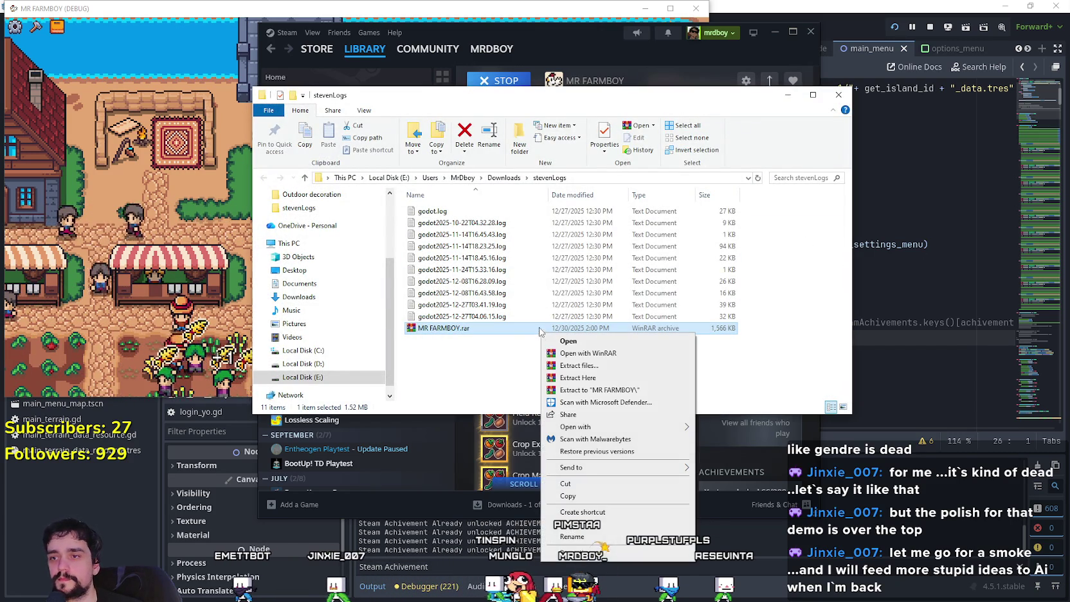
left_click(602, 379)
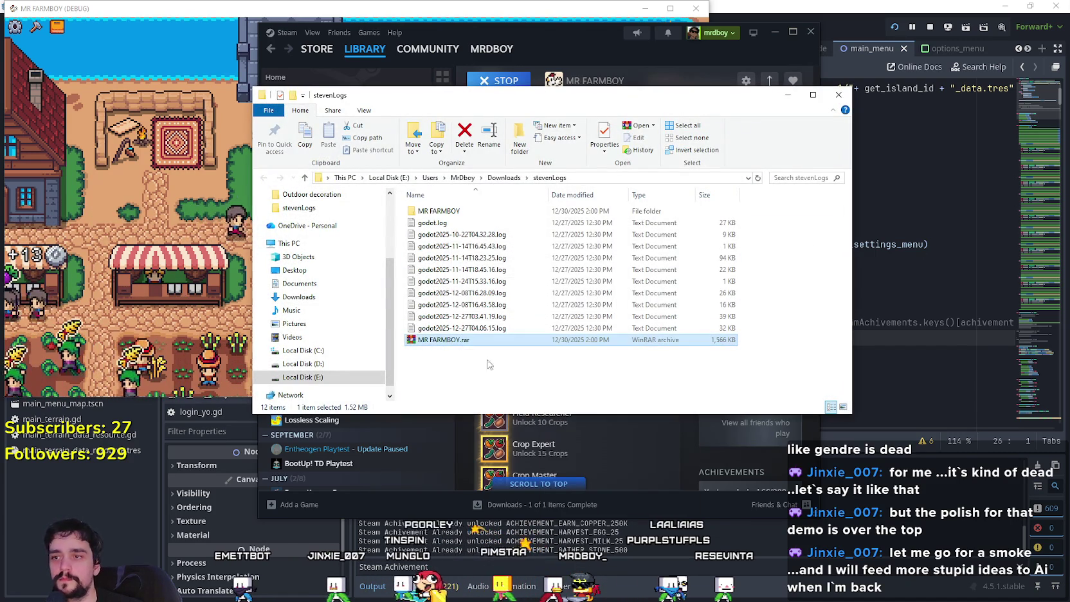
double_click(451, 211)
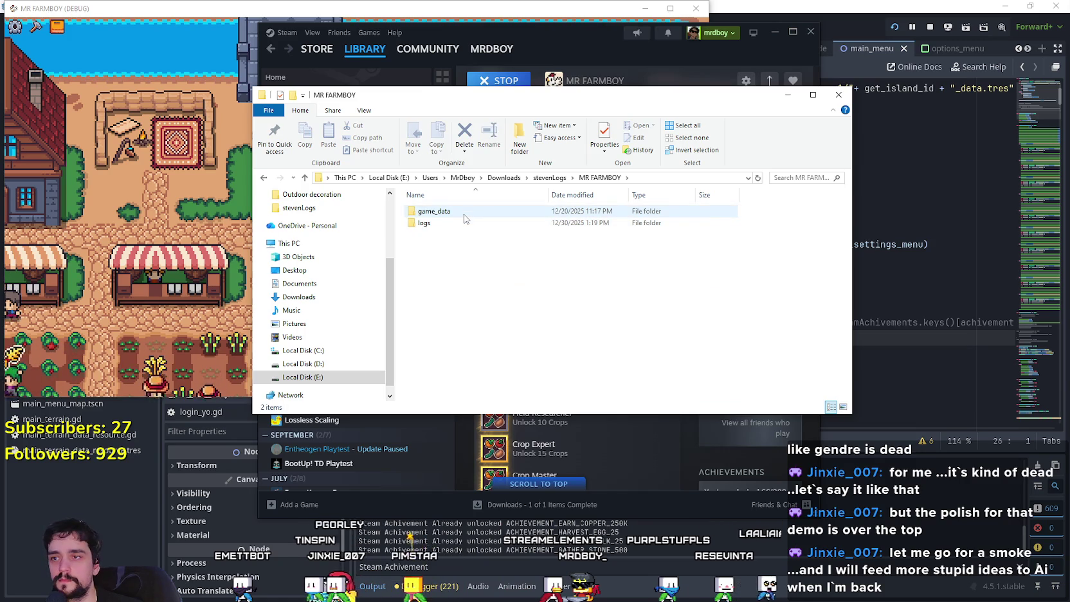
double_click(462, 212)
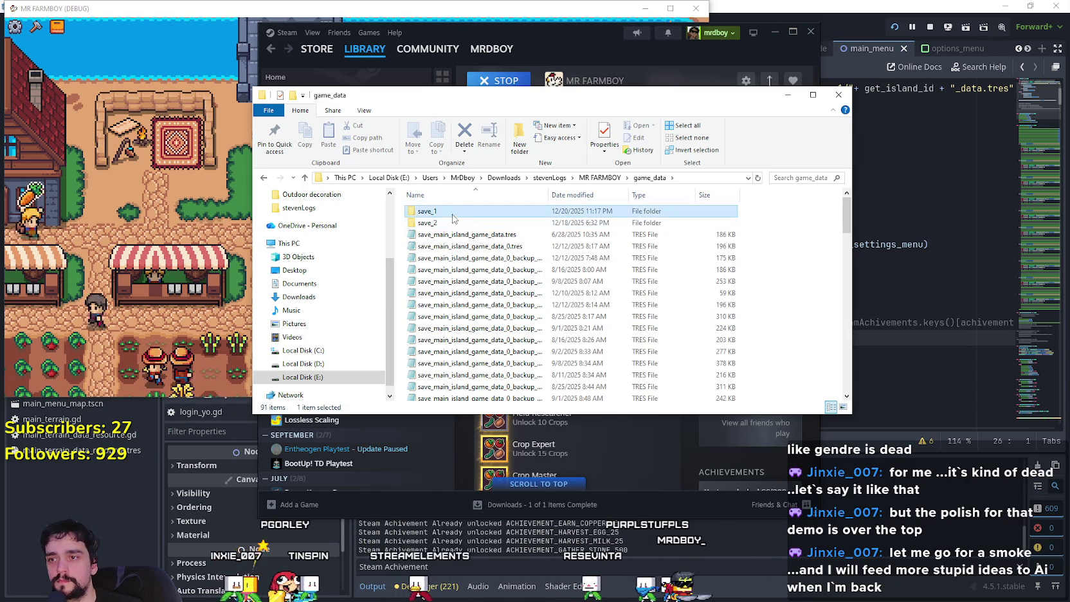
double_click(453, 214)
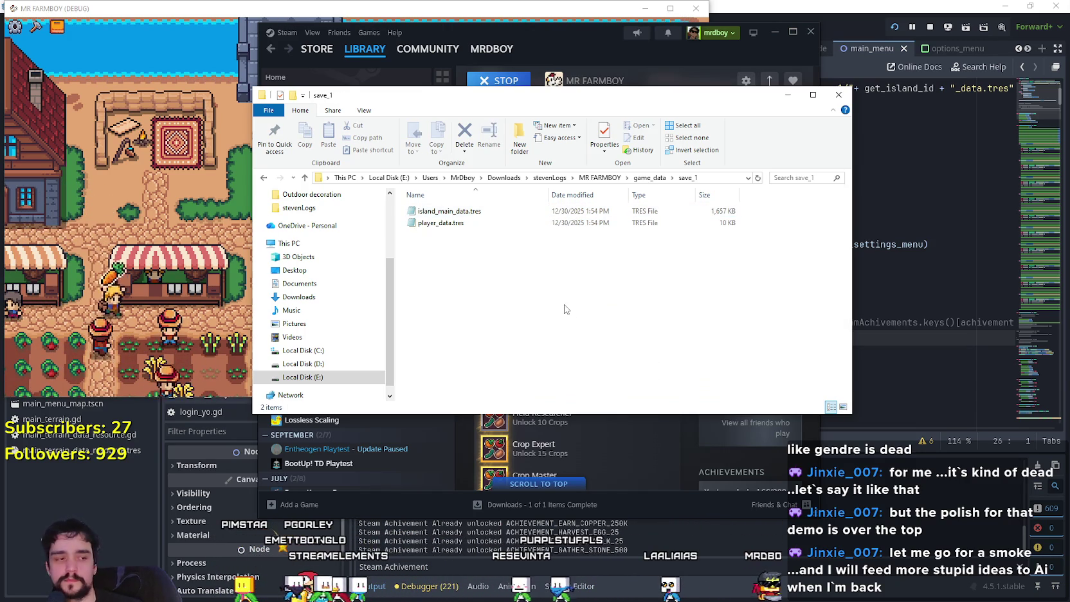
- Compare with the save_2 folder, then open save_1's player_data.tres in Notepad
key("BackSpace")
double_click(478, 223)
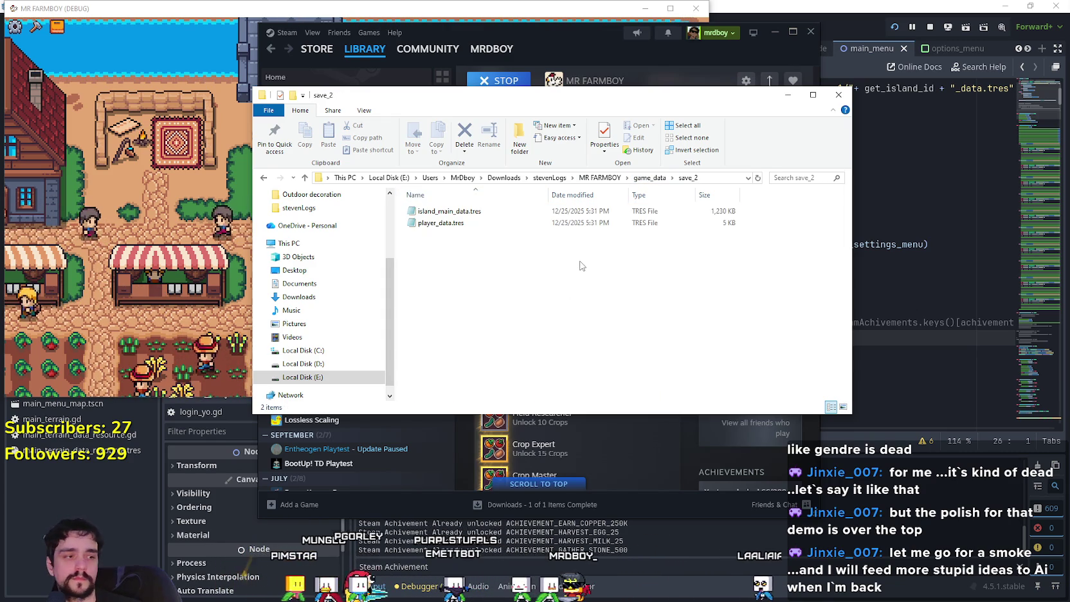
key("BackSpace")
left_click(453, 216)
double_click(454, 216)
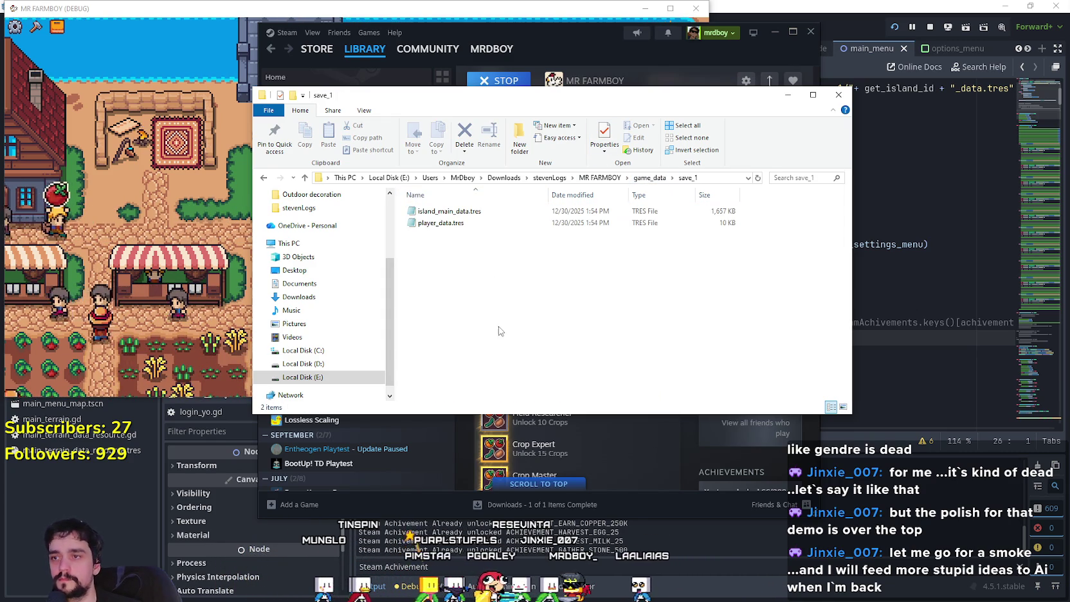
double_click(485, 223)
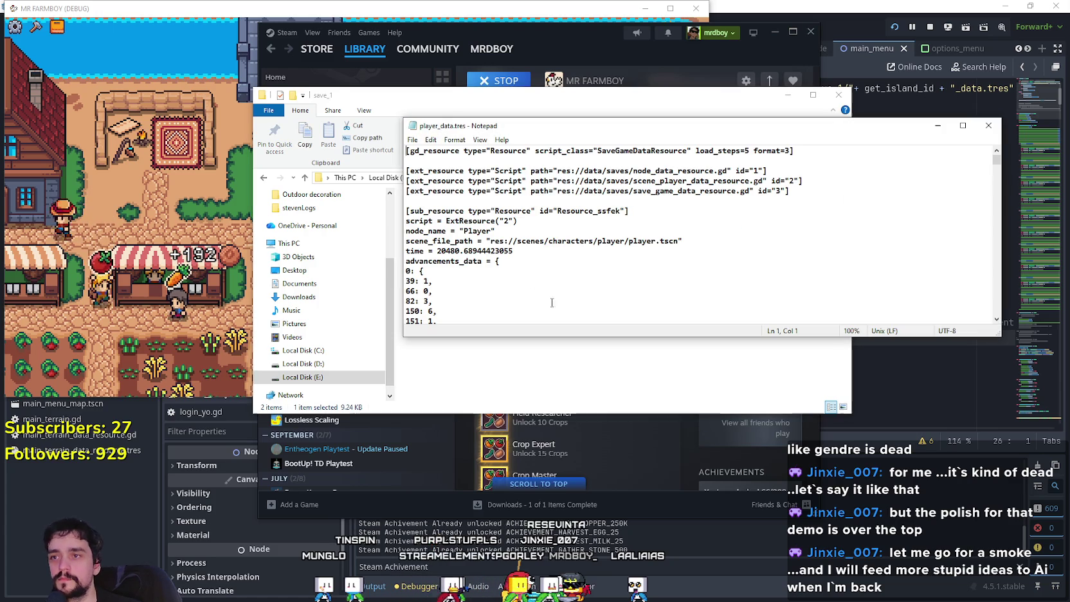
- Search player_data.tres for 'current', find no match, and close the file
left_click(548, 241)
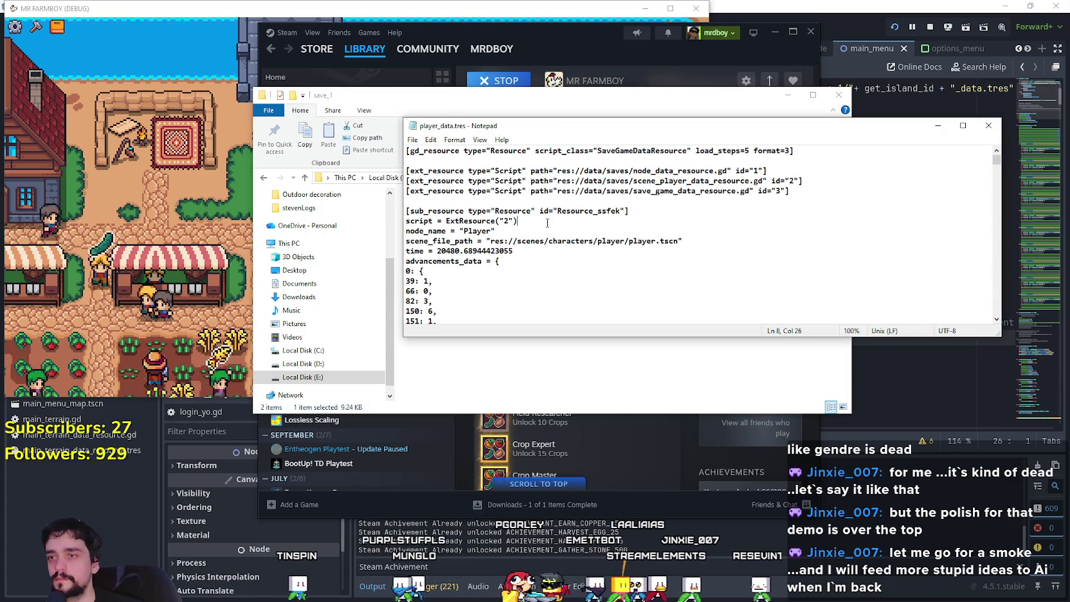
key("ctrl+f")
type("ki")
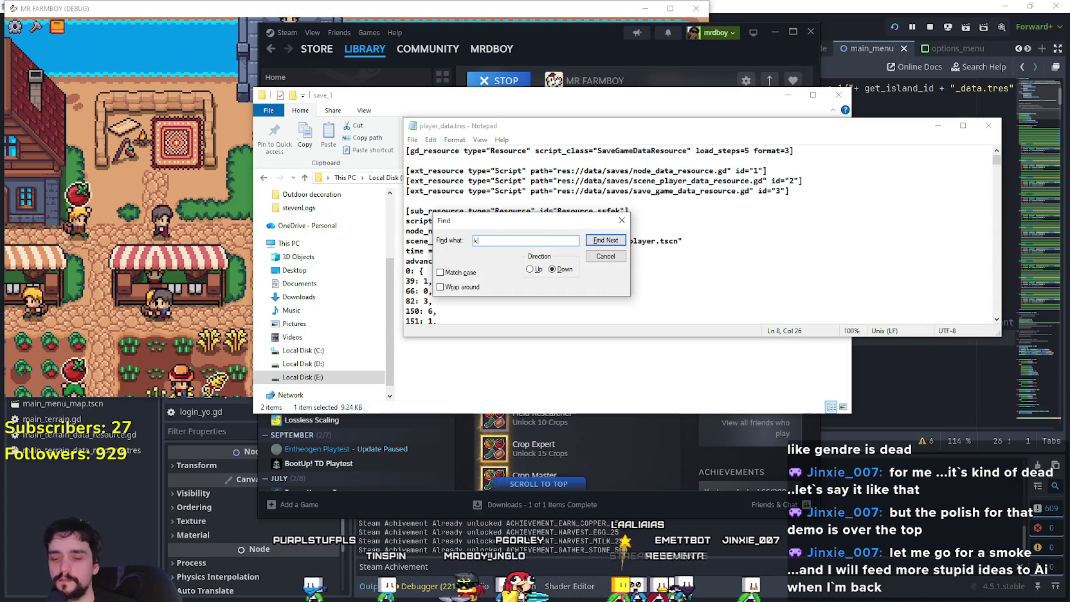
key("BackSpace")
key("BackSpace")
type("current")
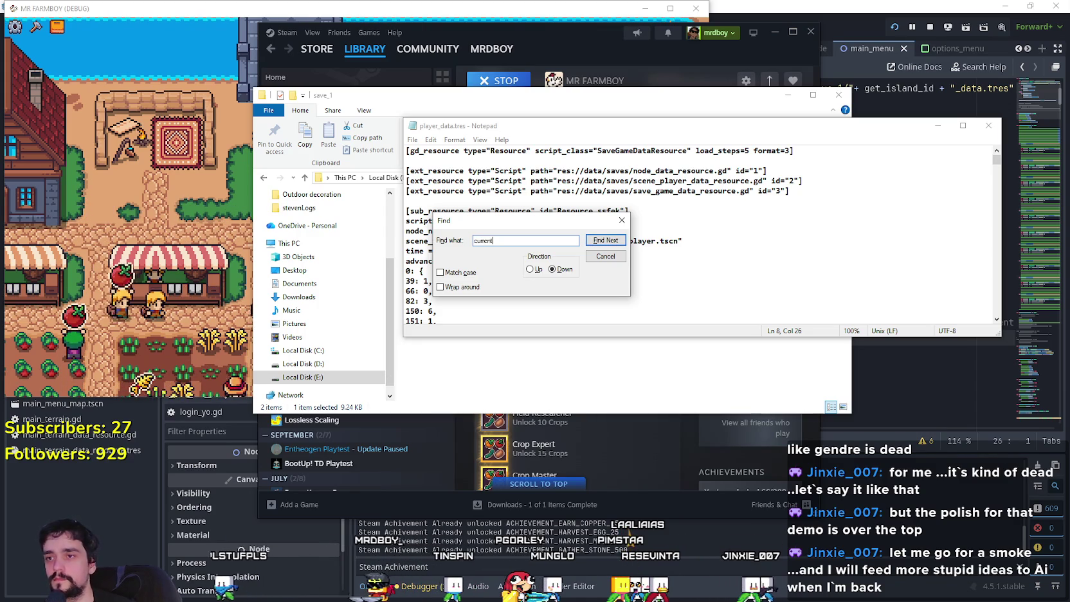
left_click(604, 243)
left_click(568, 347)
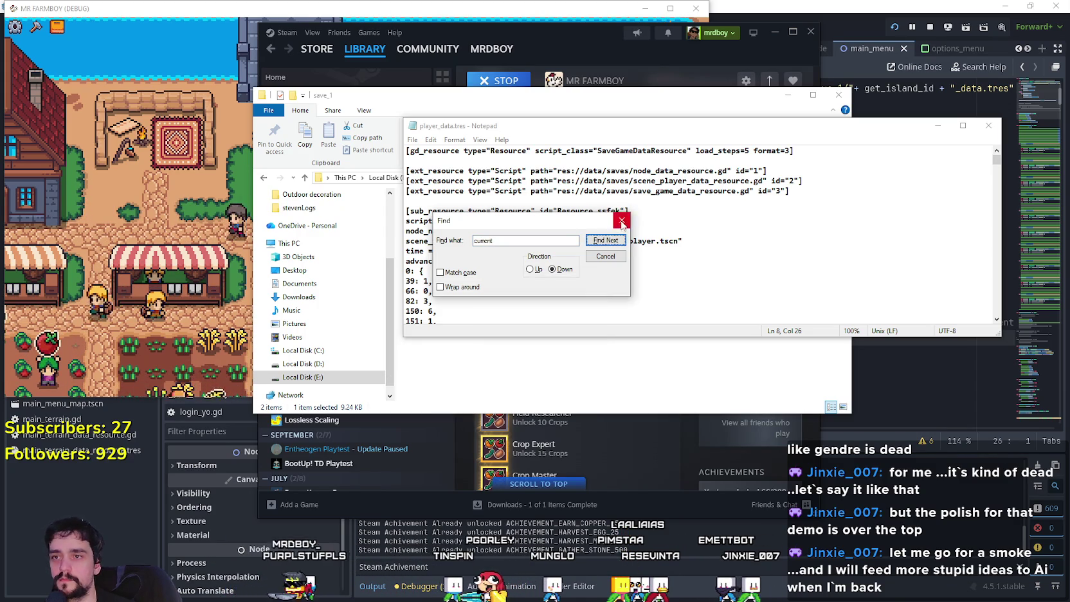
key("Escape")
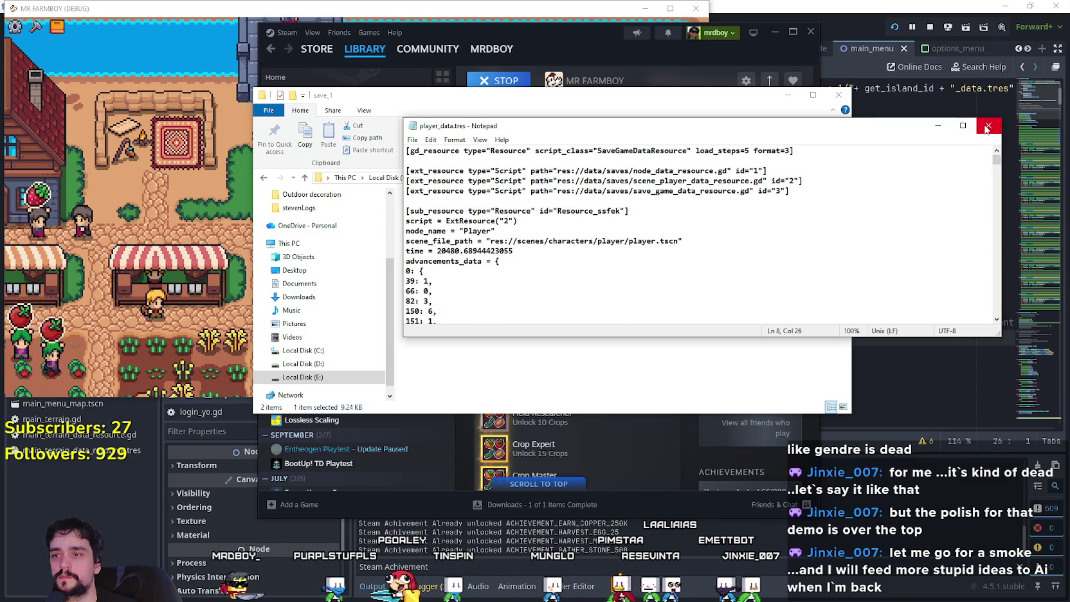
left_click(988, 129)
- Open island_main_data.tres and locate current_king_request by searching for 'current'
double_click(476, 211)
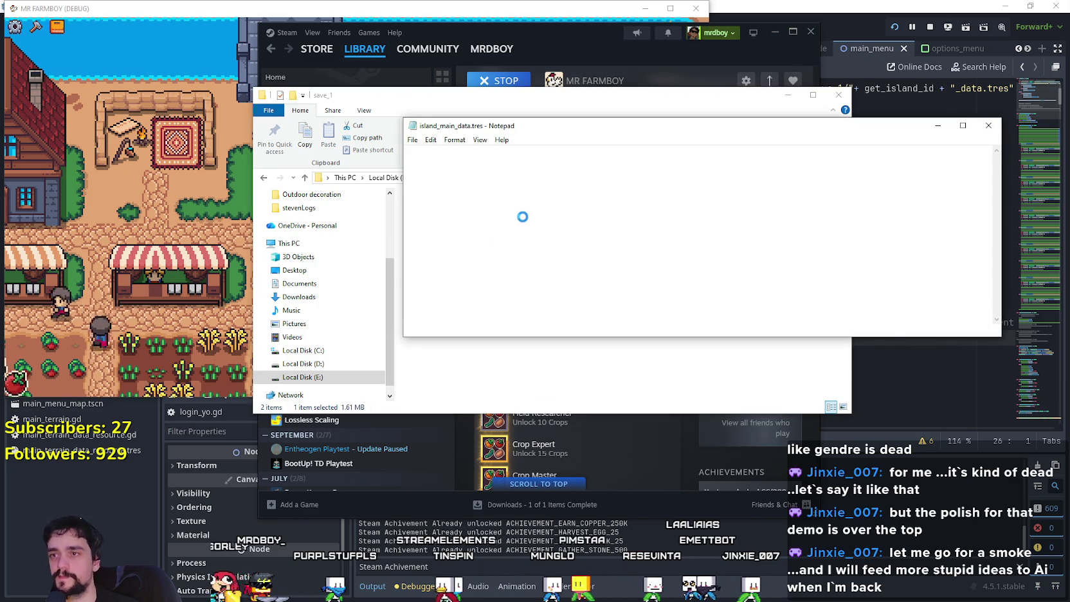
key("ctrl+f")
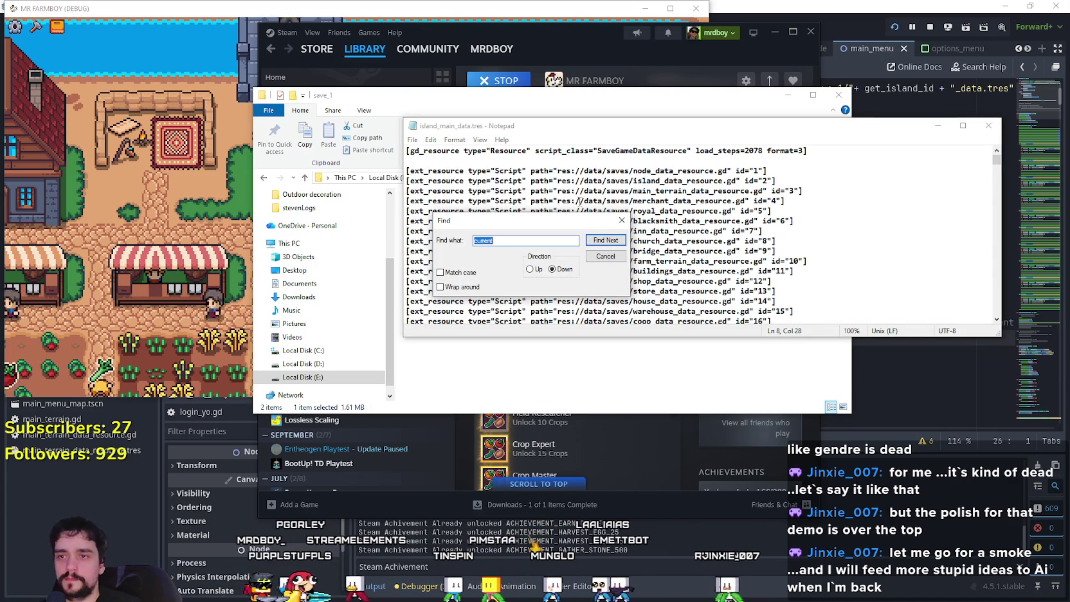
left_click(600, 242)
scroll(569, 180, "down", 1)
scroll(569, 179, "up", 1)
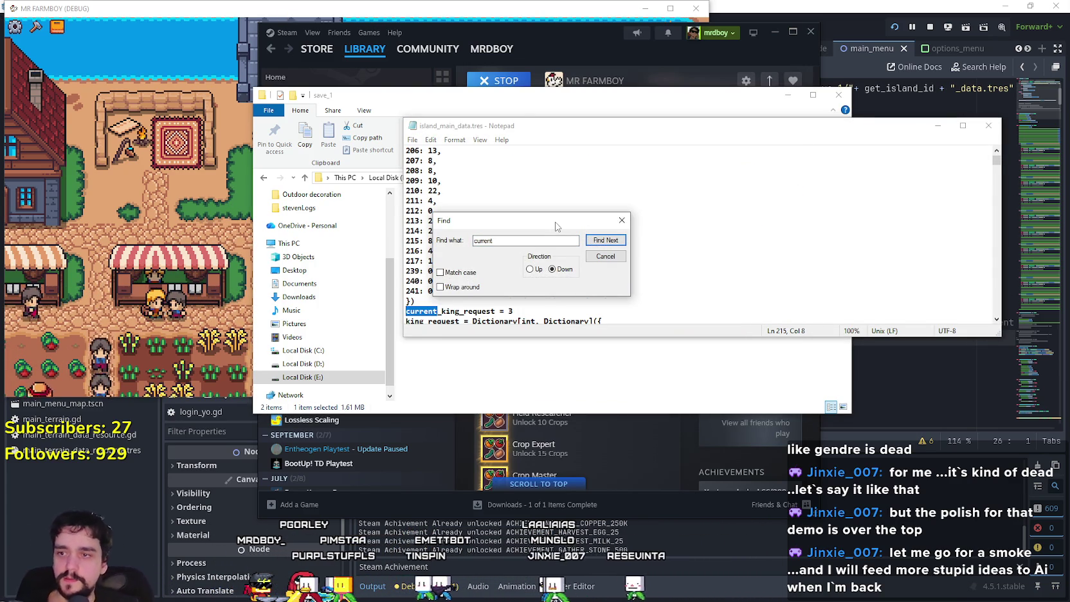
scroll(572, 247, "down", 5)
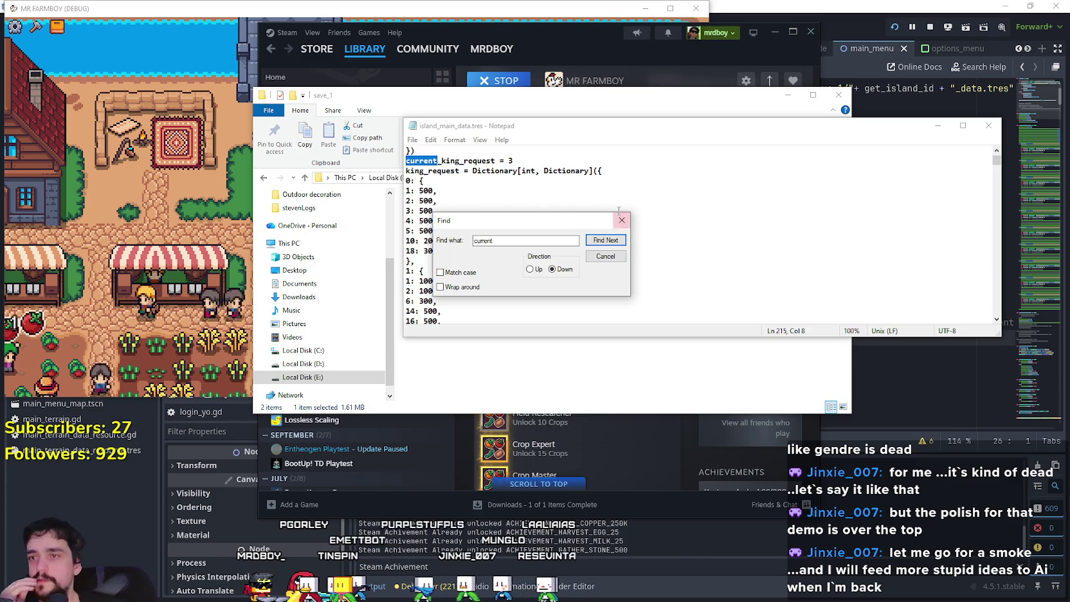
key("Escape")
scroll(572, 247, "down", 6)
scroll(529, 266, "up", 6)
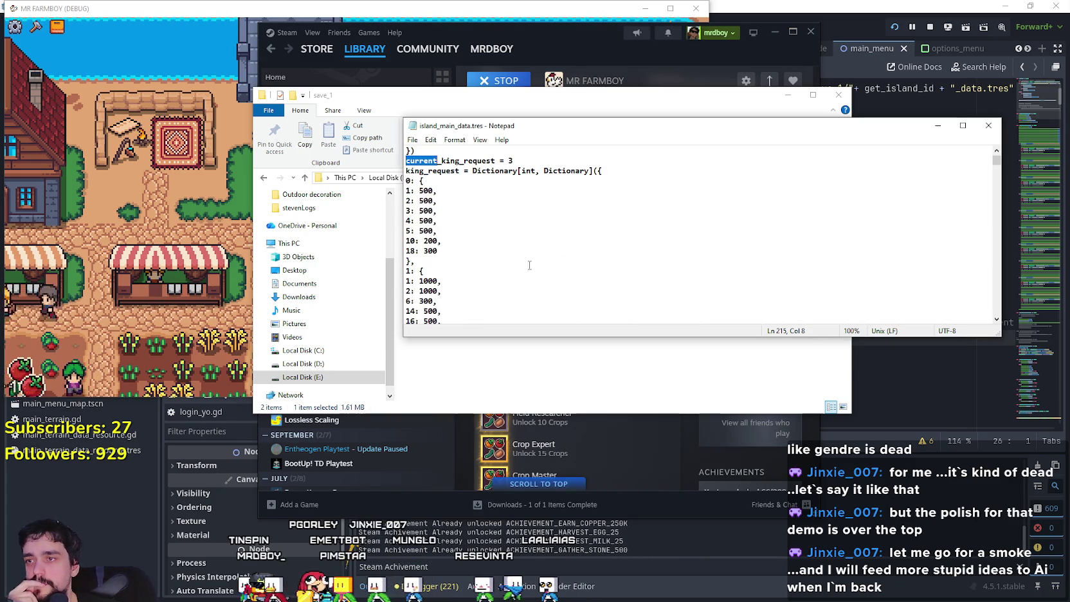
scroll(547, 272, "down", 7)
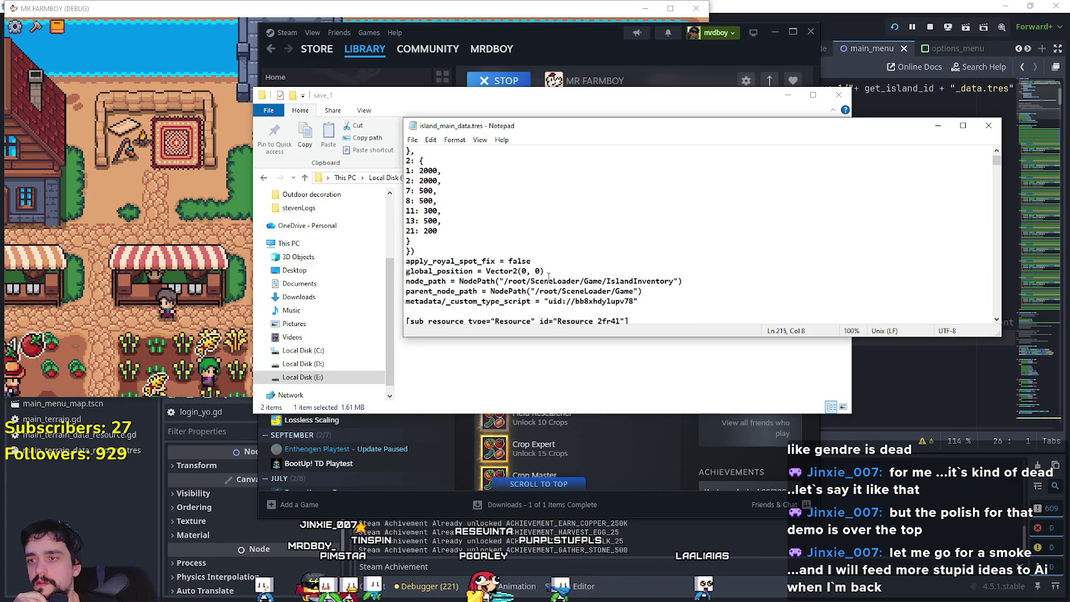
- Close the island data file and reopen player_data.tres, scrolling through its stats
left_click(749, 376)
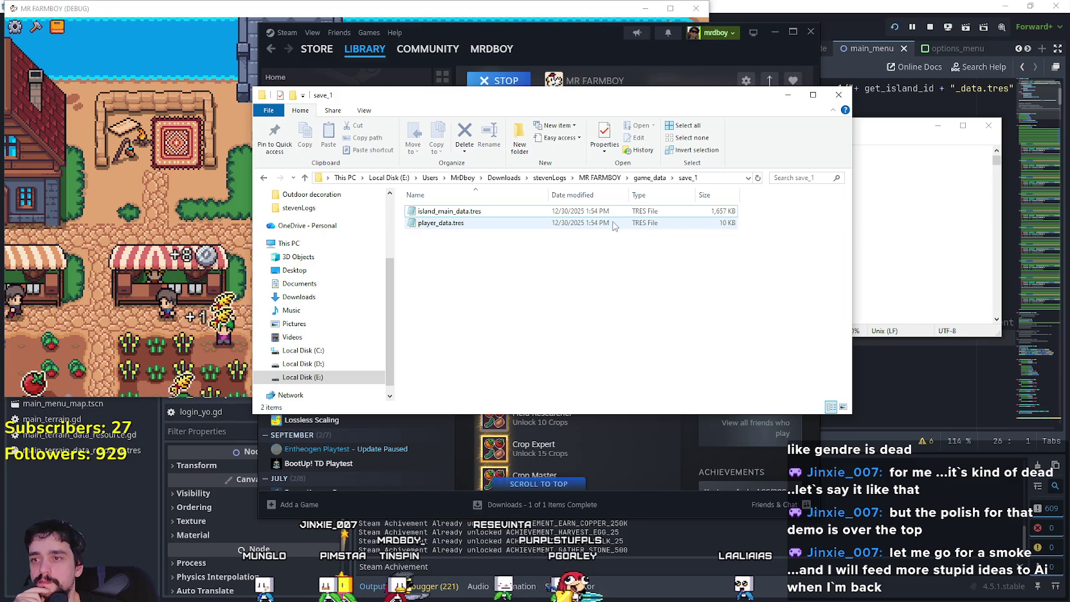
left_click(920, 222)
left_click(989, 125)
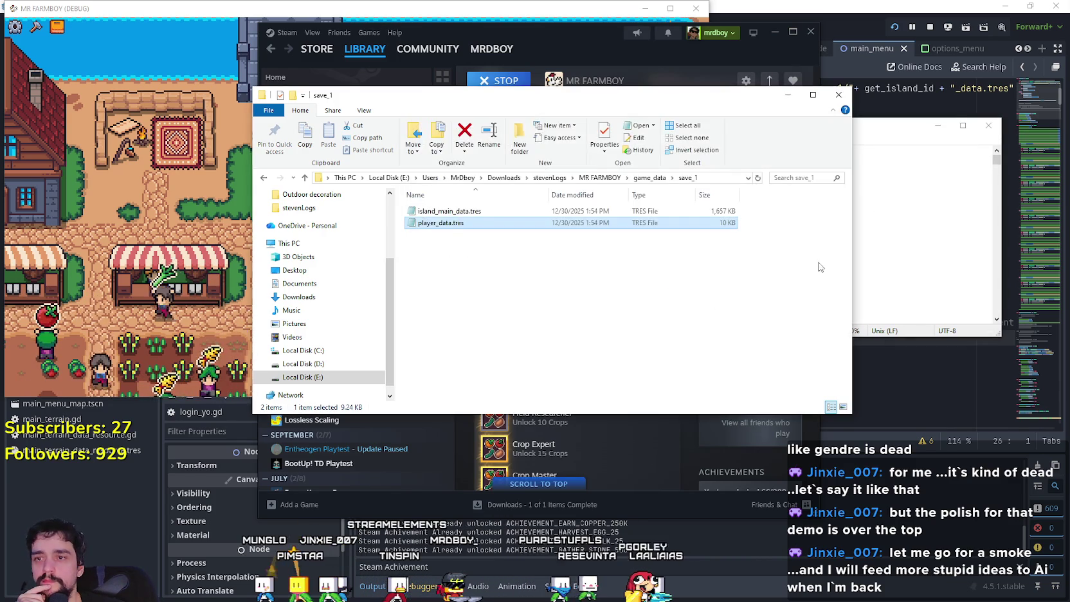
double_click(444, 219)
scroll(519, 243, "down", 1)
left_click(520, 243)
scroll(519, 243, "down", 2)
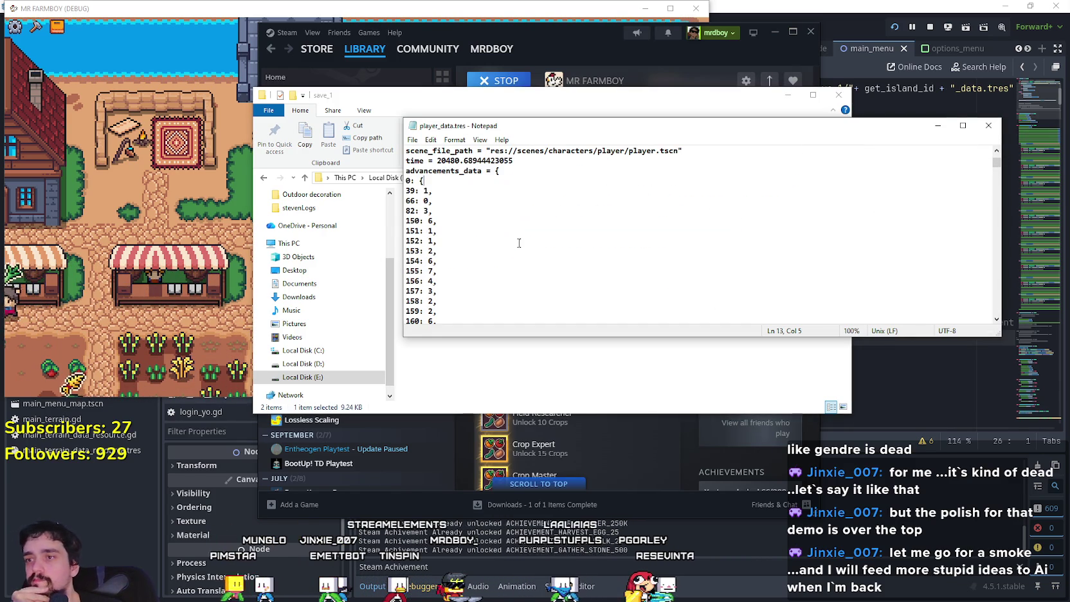
scroll(522, 232, "down", 2)
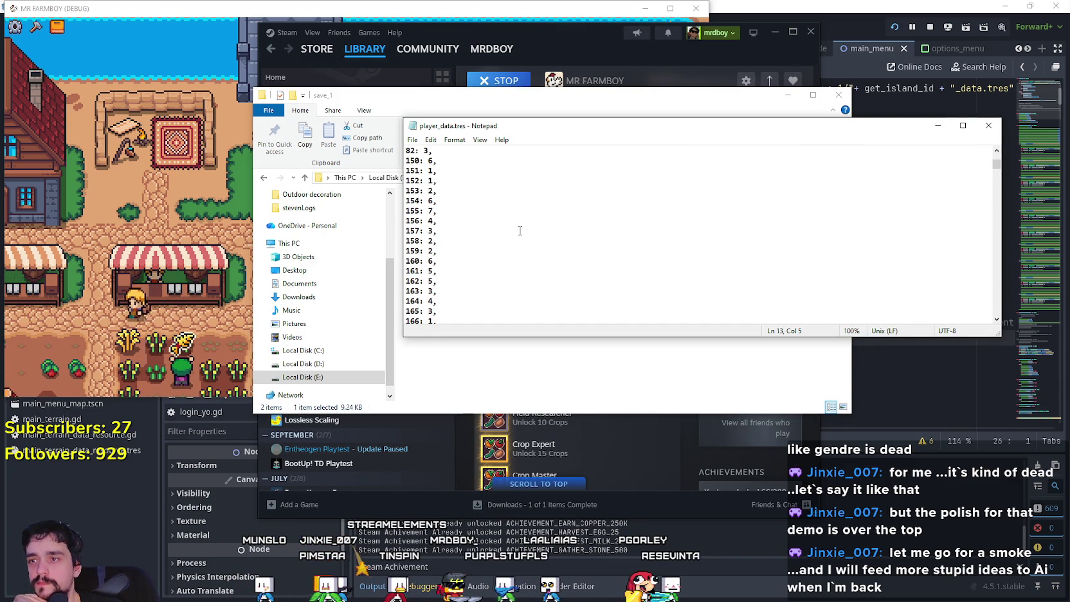
scroll(519, 233, "down", 1)
scroll(522, 231, "down", 3)
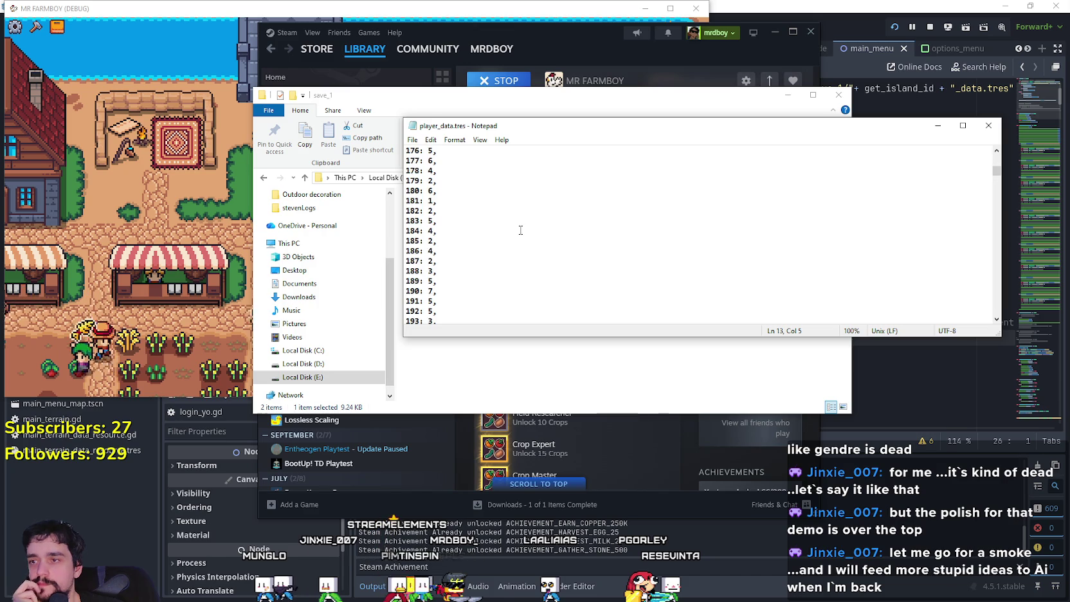
scroll(523, 228, "down", 10)
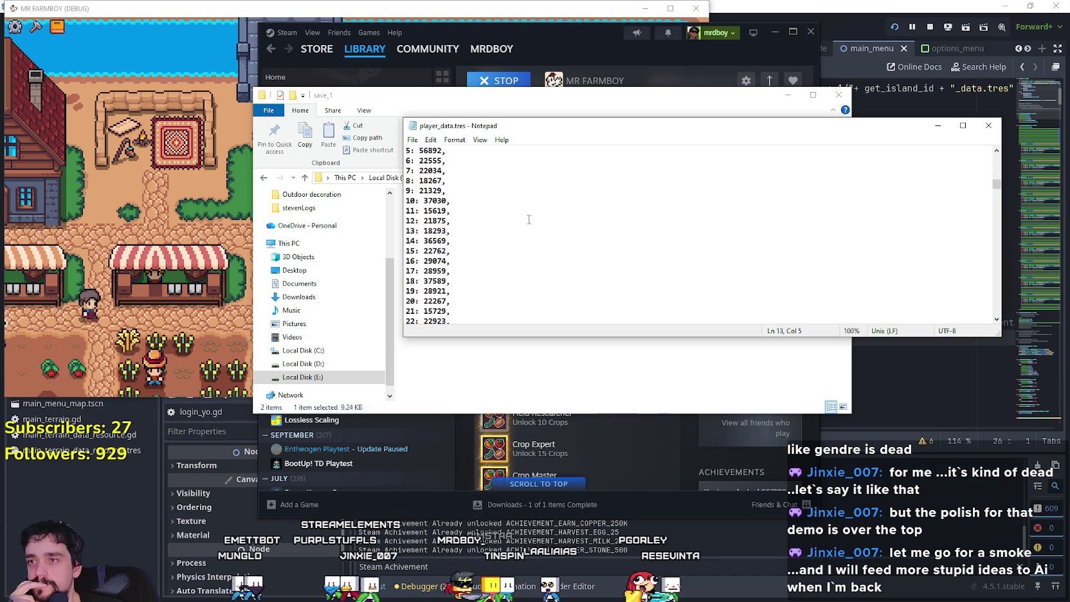
scroll(530, 231, "down", 20)
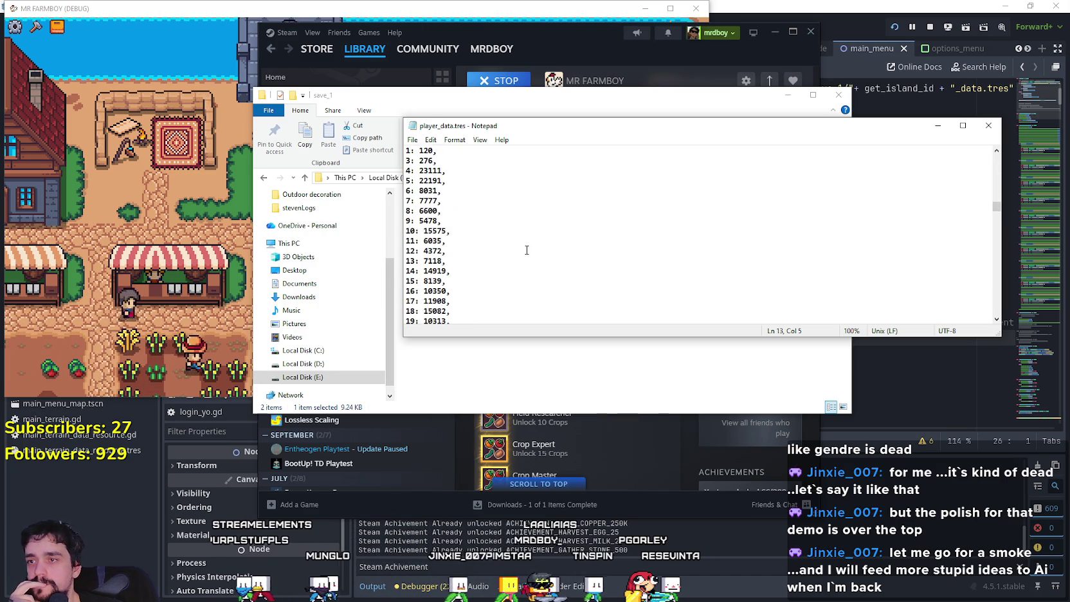
scroll(531, 238, "down", 20)
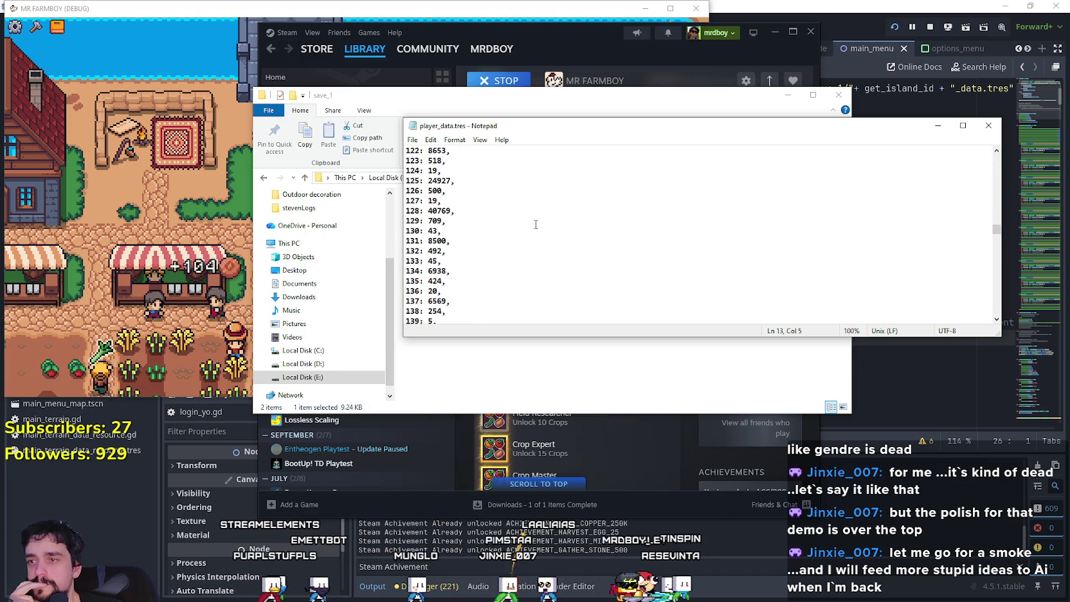
scroll(536, 221, "down", 4)
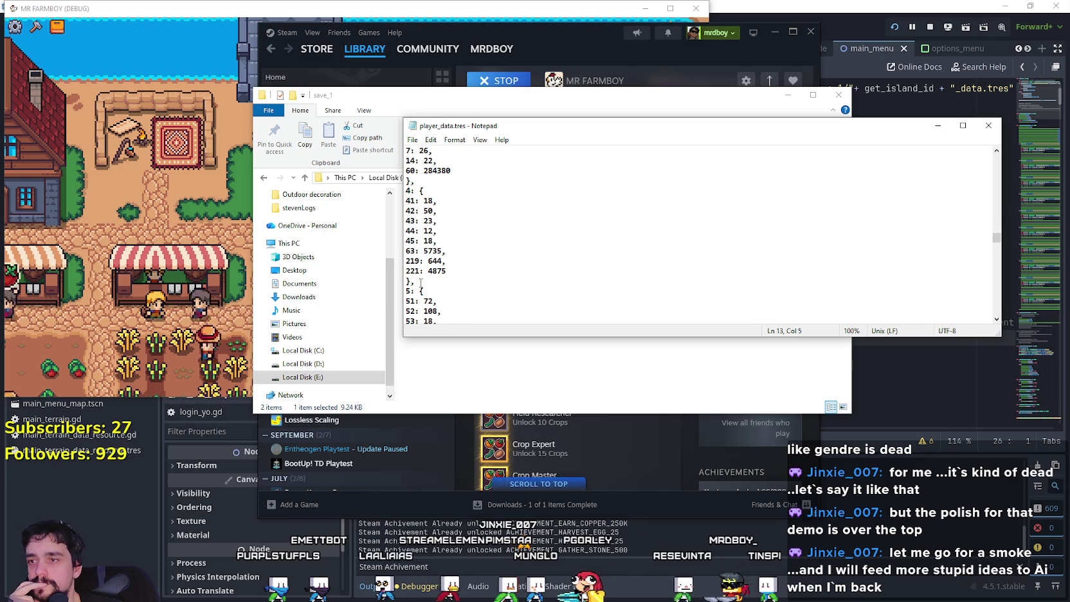
scroll(425, 261, "down", 1)
scroll(497, 261, "down", 4)
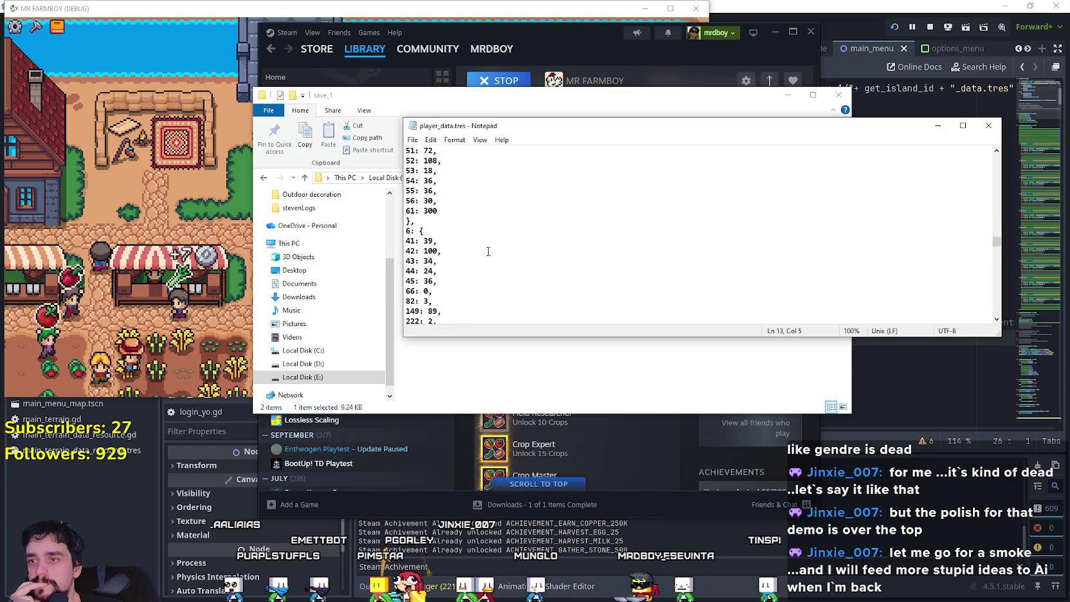
scroll(492, 260, "down", 2)
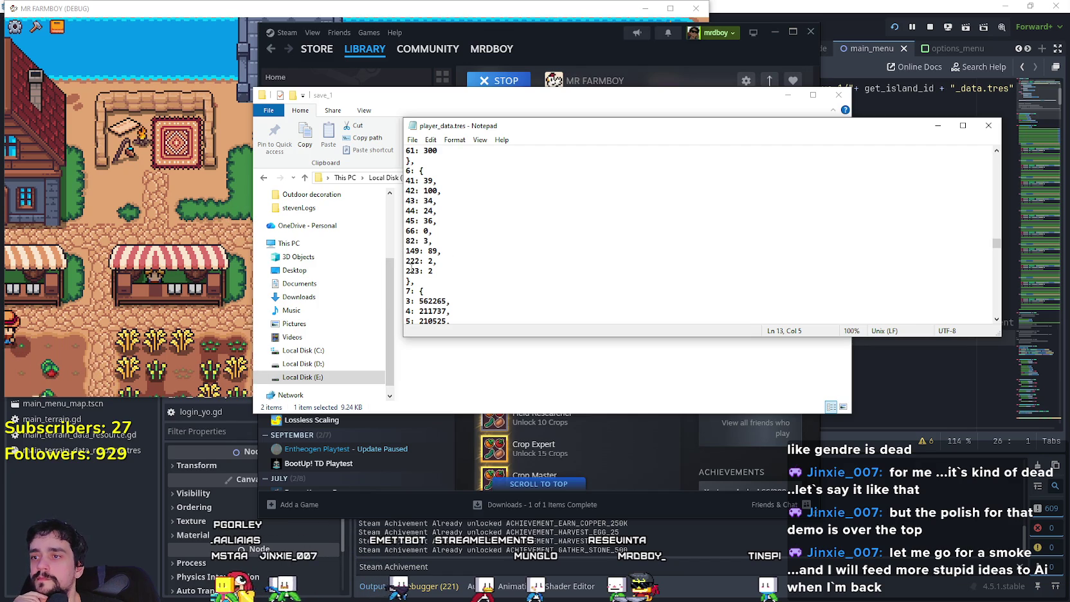
- Move the Notepad window lower to show the folder path, then return to Godot
mouse_move(498, 129)
left_mouse_down()
mouse_move(490, 203)
mouse_move(516, 190)
left_mouse_up()
left_click(181, 309)
key("alt+F4")
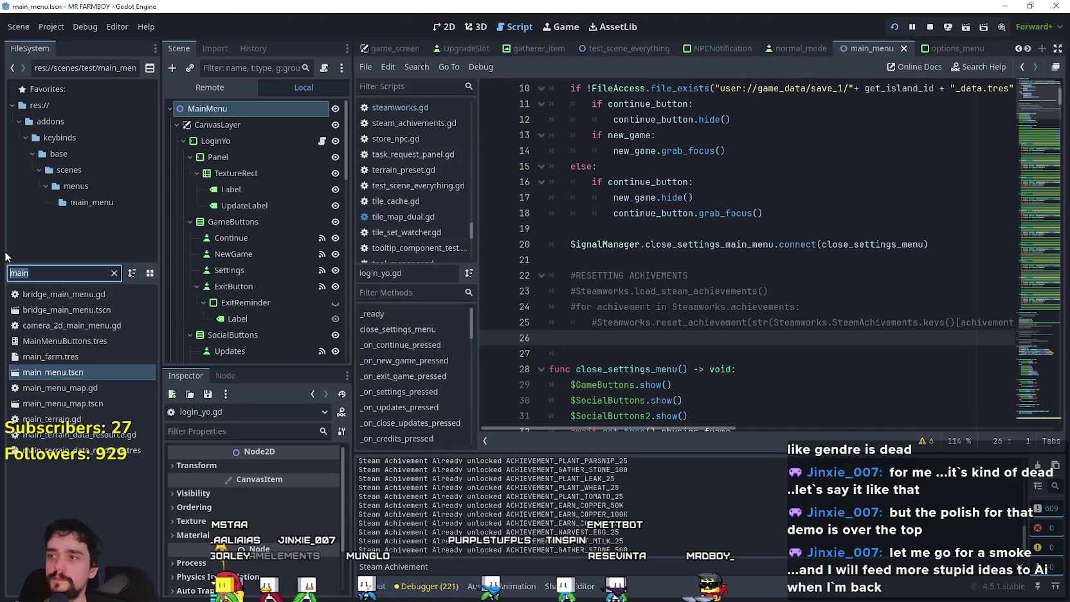
- Filter FileSystem for 'typ', open data_types.gd, and browse its item and decoration enums
type("typ")
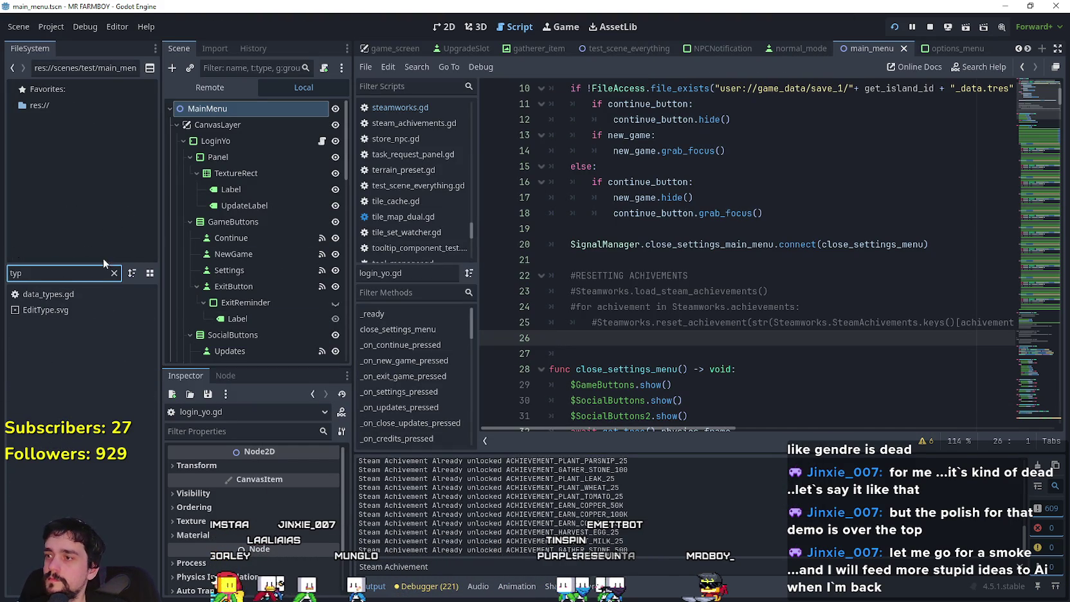
left_click(87, 299)
double_click(86, 299)
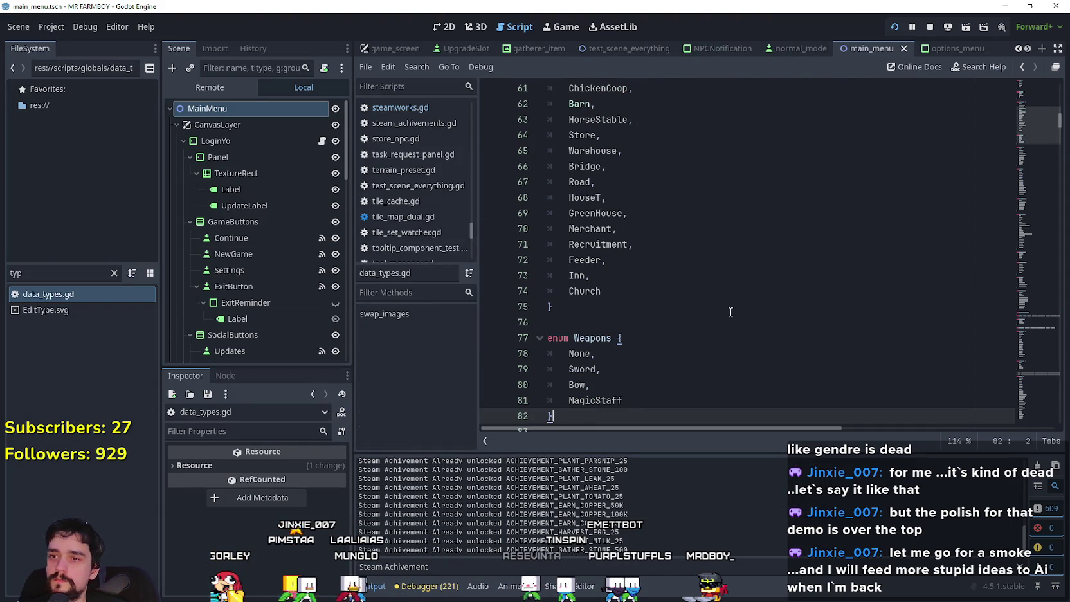
scroll(731, 312, "down", 3)
mouse_move(1022, 95)
left_mouse_down()
mouse_move(1041, 203)
mouse_move(1042, 324)
mouse_move(1043, 203)
mouse_move(1046, 270)
left_mouse_up()
scroll(1040, 319, "down", 10)
scroll(1036, 315, "up", 7)
mouse_move(1035, 316)
left_mouse_down()
mouse_move(1021, 384)
mouse_move(1018, 345)
mouse_move(1016, 420)
mouse_move(1032, 308)
mouse_move(1009, 145)
mouse_move(997, 280)
mouse_move(1003, 202)
mouse_move(1007, 303)
left_mouse_up()
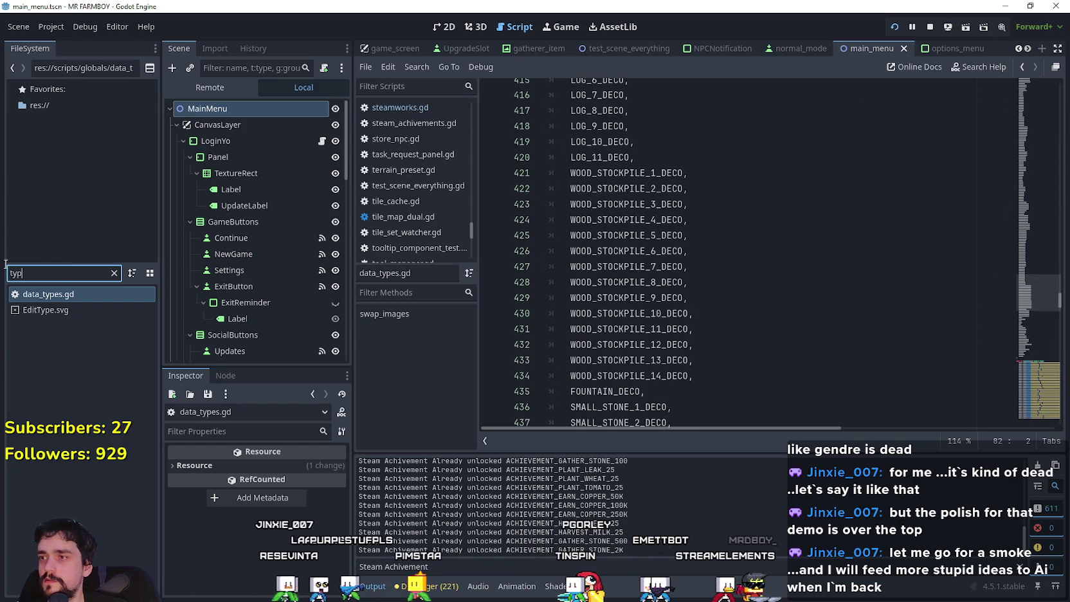
- Change the FileSystem filter to 'game' and open game_manager.gd
double_click(26, 272)
type("game")
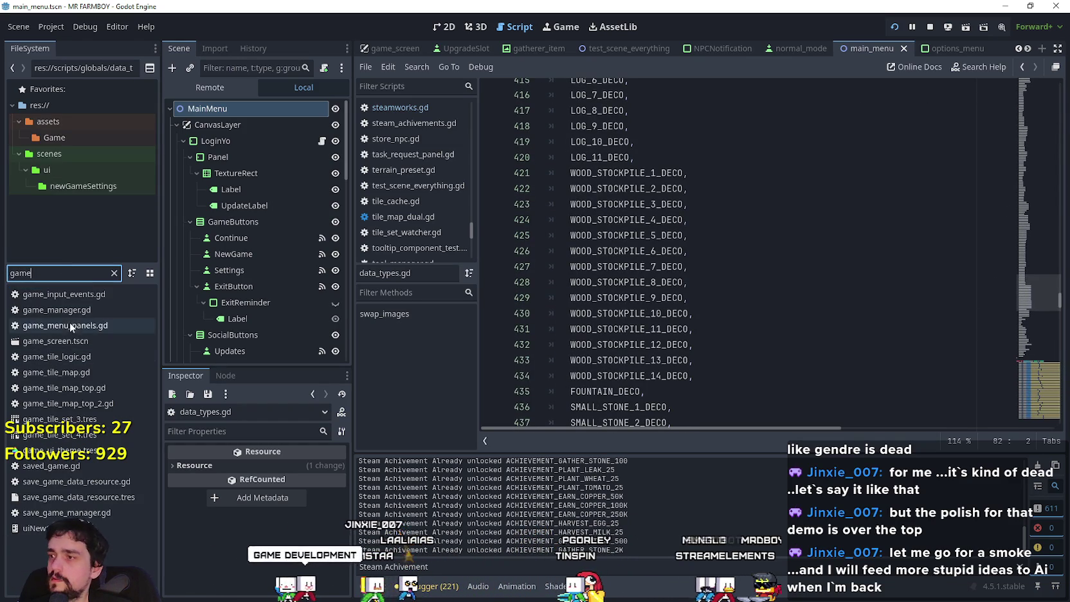
double_click(81, 304)
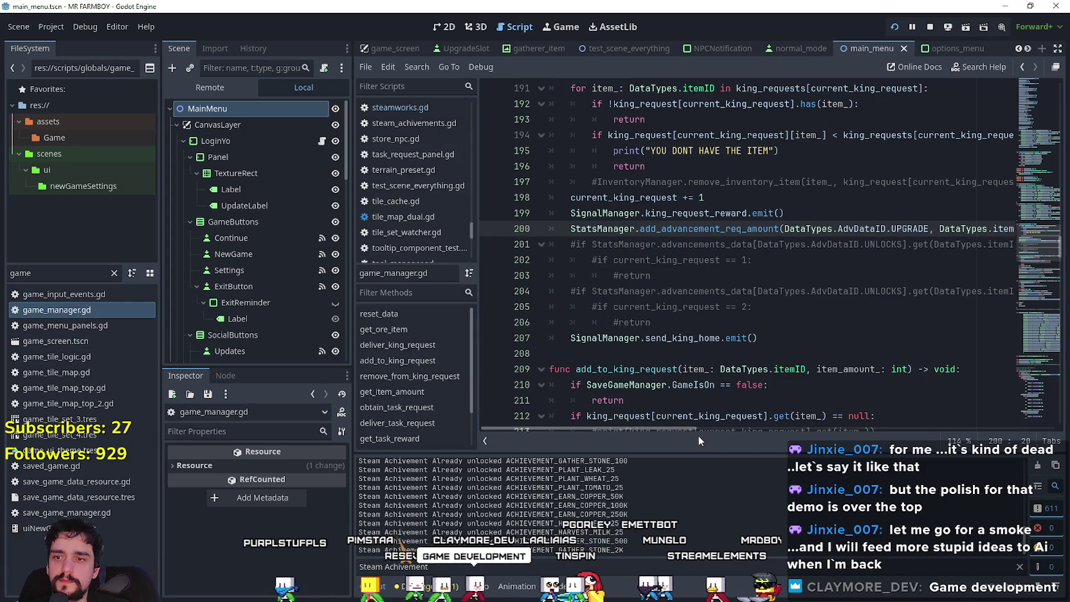
mouse_move(693, 428)
left_mouse_down()
mouse_move(766, 430)
mouse_move(633, 437)
mouse_move(76, 267)
left_mouse_up()
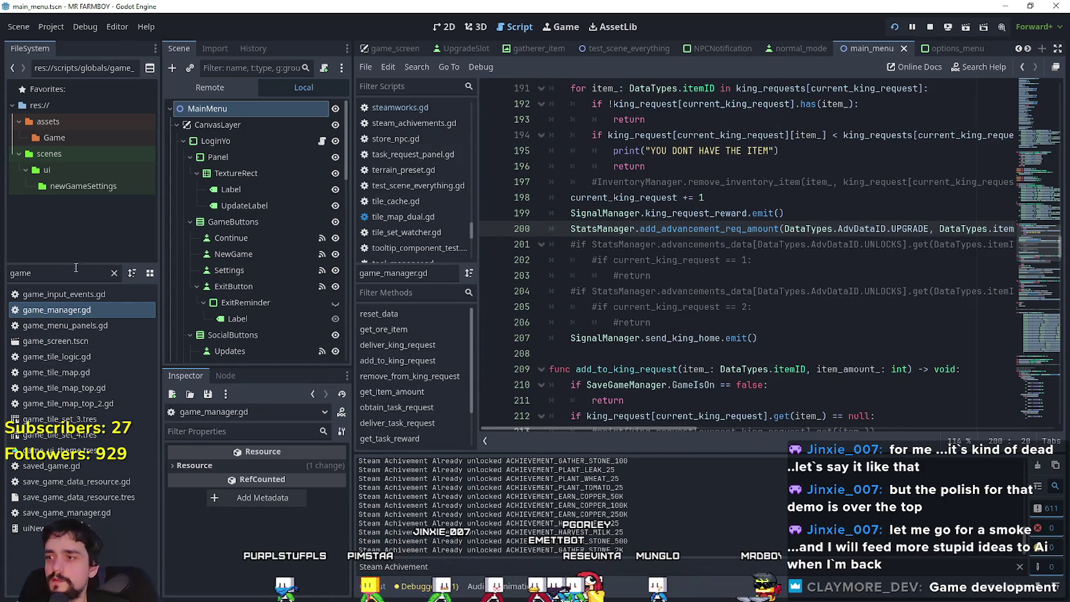
- Reopen data_types.gd via the 'ty' filter and select the itemID enum entries from NOTHING onward
type("ty")
double_click(31, 294)
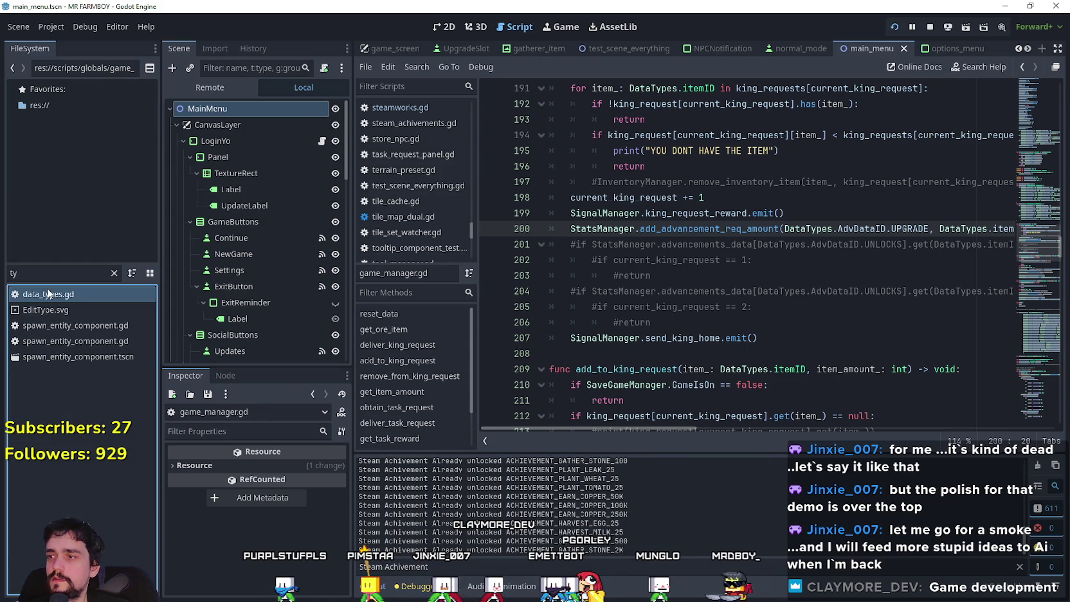
scroll(842, 222, "down", 15)
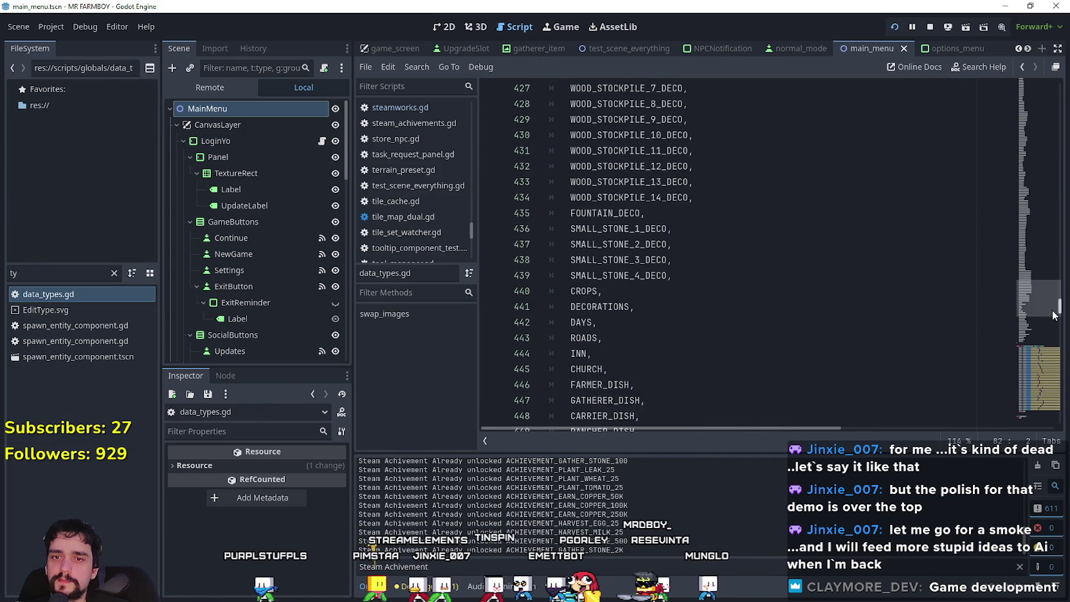
scroll(1037, 309, "up", 10)
scroll(1036, 313, "down", 7)
mouse_move(616, 271)
left_mouse_down()
mouse_move(640, 240)
mouse_move(651, 146)
left_mouse_up()
scroll(646, 216, "up", 2)
scroll(647, 215, "up", 12)
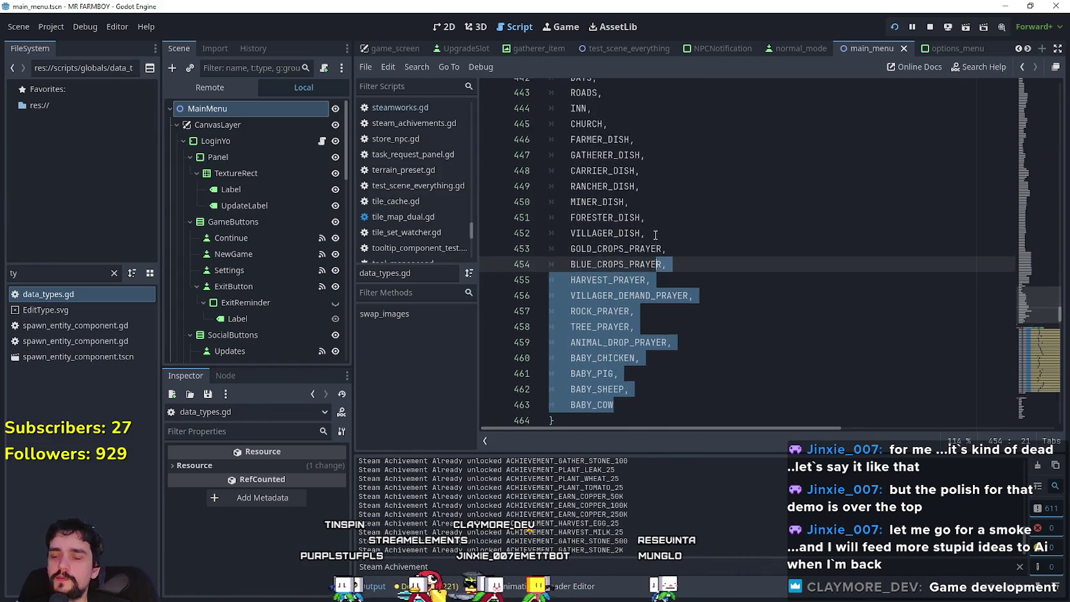
scroll(660, 228, "up", 9)
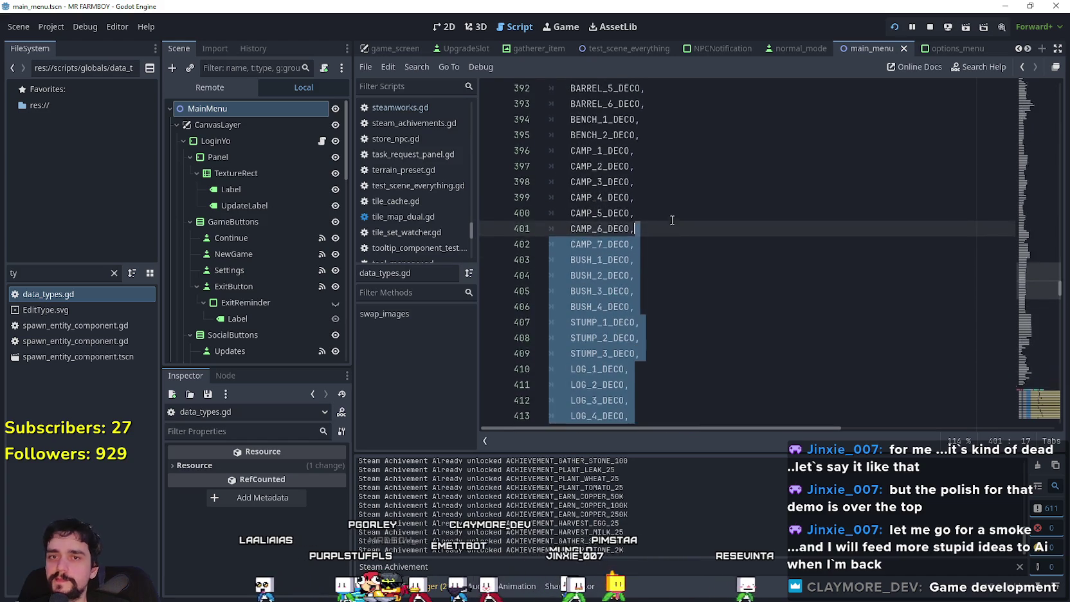
scroll(703, 260, "up", 13)
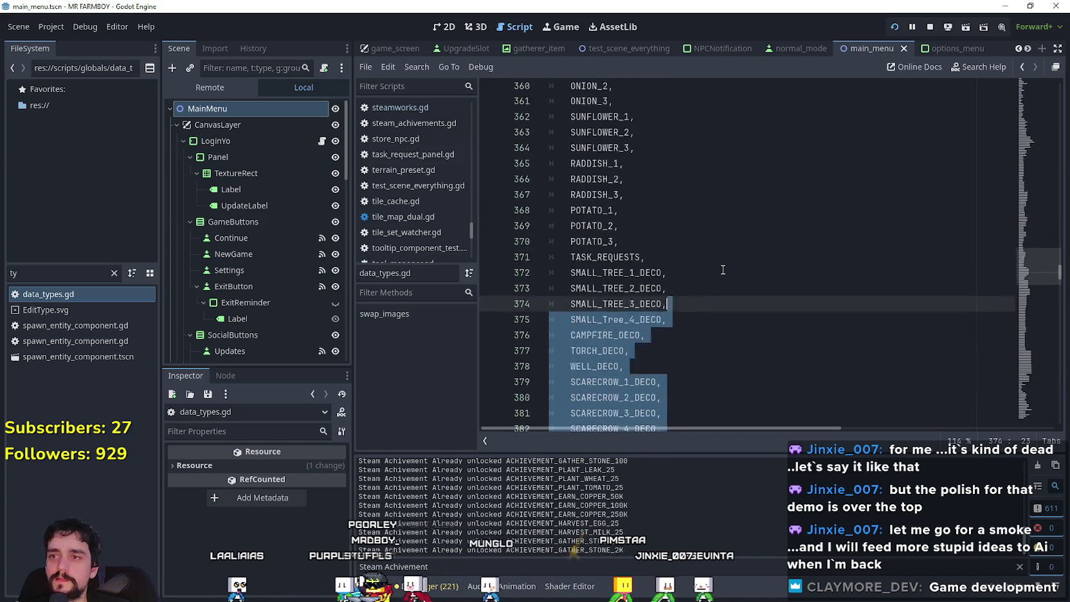
scroll(719, 275, "up", 15)
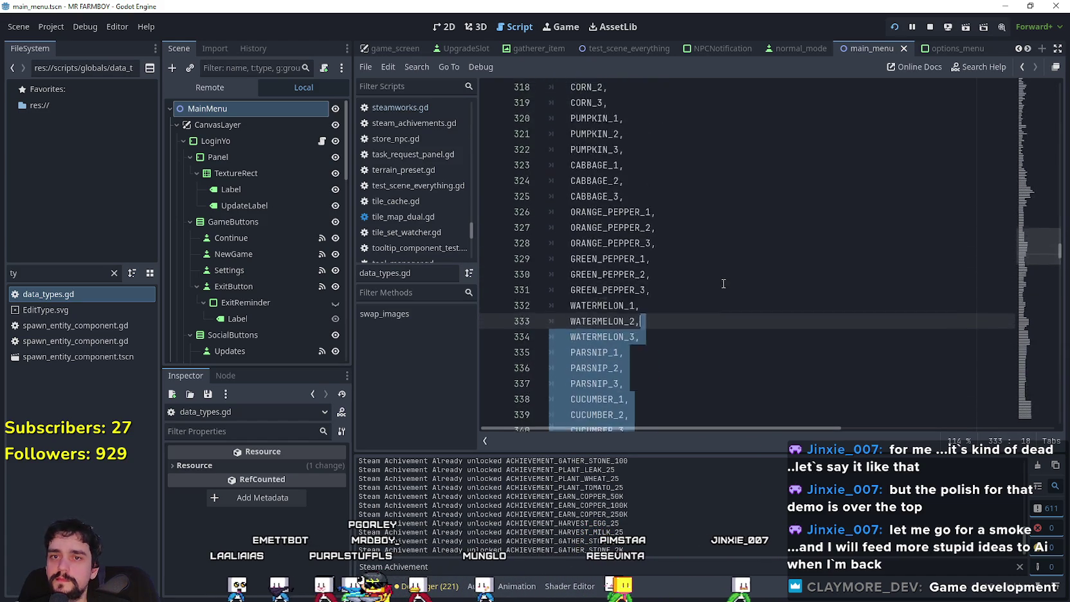
scroll(727, 279, "up", 14)
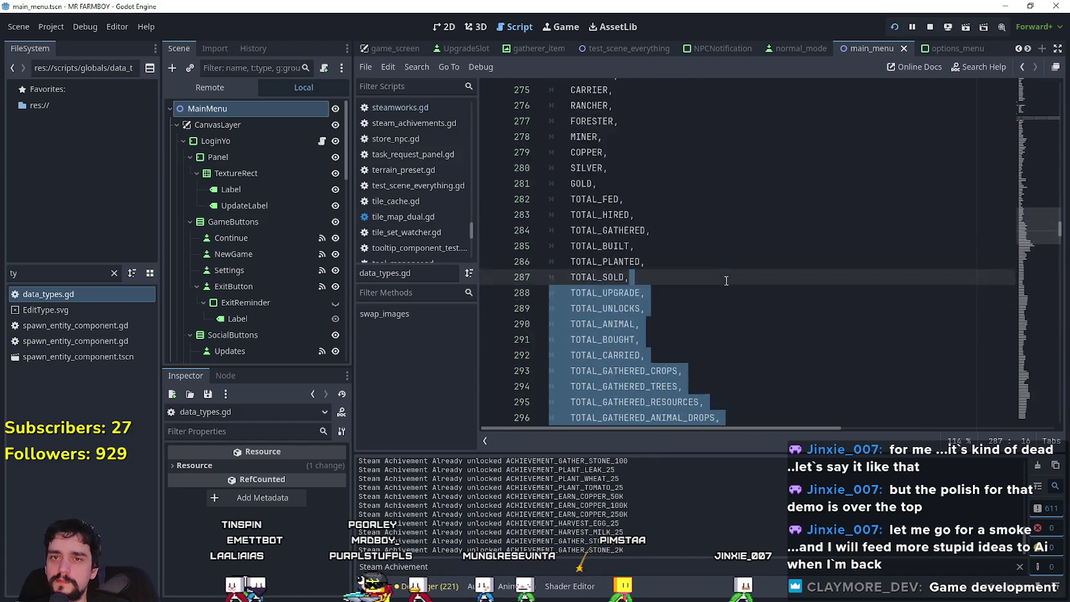
scroll(726, 276, "up", 16)
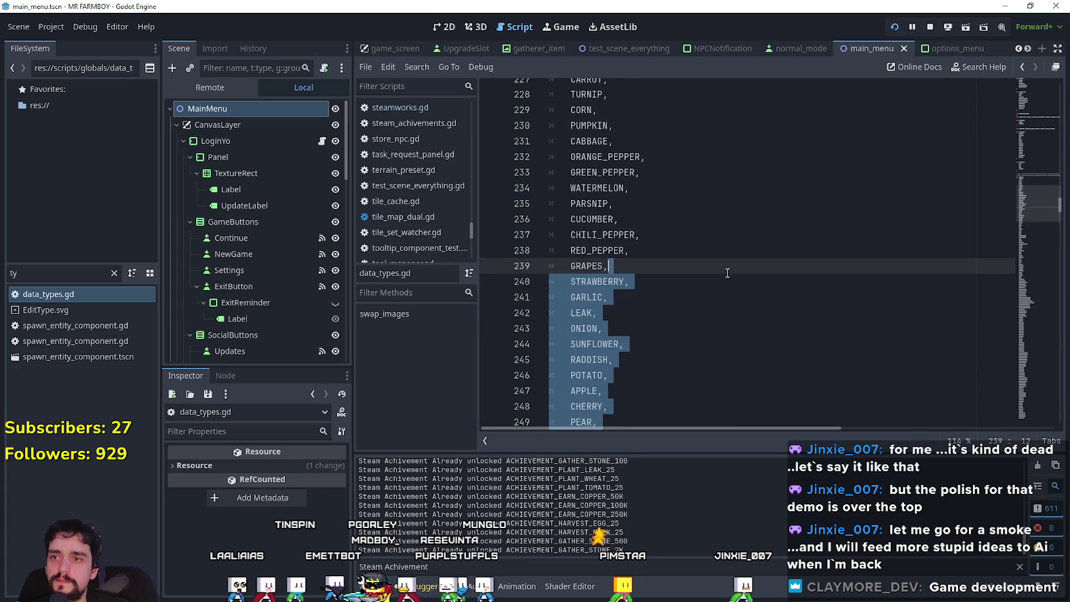
left_click_drag(578, 345, 553, 318)
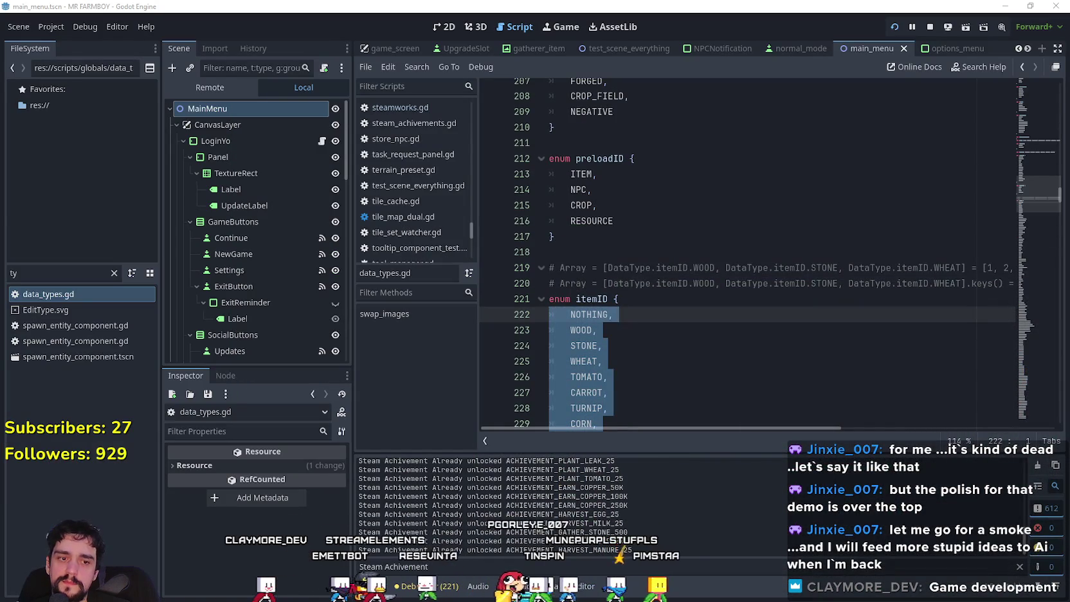
- Paste the copied itemID enum into a new Notepad note beside player_data.tres
key("alt+Tab")
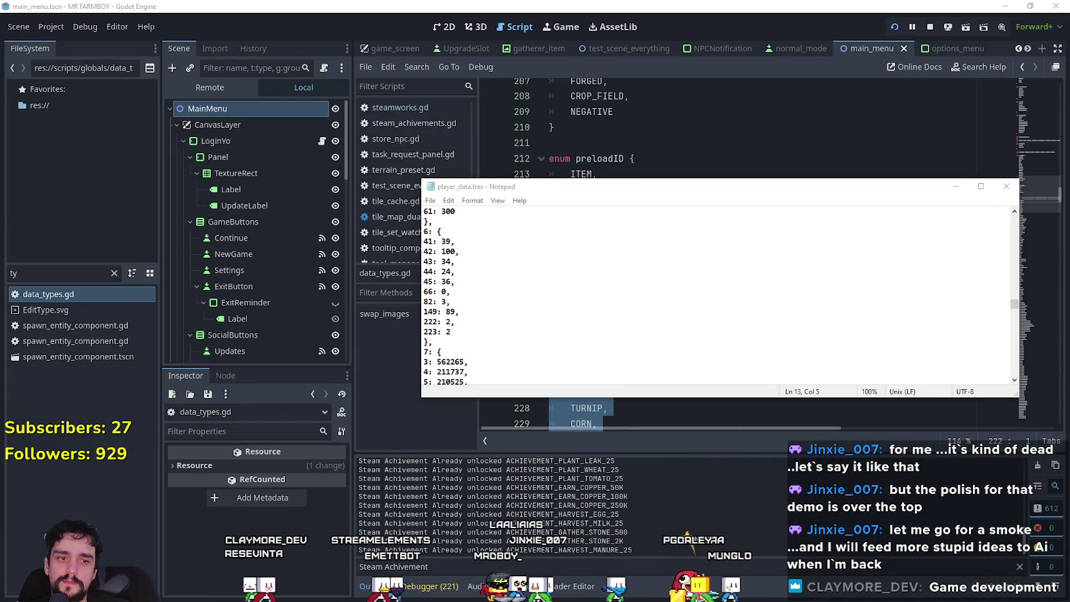
key("ctrl+n")
key("ctrl+v")
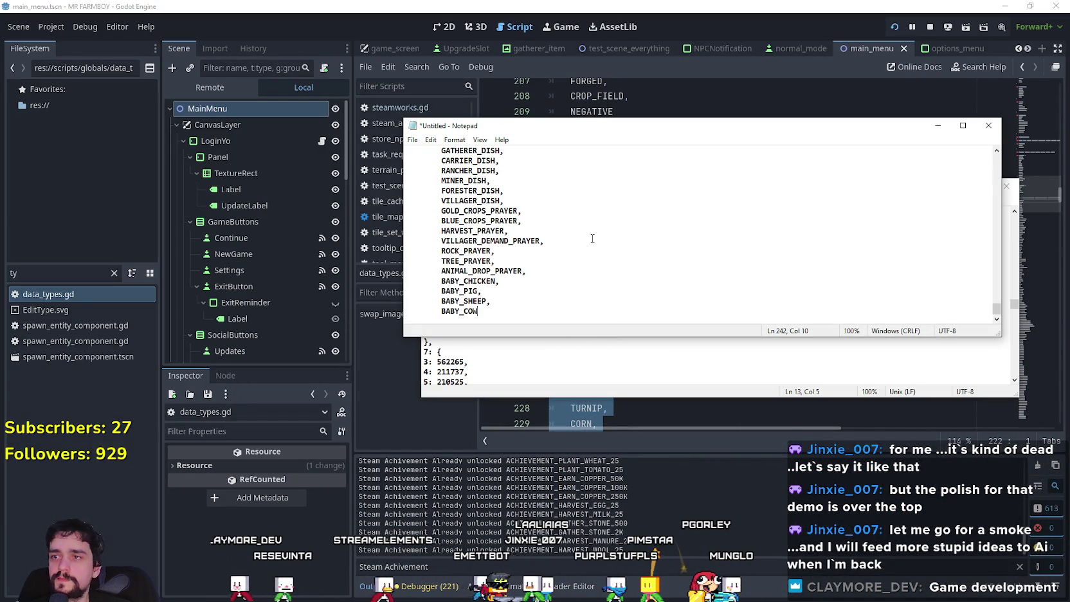
scroll(436, 234, "up", 20)
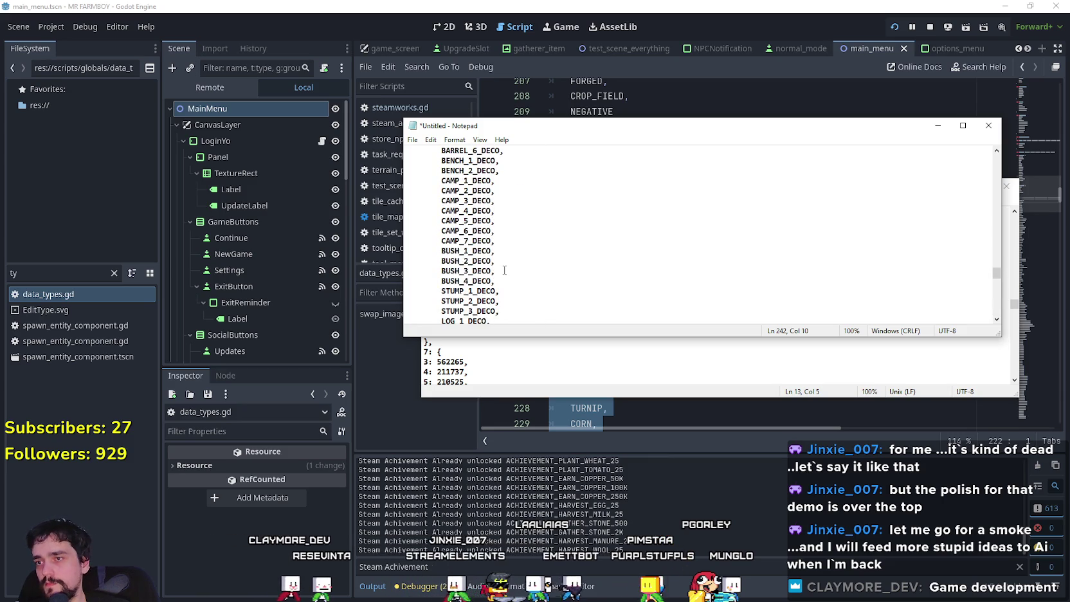
scroll(504, 282, "up", 10)
scroll(510, 288, "up", 20)
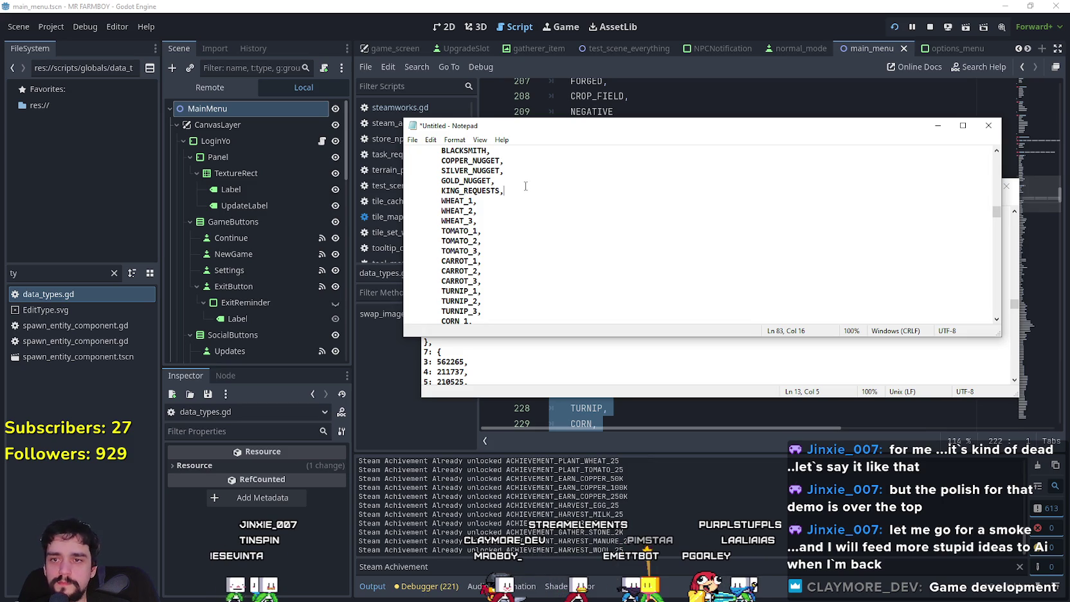
- Arrange both windows and compare the save's 82: 3 entry against enum line 82
mouse_move(587, 132)
left_mouse_down()
mouse_move(730, 42)
mouse_move(741, 51)
left_mouse_up()
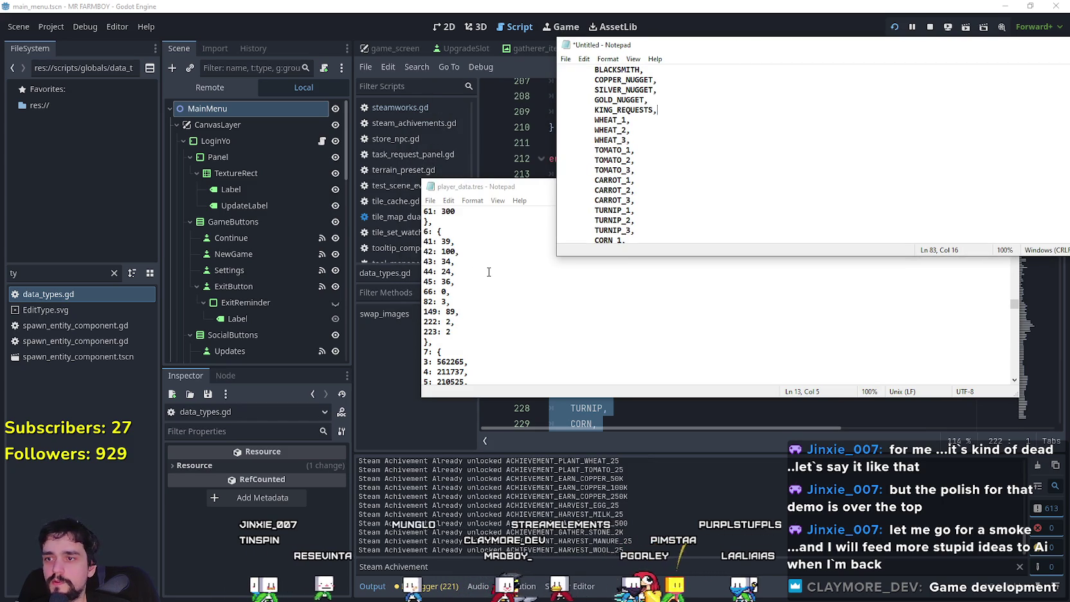
left_click_drag(446, 301, 418, 305)
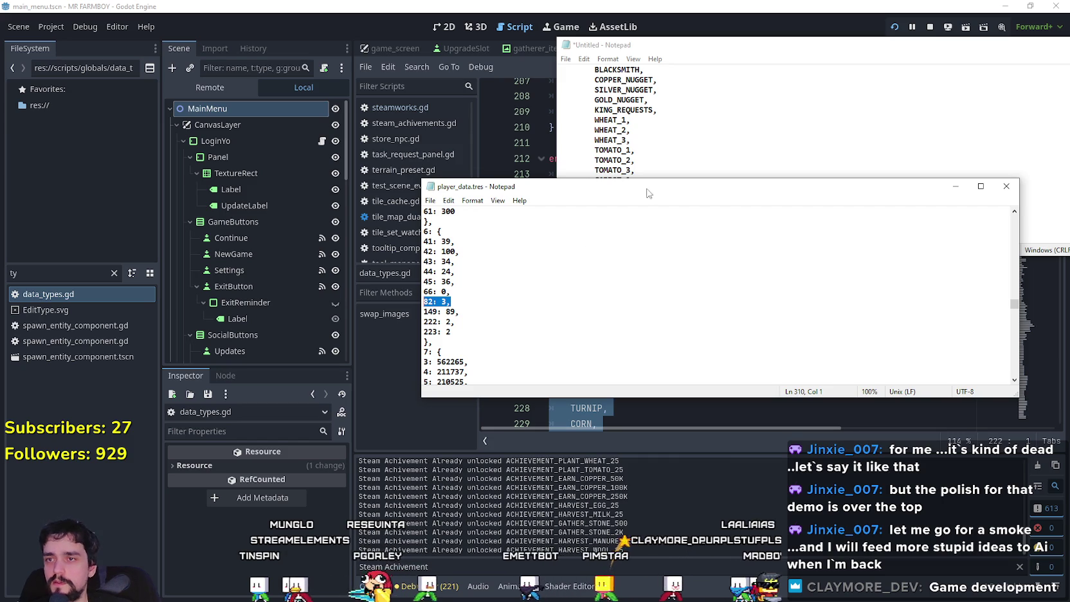
left_click(678, 112)
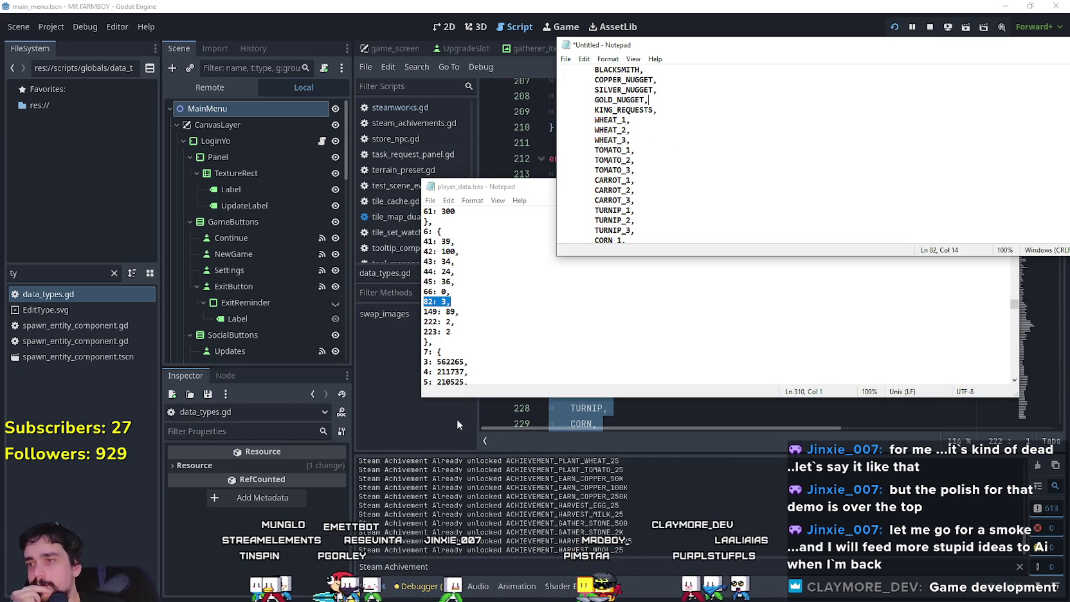
left_click(493, 300)
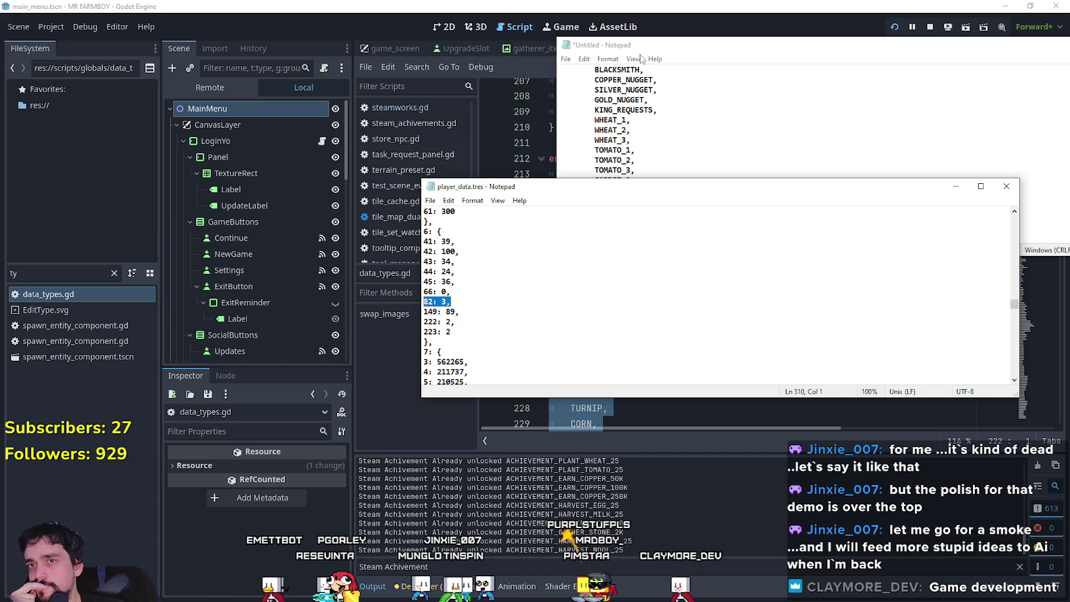
- Return to Godot, deselect the enum, and clear the FileSystem filter
left_click(629, 5)
left_click(618, 345)
left_click(115, 273)
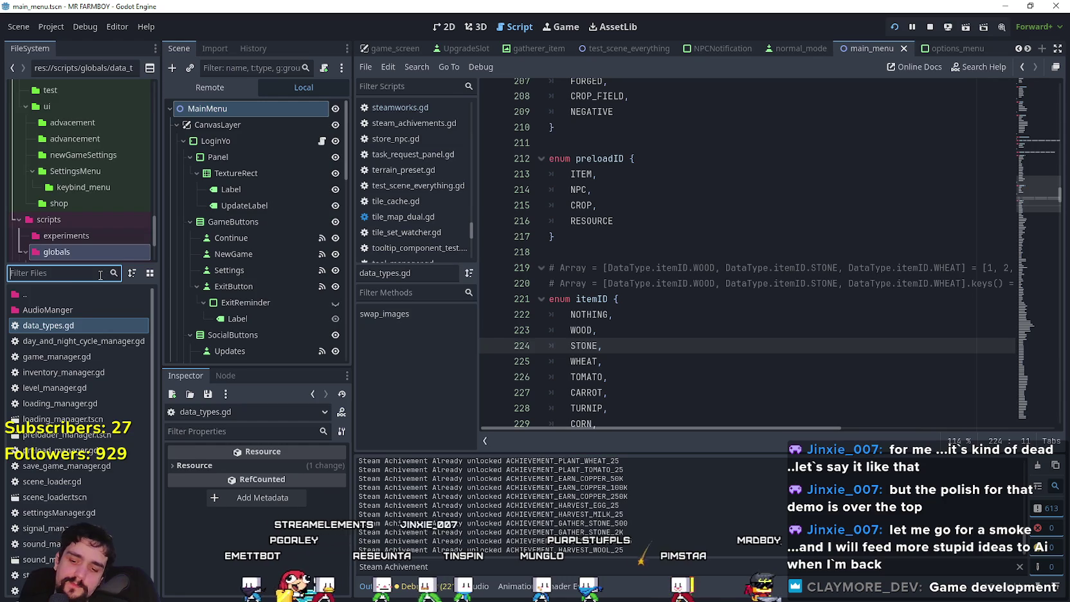
- Open steamworks.gd via the 'stea' filter and inspect checkReq's achievement_ usages
type("stea")
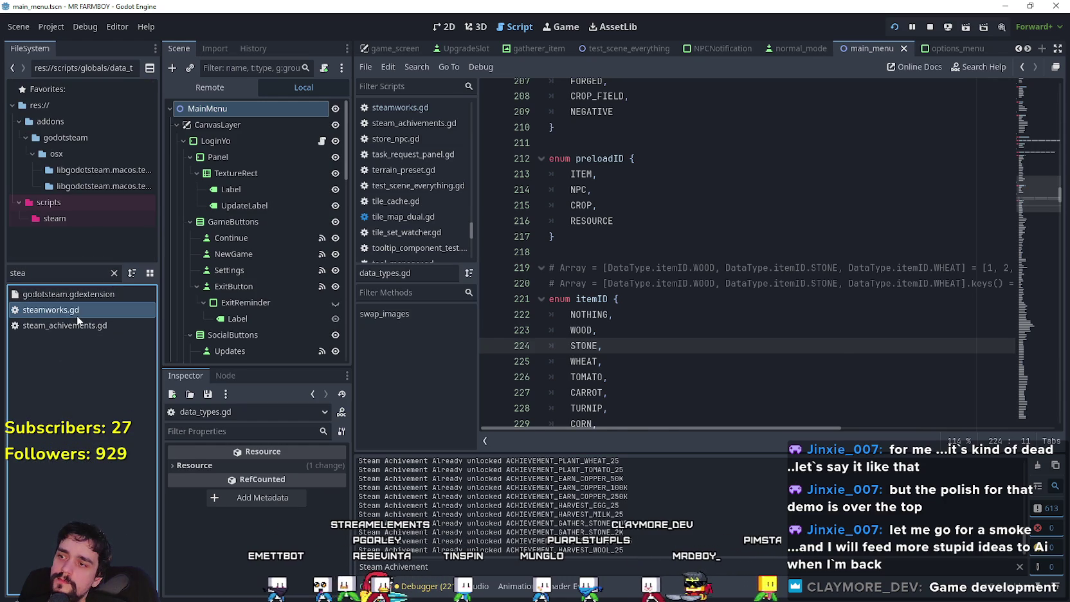
double_click(77, 314)
left_click(695, 260)
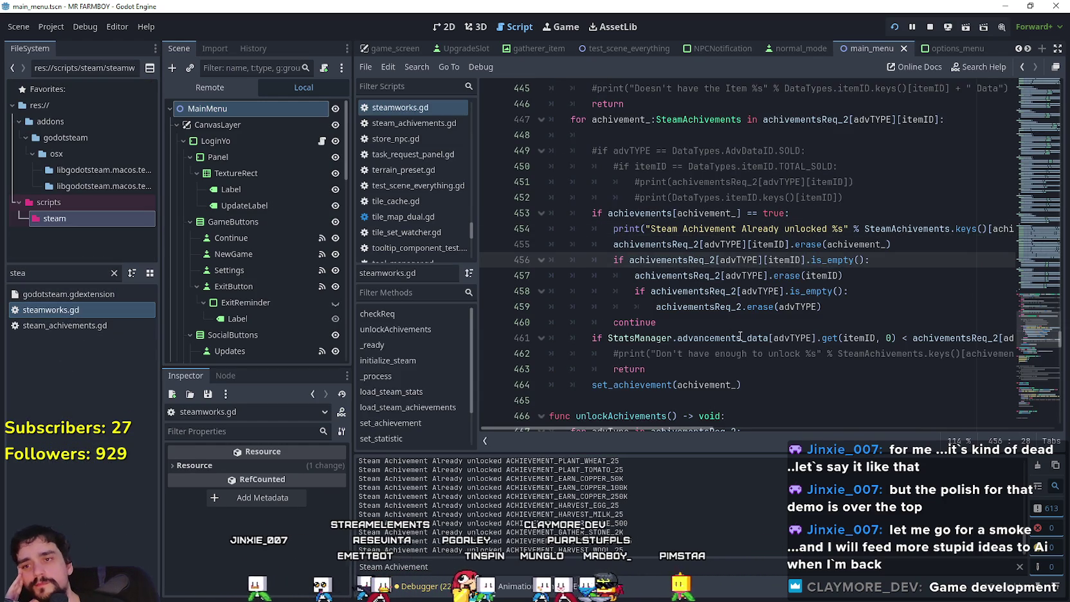
scroll(741, 336, "up", 1)
double_click(640, 260)
double_click(727, 260)
scroll(581, 311, "up", 3)
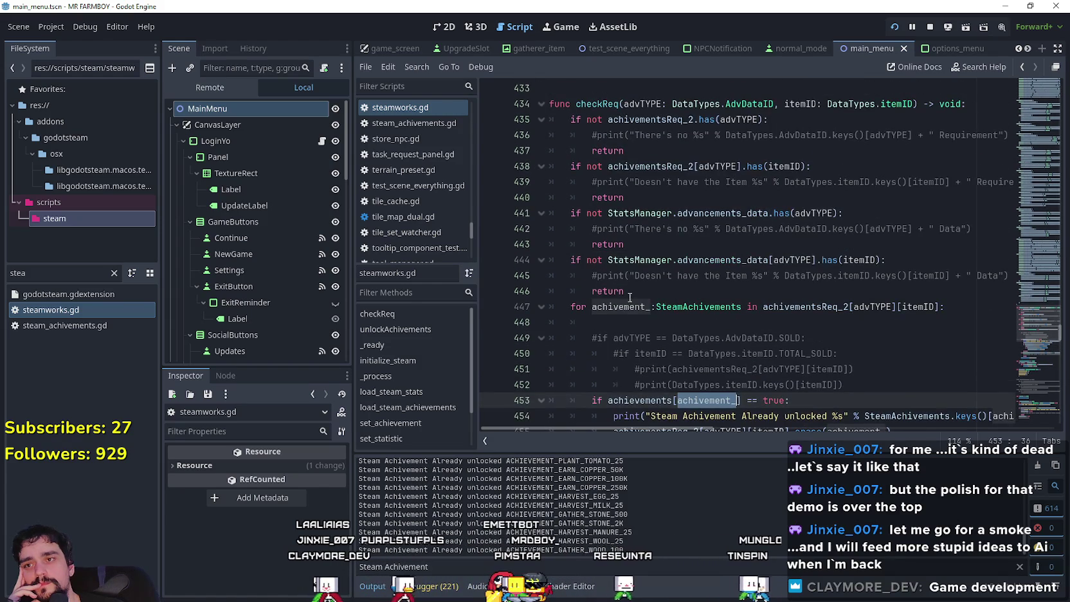
scroll(630, 297, "down", 3)
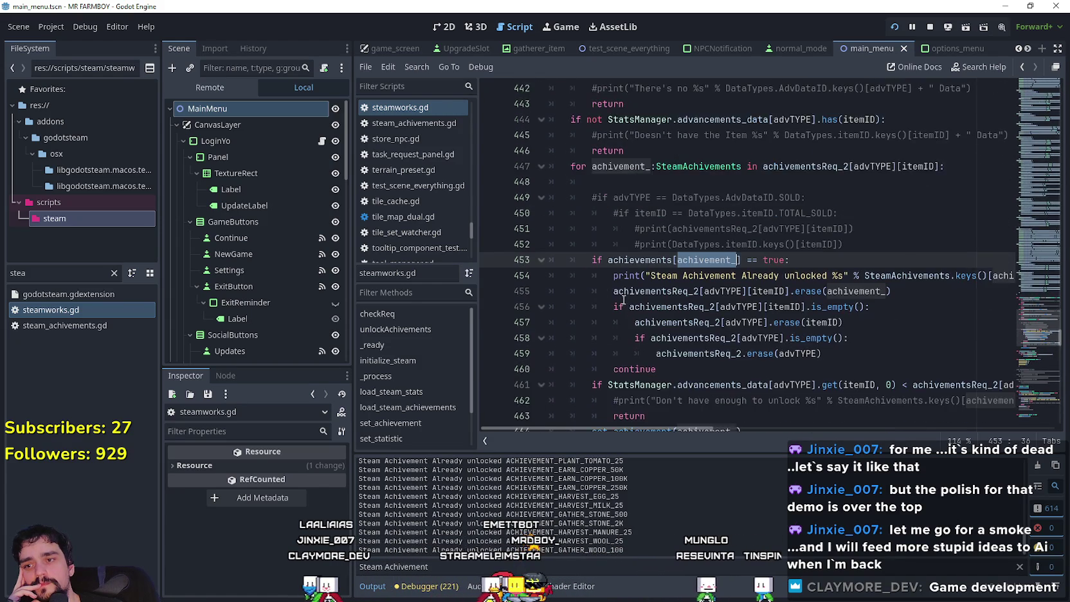
scroll(630, 293, "up", 3)
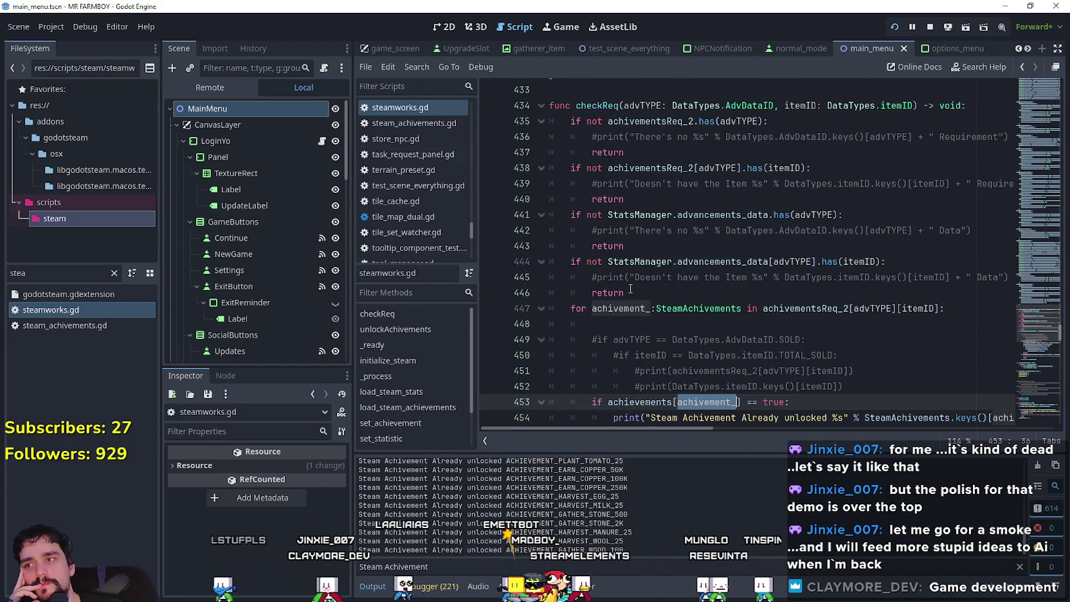
- Filter FileSystem for 'test' and open test_scene_everything.tscn
left_click(29, 276)
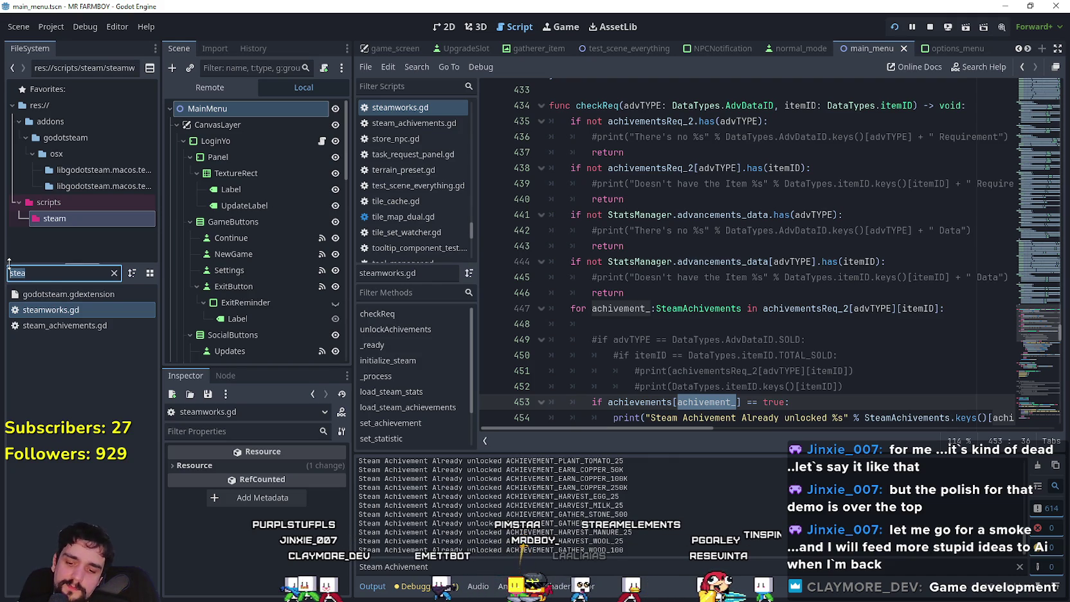
type("test")
double_click(71, 309)
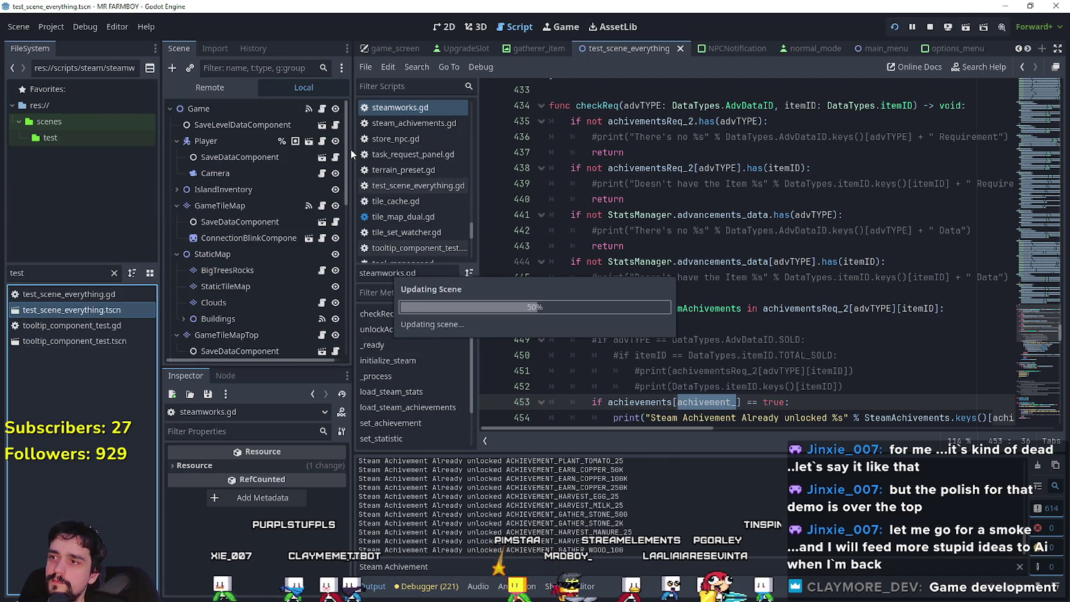
- Open the Game node's test_scene_everything.gd script and read through its _ready function
left_click(322, 108)
left_click(728, 291)
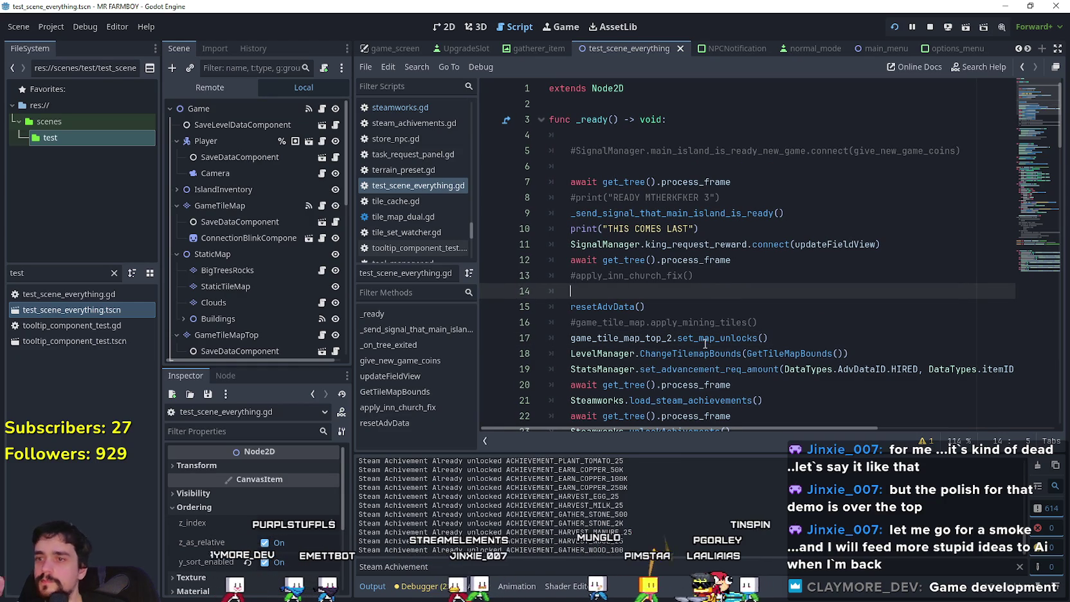
double_click(601, 307)
scroll(700, 318, "down", 1)
scroll(699, 319, "down", 2)
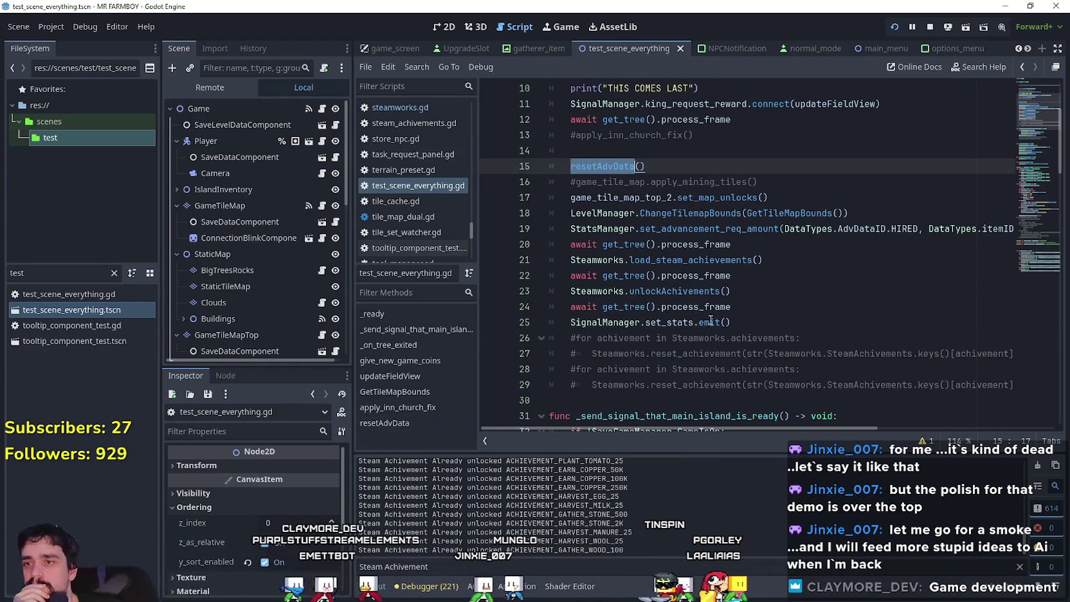
left_click(811, 323)
scroll(792, 318, "down", 2)
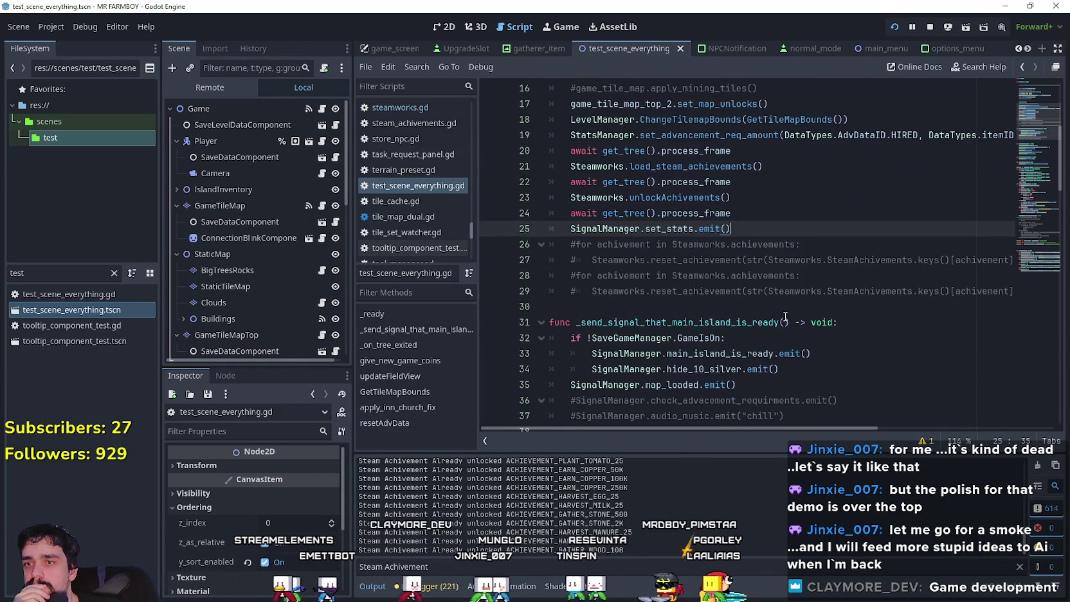
left_click(756, 306)
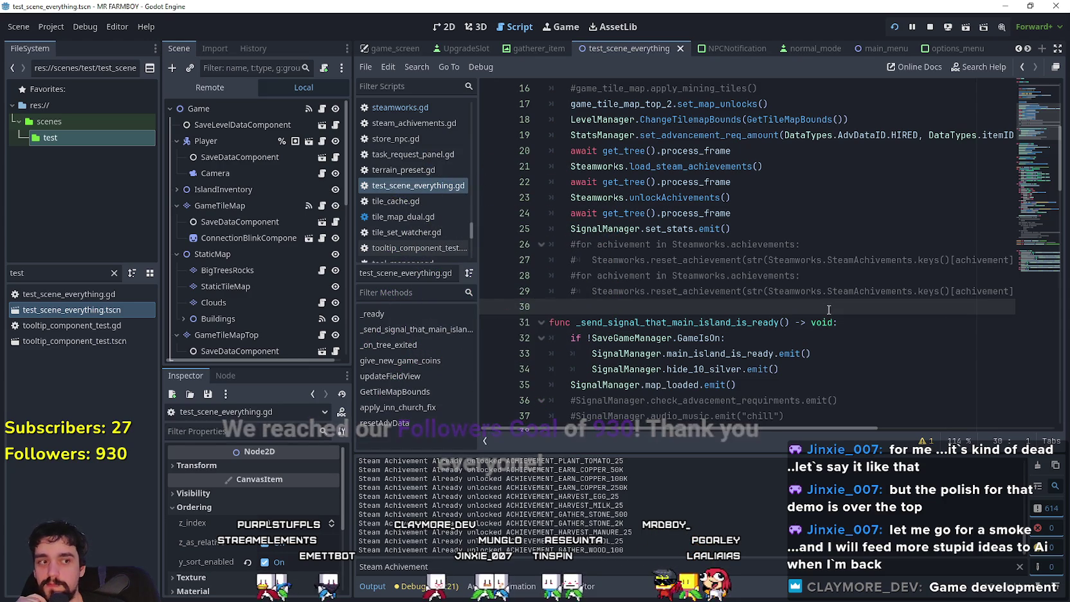
- Use Lookup Symbol on the load_steam_achievements call to reach its steamworks.gd definition
left_click(802, 223)
scroll(788, 289, "up", 2)
scroll(786, 313, "up", 1)
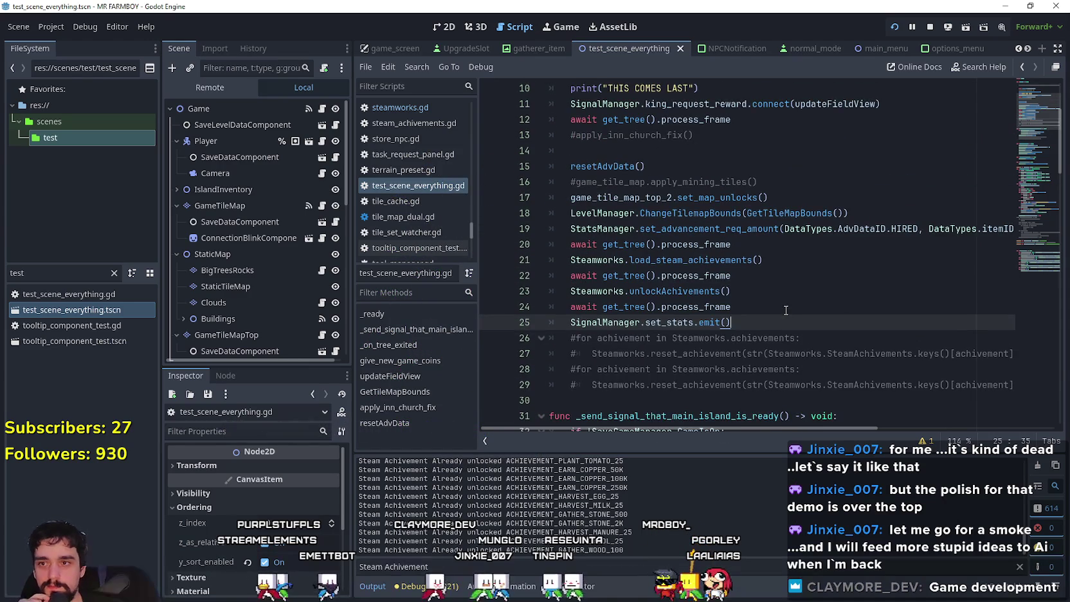
scroll(786, 307, "up", 3)
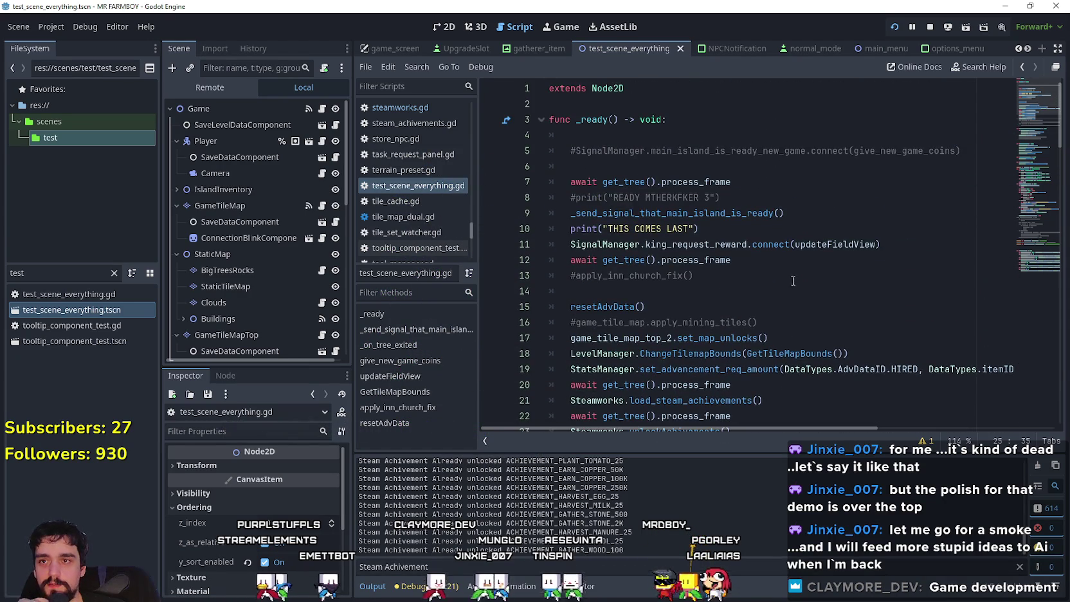
left_click(777, 287)
scroll(779, 283, "down", 2)
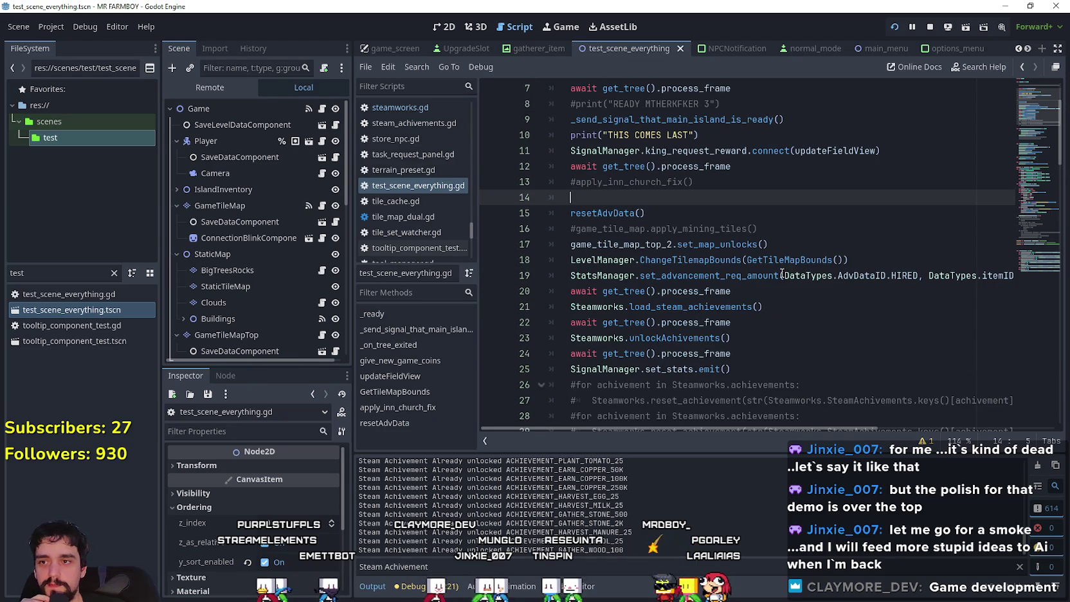
scroll(798, 284, "down", 3)
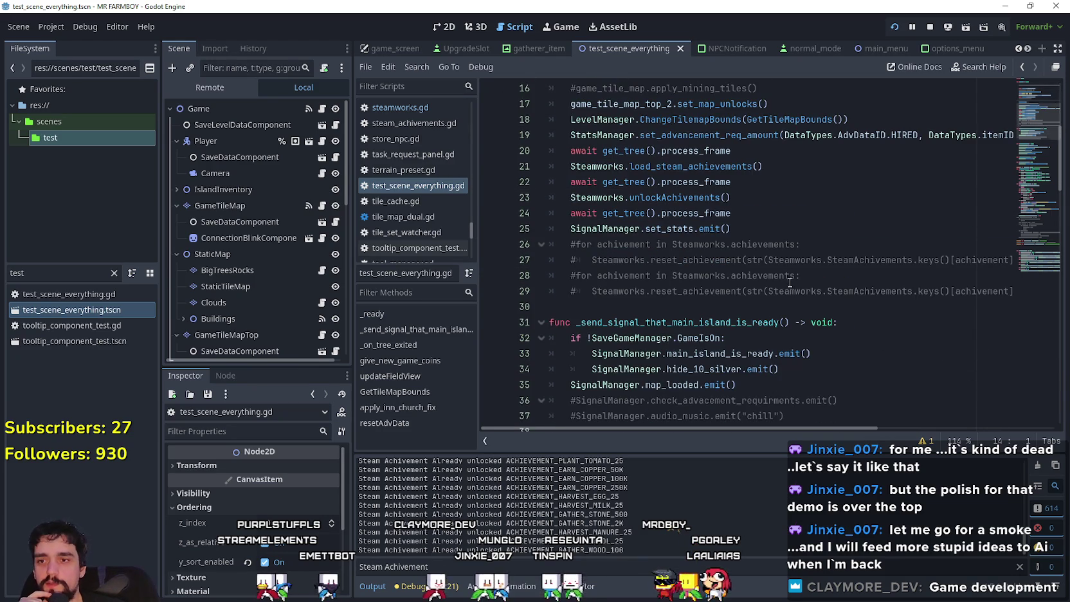
left_click(780, 305)
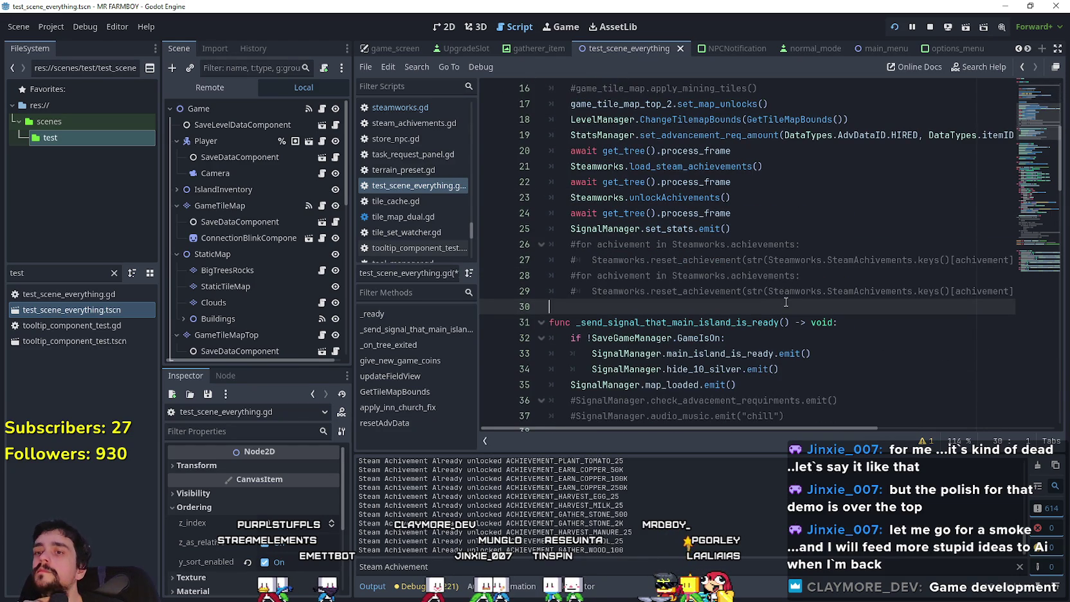
scroll(785, 294, "up", 1)
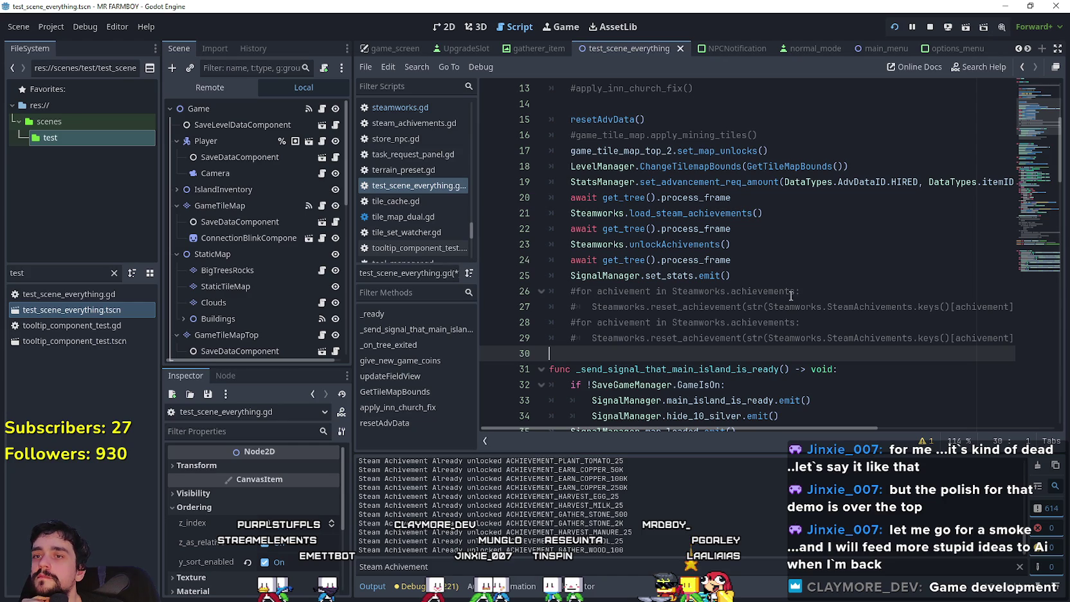
right_click(741, 213)
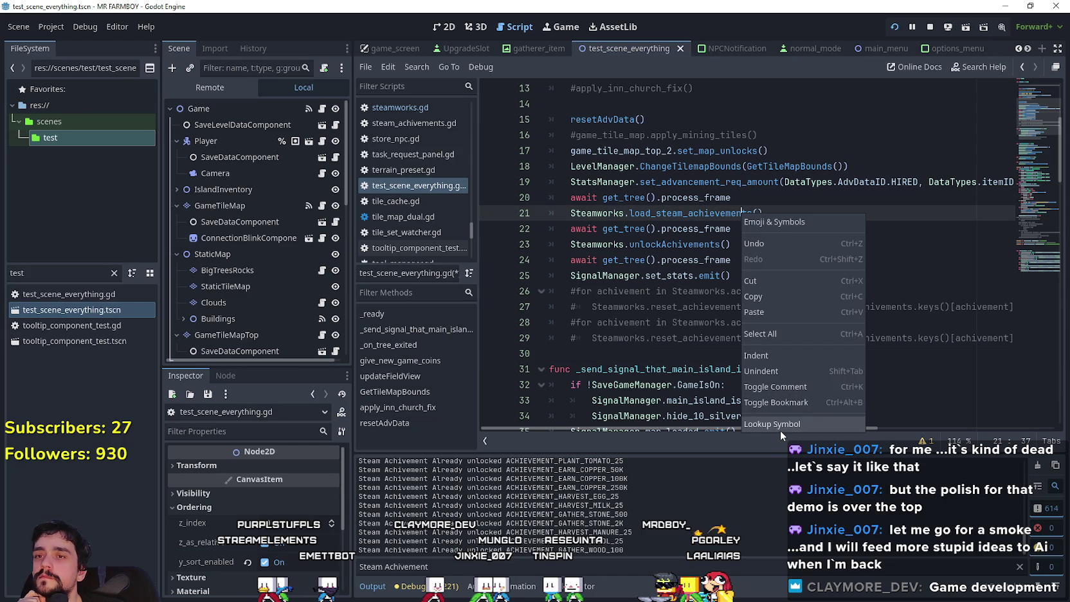
left_click(781, 431)
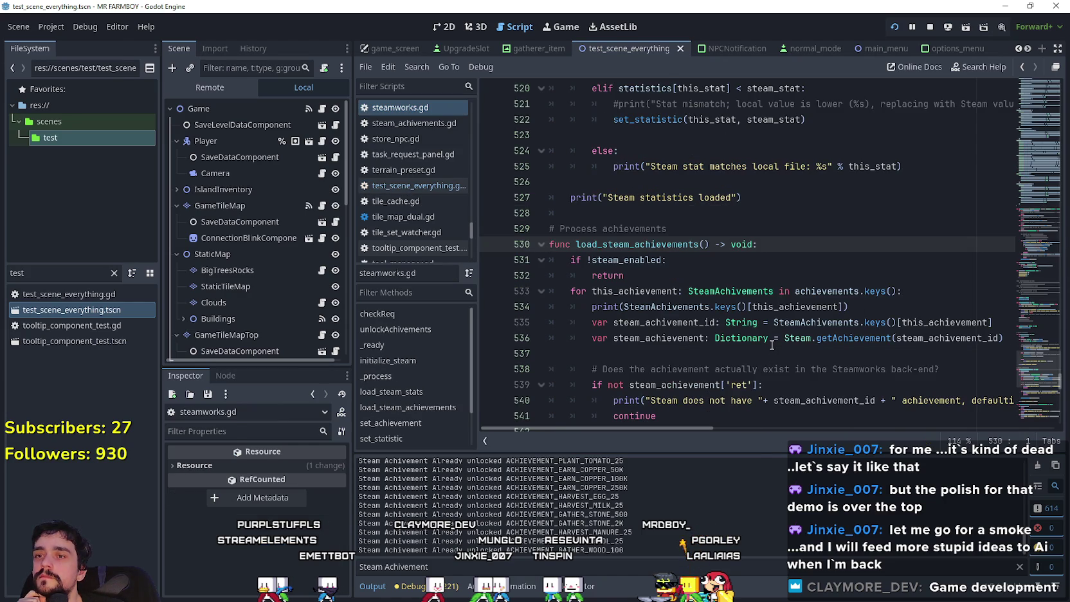
scroll(772, 346, "down", 3)
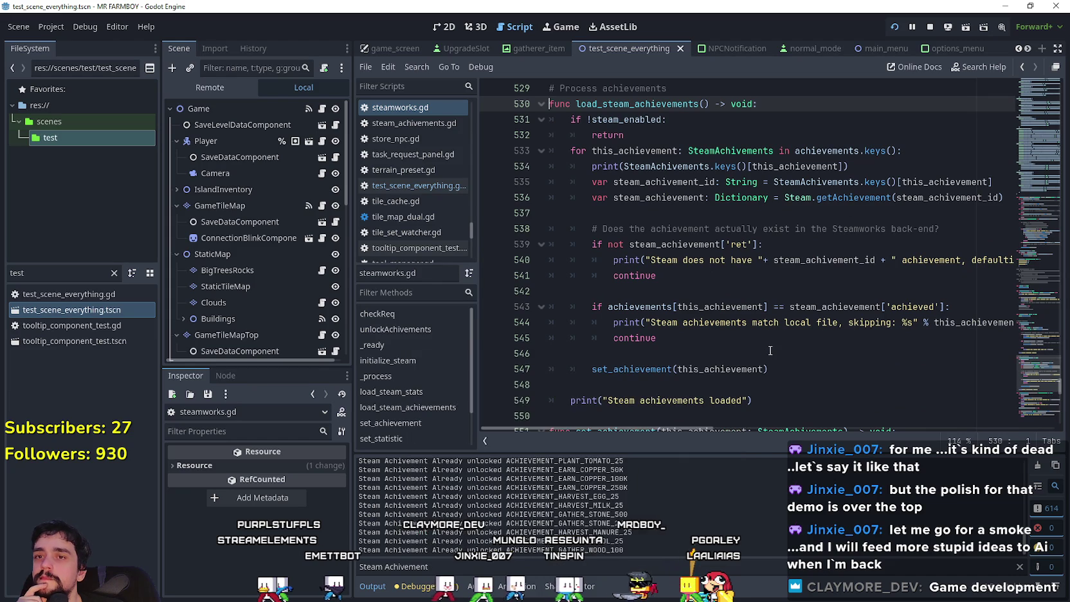
- Inspect the achievements loop on line 533, highlighting other uses of achievements
left_click_drag(903, 151, 548, 150)
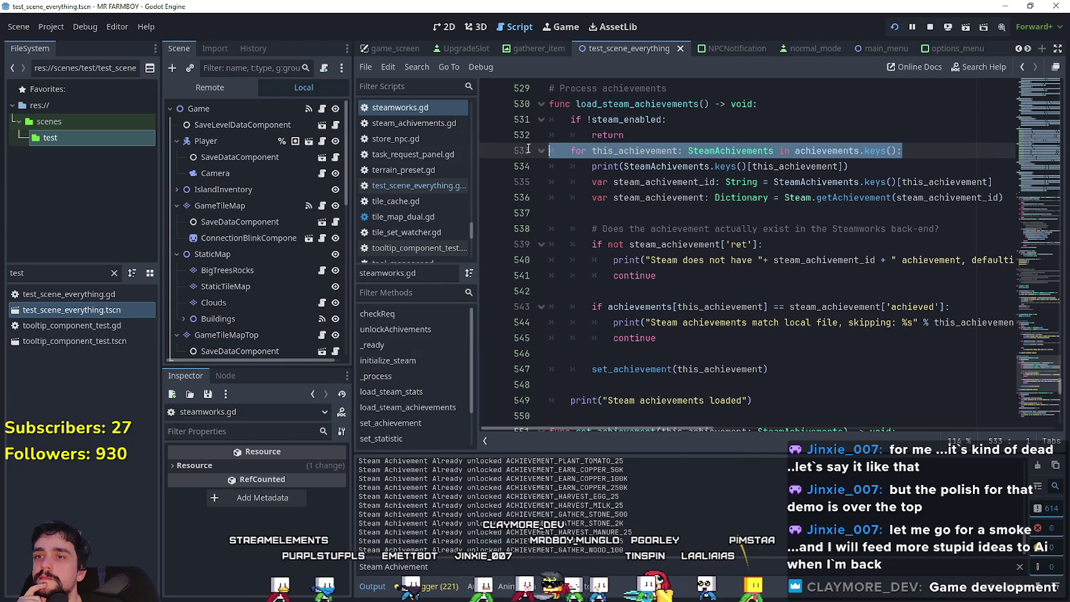
double_click(829, 154)
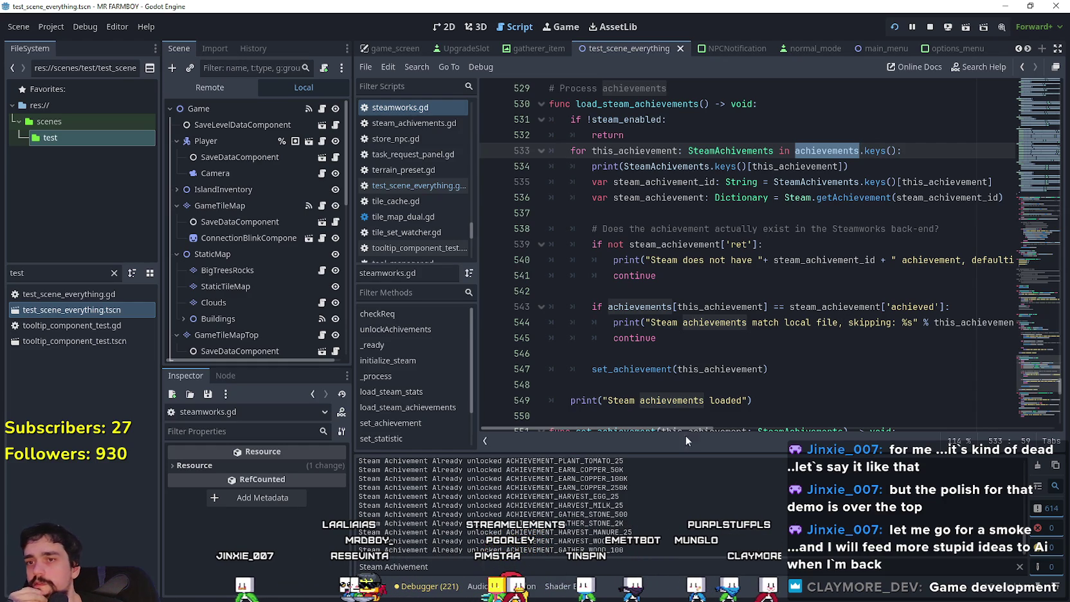
mouse_move(687, 429)
left_mouse_down()
mouse_move(746, 425)
mouse_move(643, 424)
left_mouse_up()
left_click(644, 354)
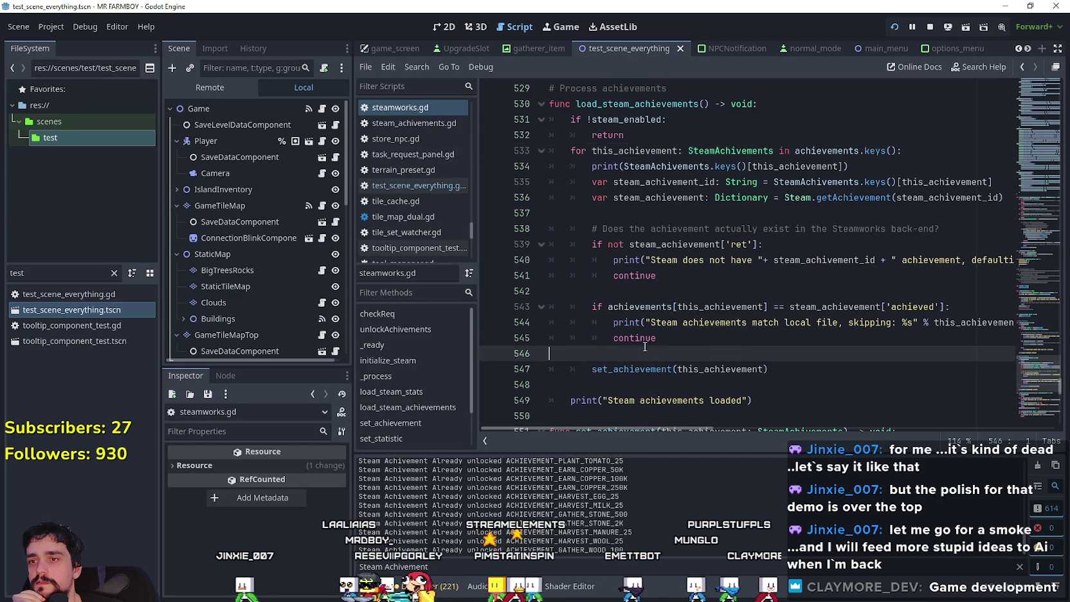
scroll(653, 353, "down", 2)
scroll(586, 248, "up", 2)
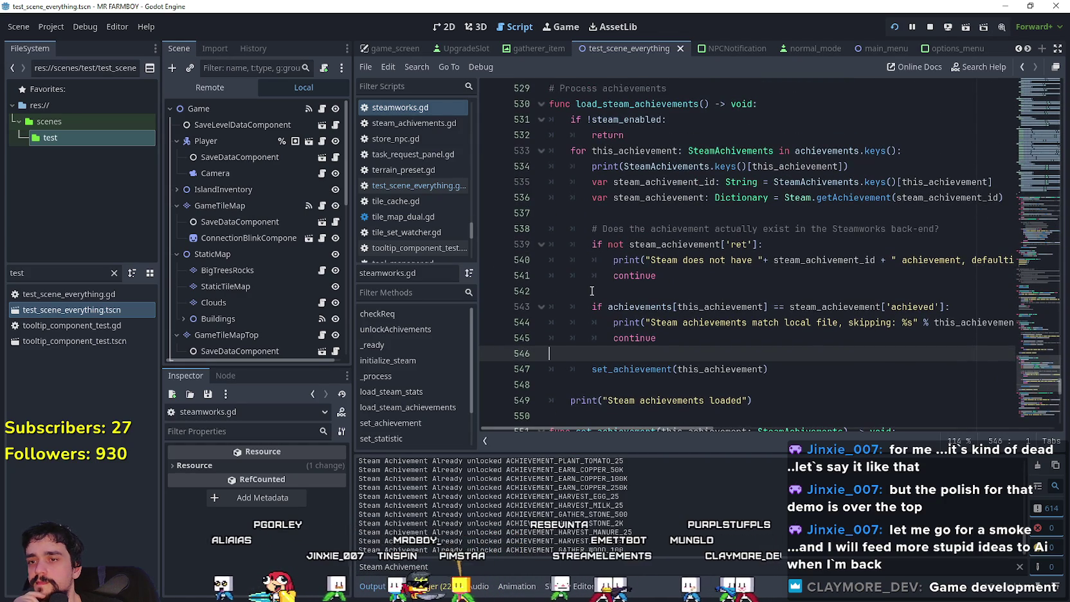
scroll(593, 290, "down", 1)
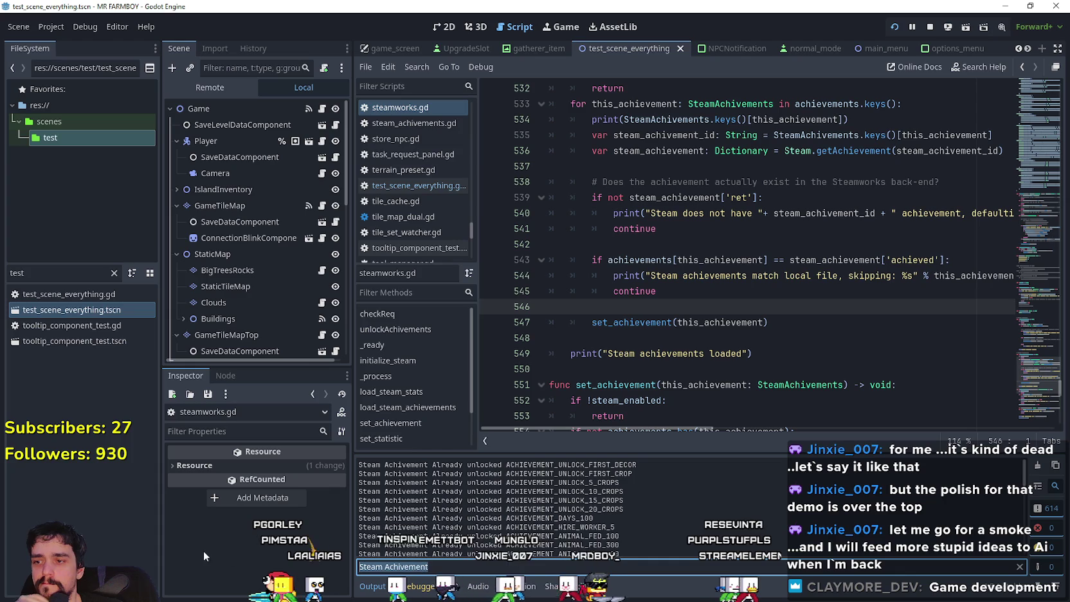
- Filter the Output log messages to 'Steam'
type("Steam achivements")
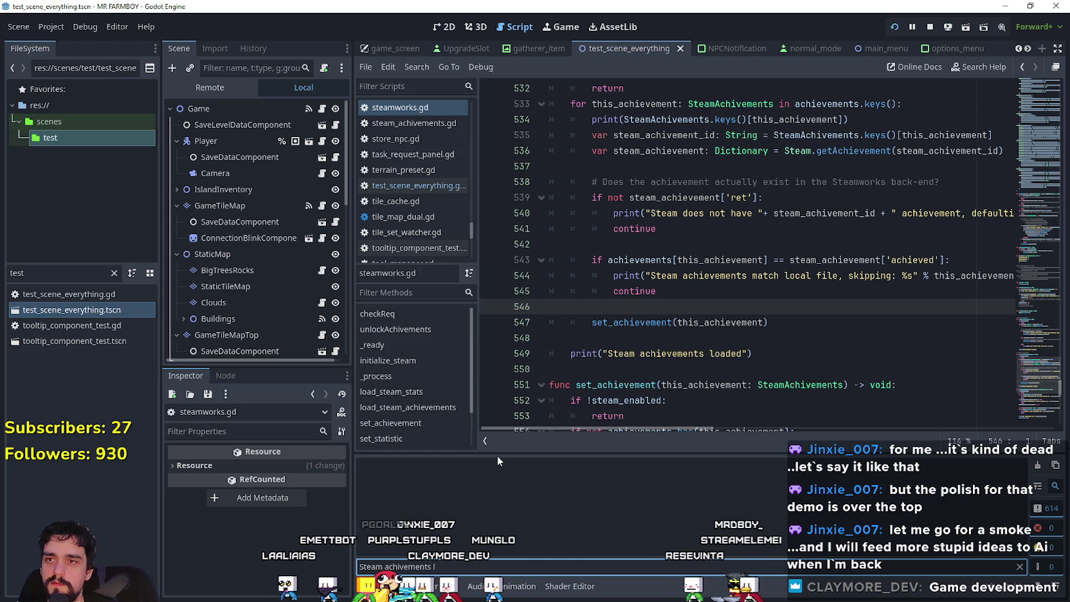
key("BackSpace")
key("BackSpace")
key("BackSpace")
scroll(583, 206, "up", 3)
- Toggle a breakpoint on line 549, the 'Steam achievements loaded' print line
left_click(579, 216)
scroll(577, 226, "down", 1)
scroll(577, 229, "up", 2)
double_click(631, 207)
scroll(600, 344, "down", 4)
left_click(600, 344)
left_click(694, 353)
key("F9")
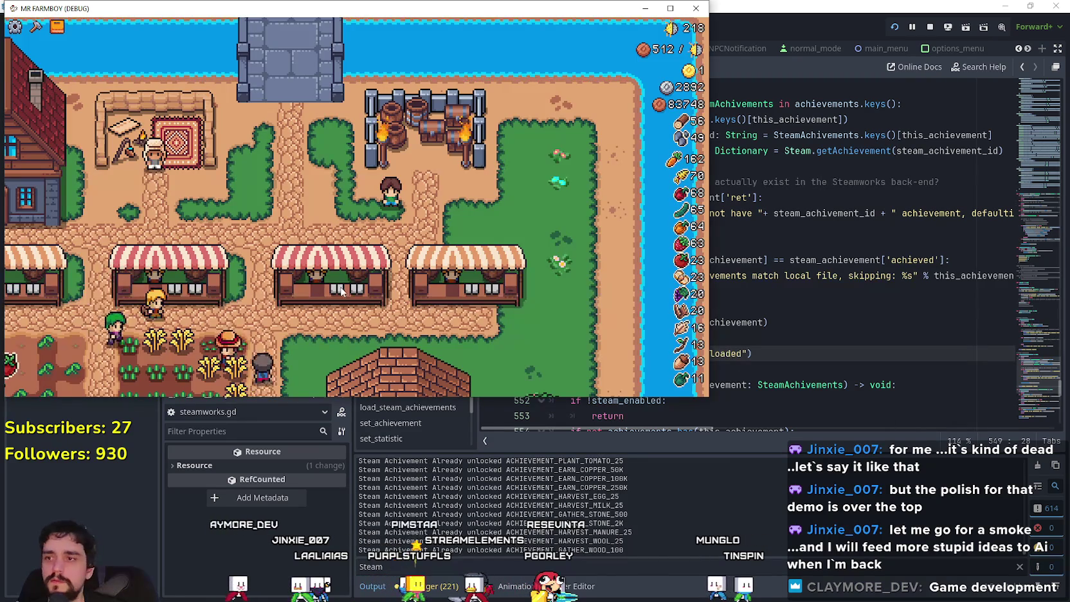
- Quit the running game from its pause menu and run the project again
key("Escape")
left_click(399, 289)
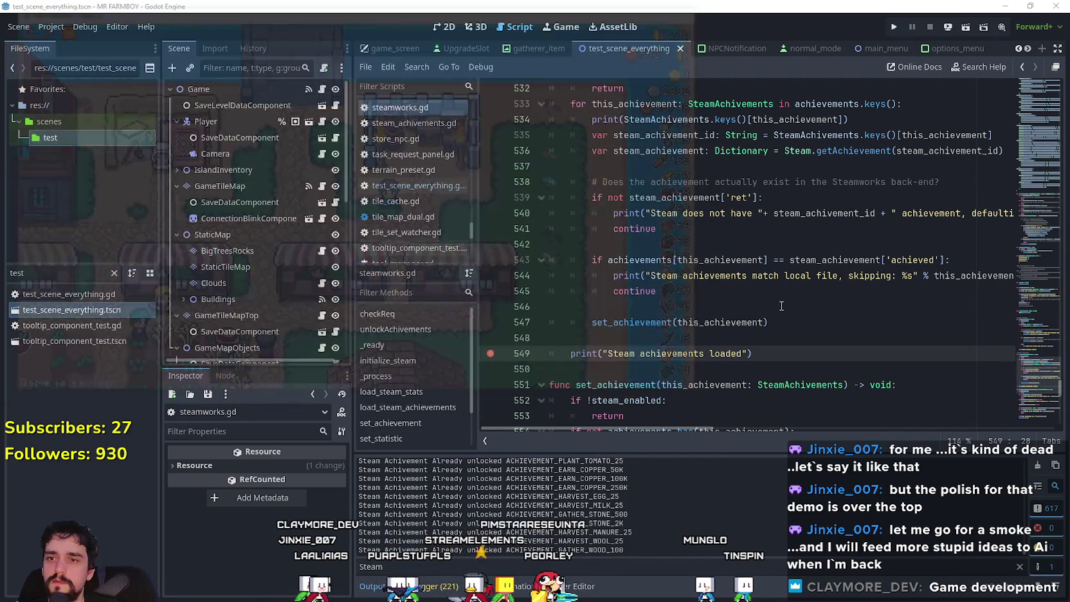
left_click(900, 22)
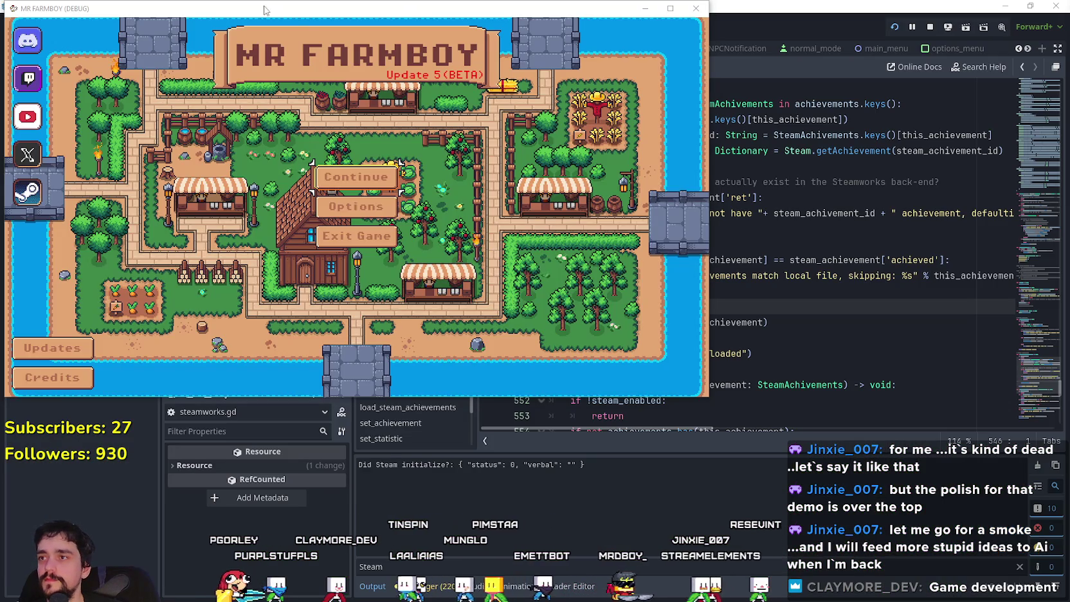
left_click_drag(264, 10, 528, 51)
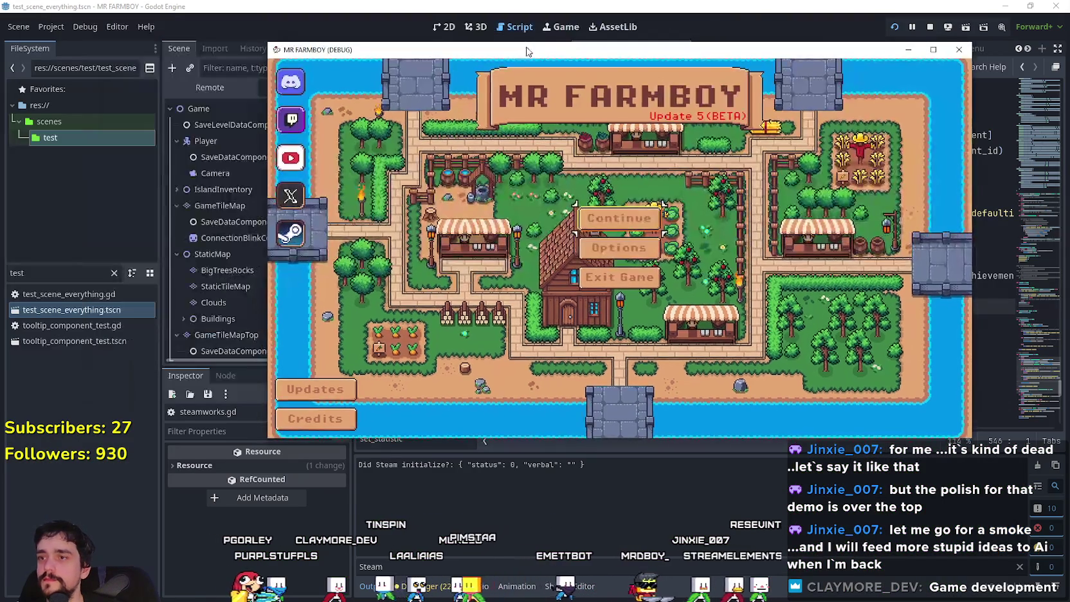
- Load Save 1 from the save games list so execution stops at the breakpoint
left_click(617, 222)
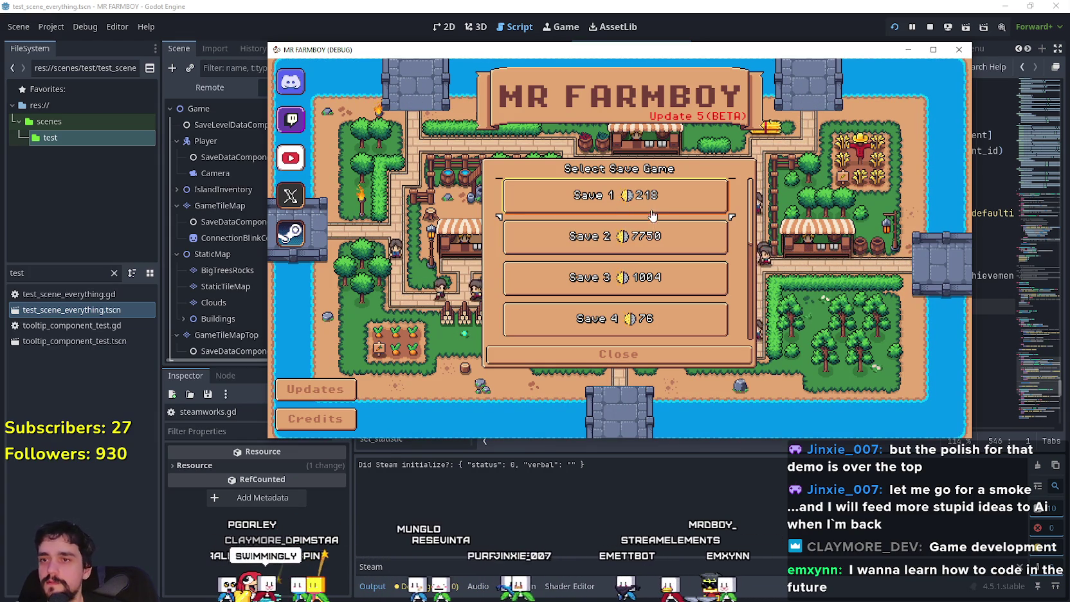
left_click(594, 197)
left_click(593, 199)
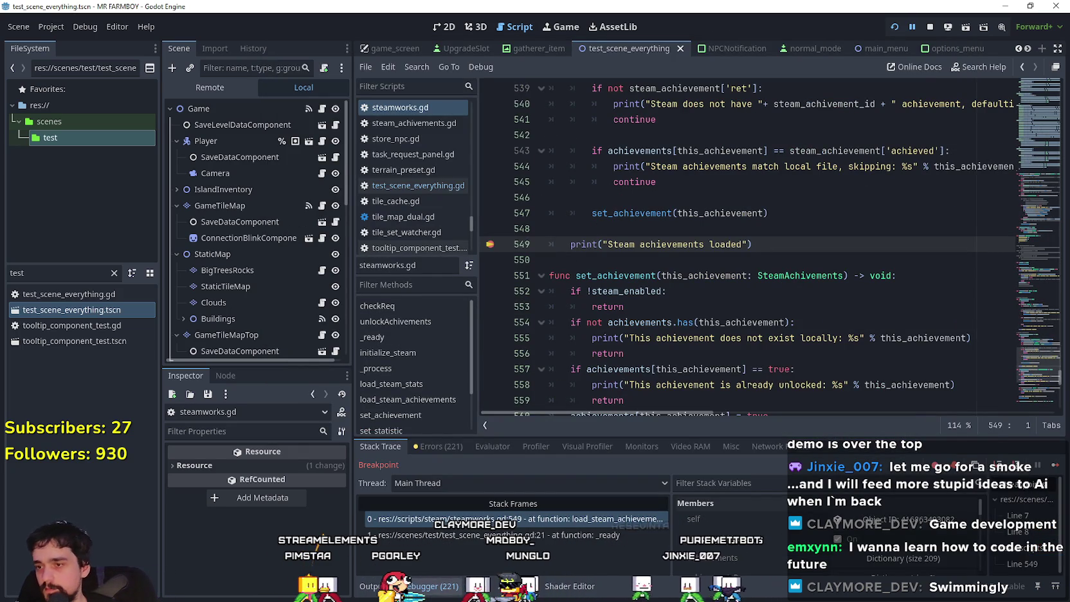
- Show the Output log with its message filter cleared
left_click(370, 586)
left_click(1020, 567)
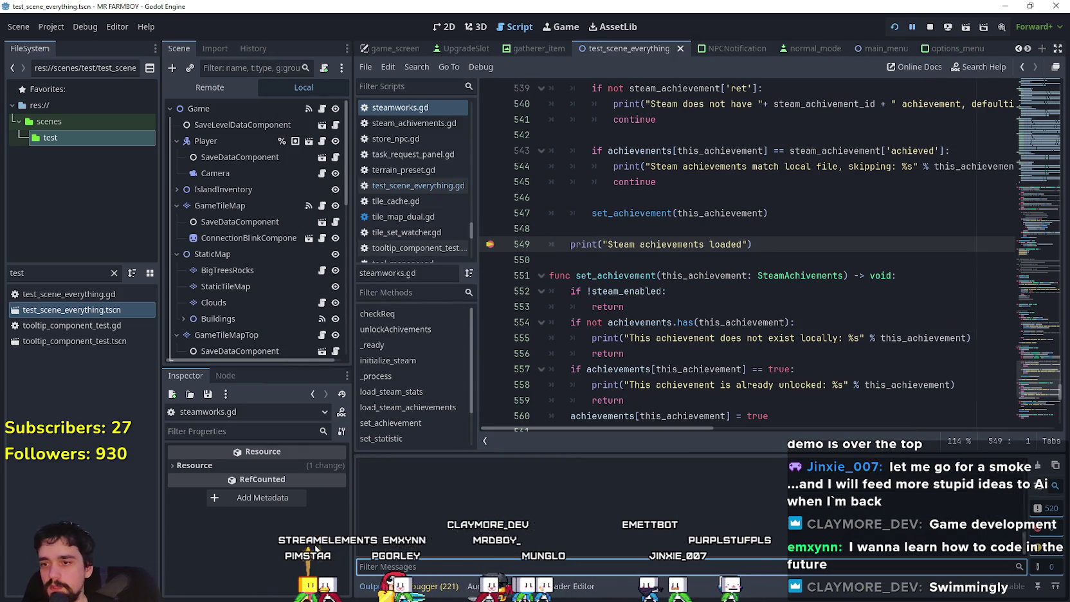
key("F5")
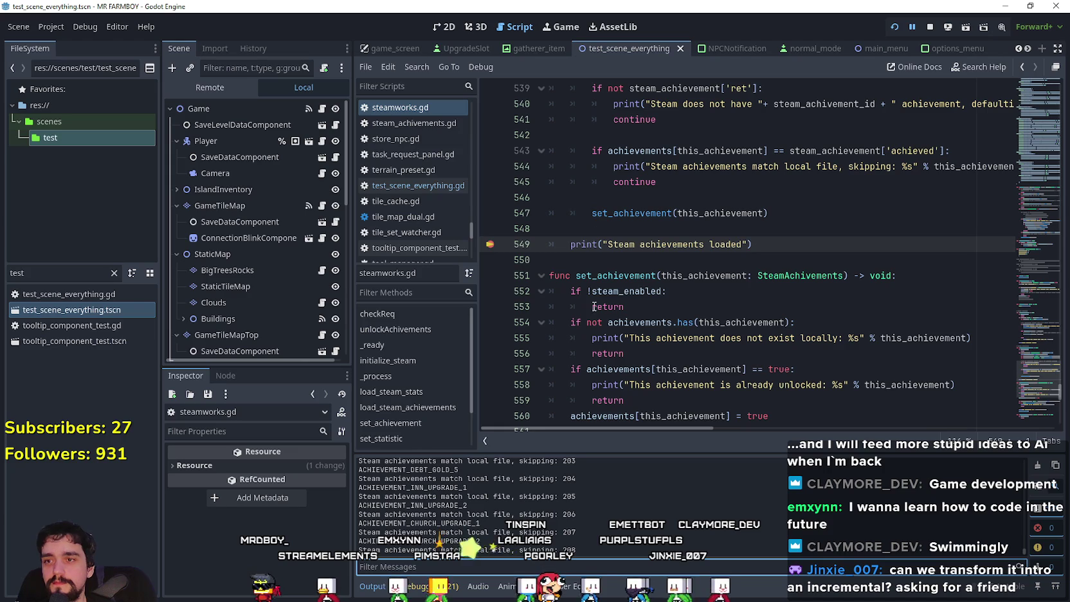
- Review breakpoint lines 549–550, then resume execution with Continue
left_click(548, 260)
scroll(548, 262, "up", 2)
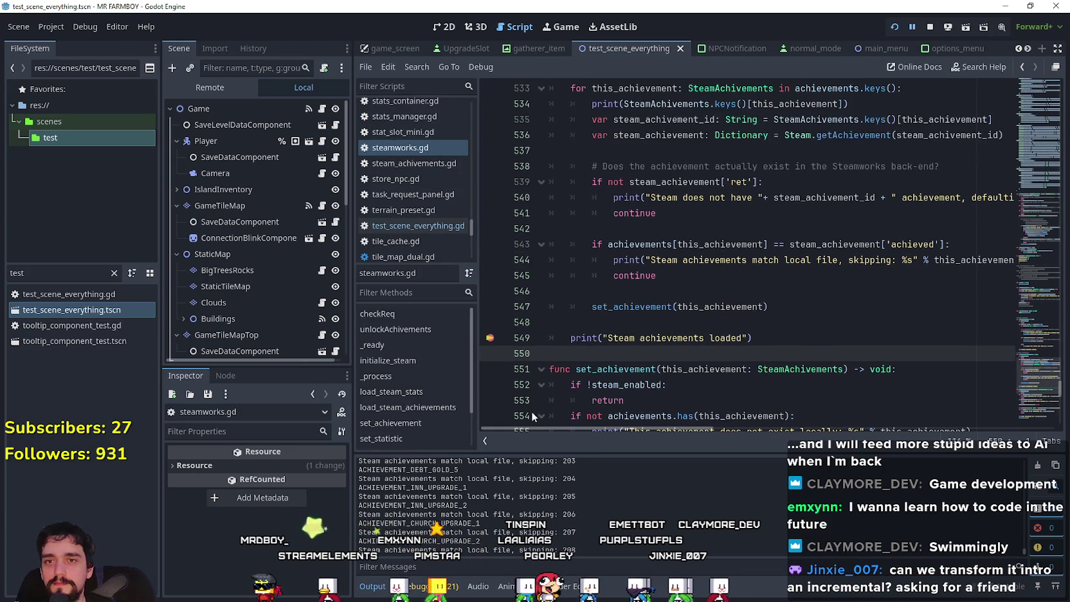
scroll(528, 405, "up", 1)
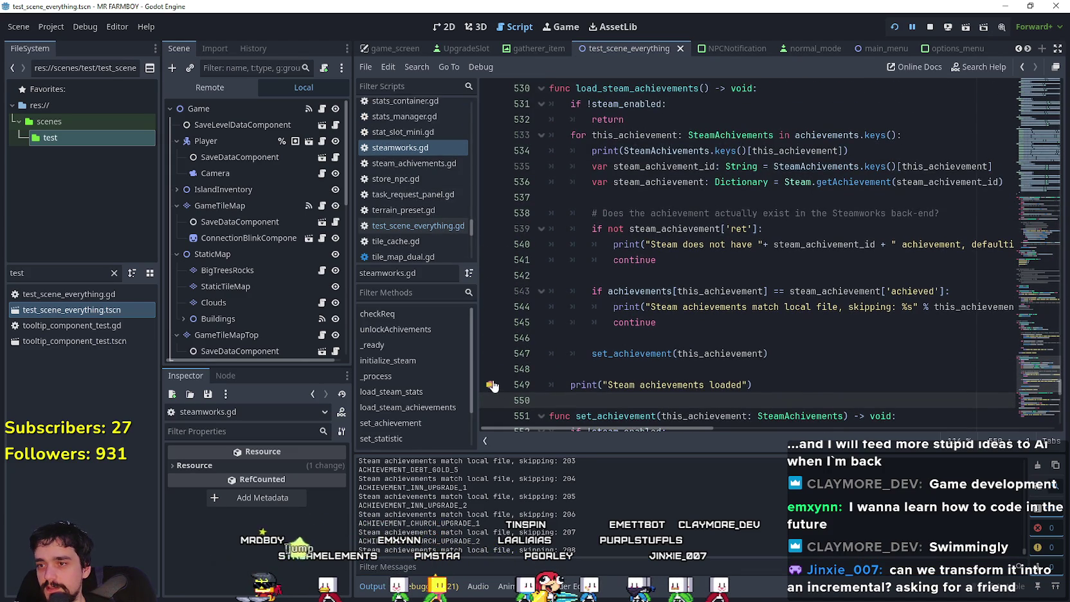
left_click(689, 379)
left_click(771, 400)
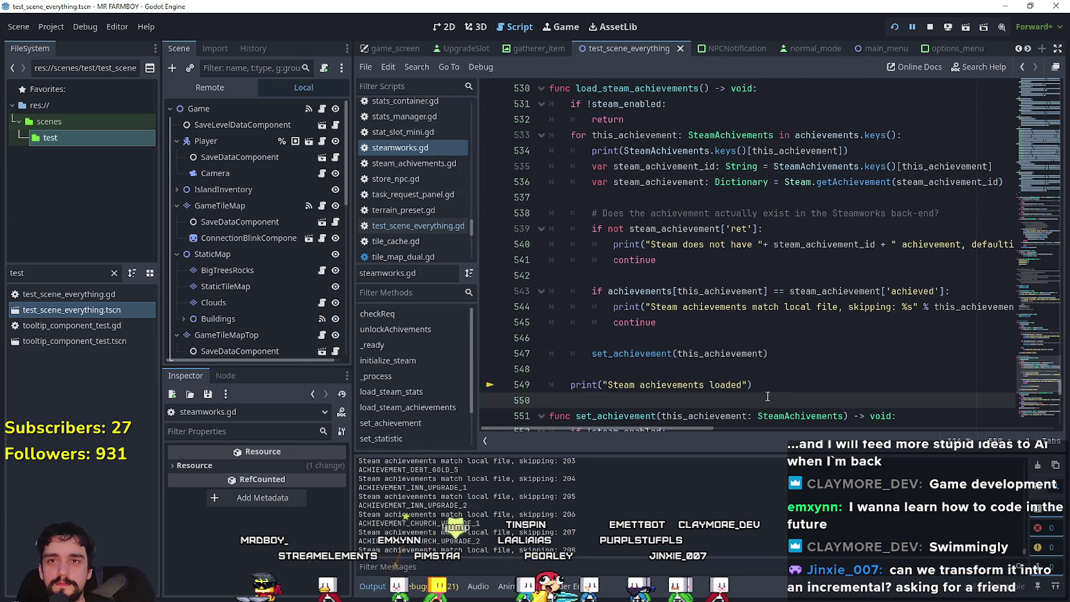
scroll(630, 357, "down", 1)
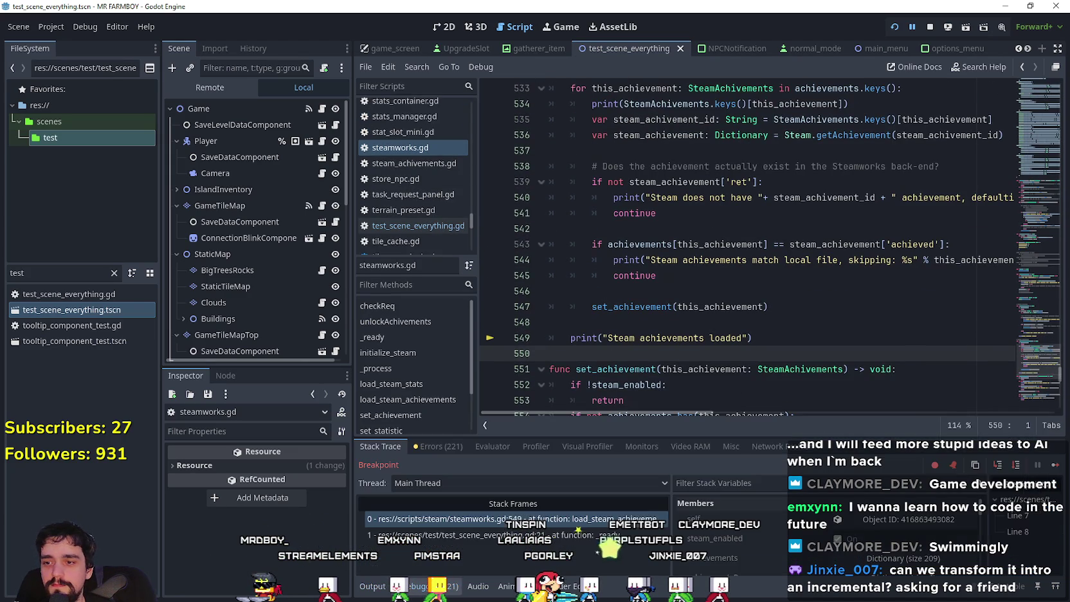
left_click(1056, 466)
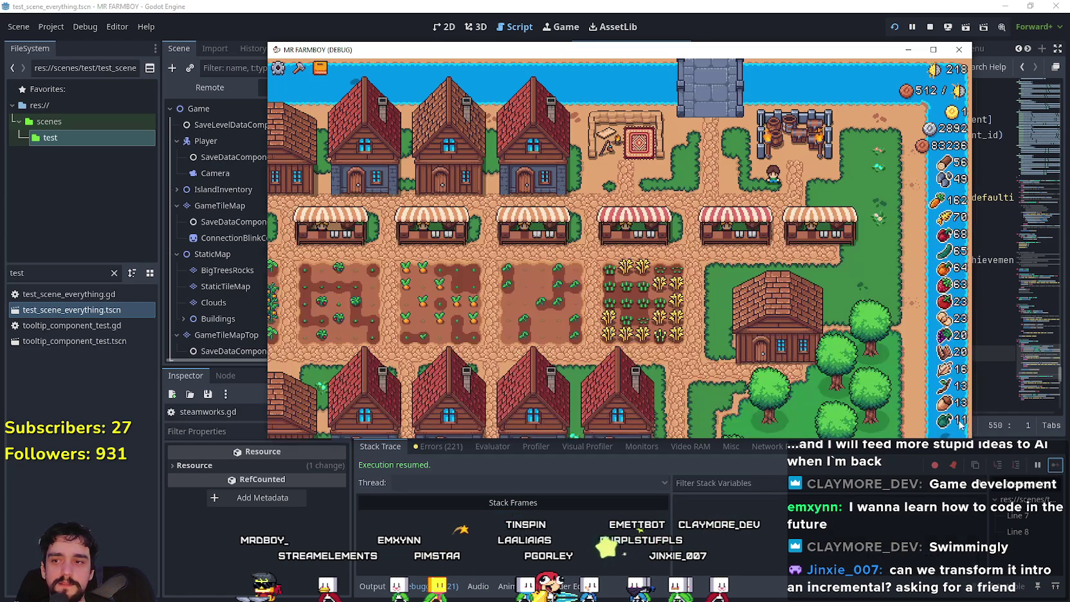
- Return to the script editor at the set_achievement line with the Output log showing
left_click(734, 562)
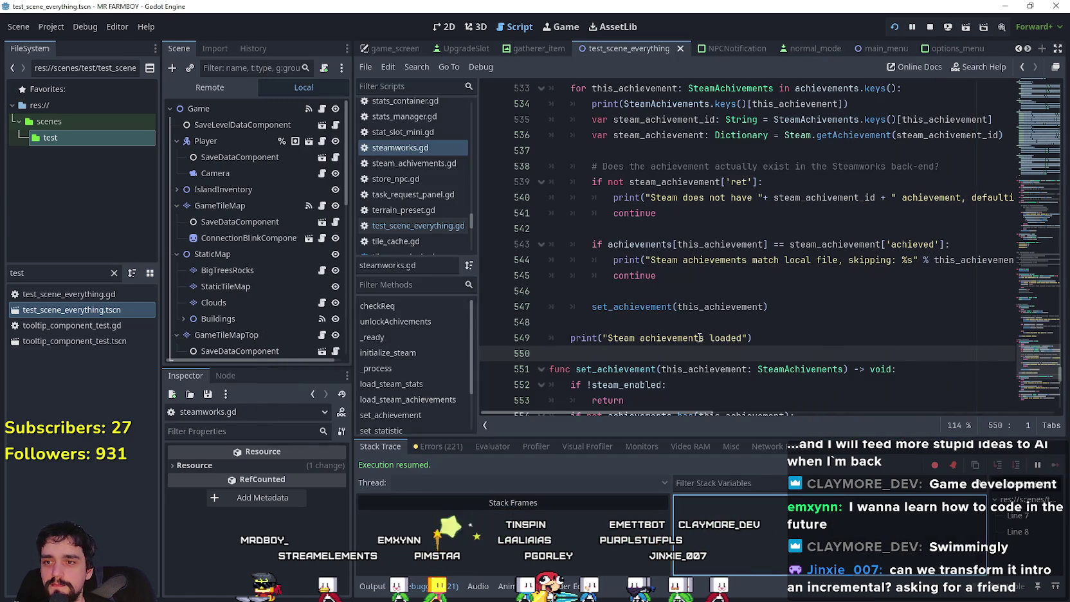
left_click(703, 317)
scroll(706, 317, "up", 1)
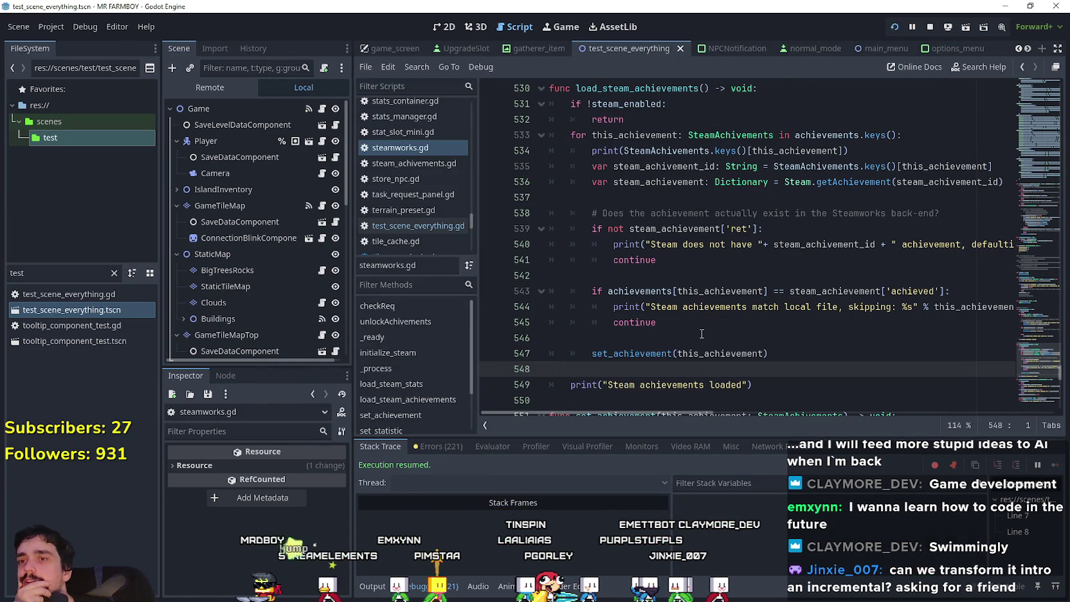
left_click(373, 586)
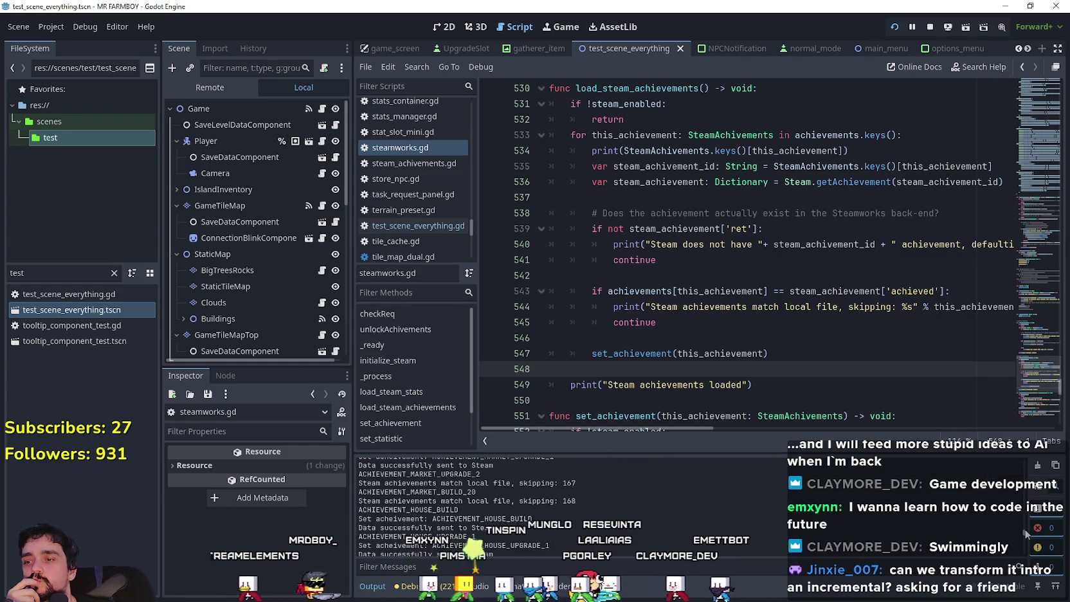
key("Up")
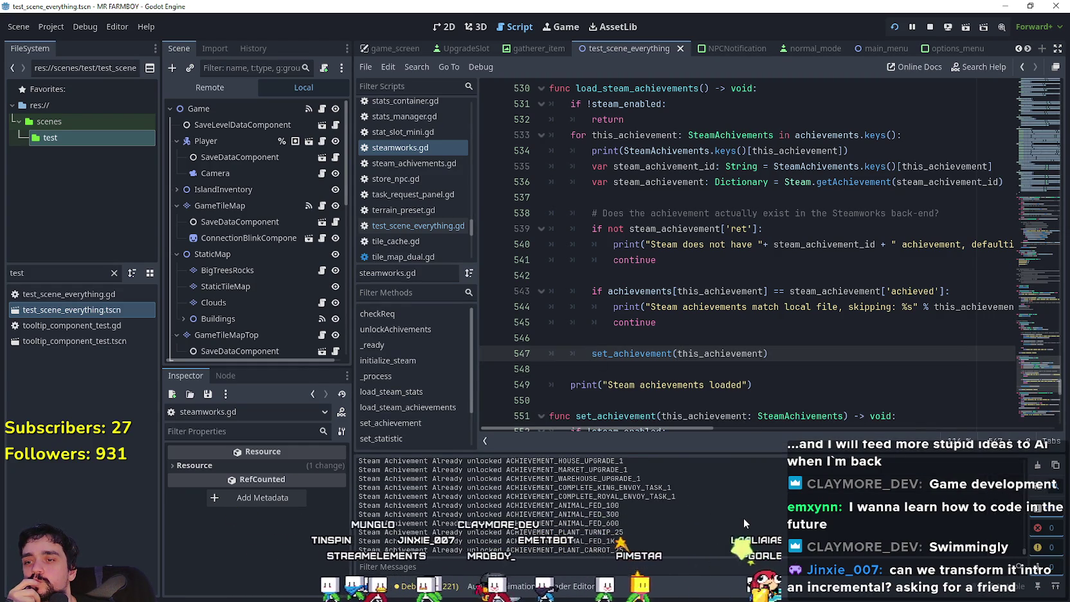
scroll(744, 518, "up", 1)
scroll(741, 518, "up", 1)
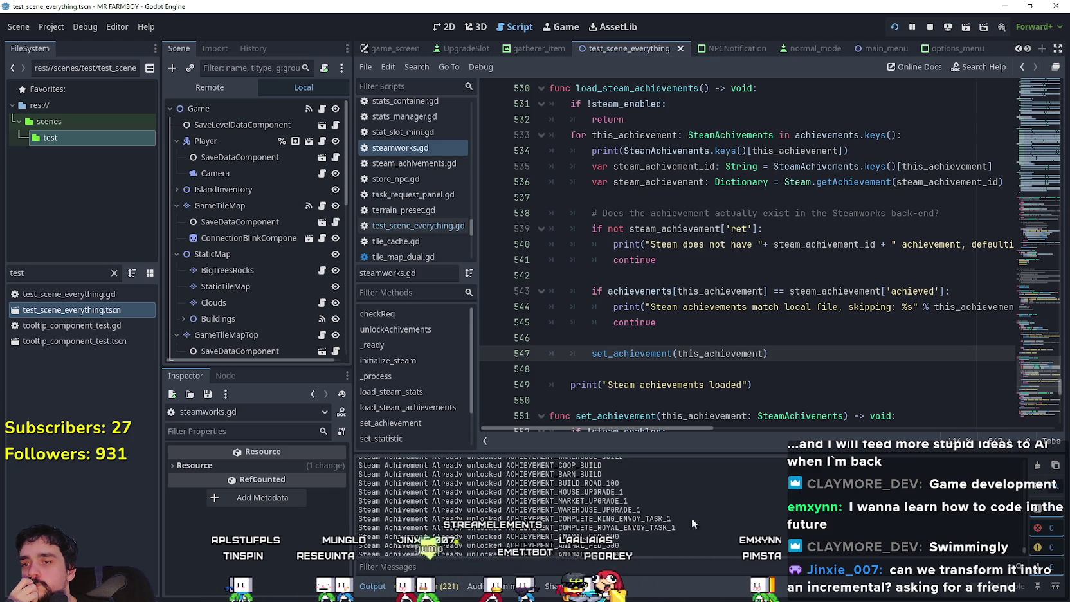
- Filter the output to 'KING' and examine the King Envoy task already-unlocked lines
left_click(606, 567)
type("KINGF")
key("BackSpace")
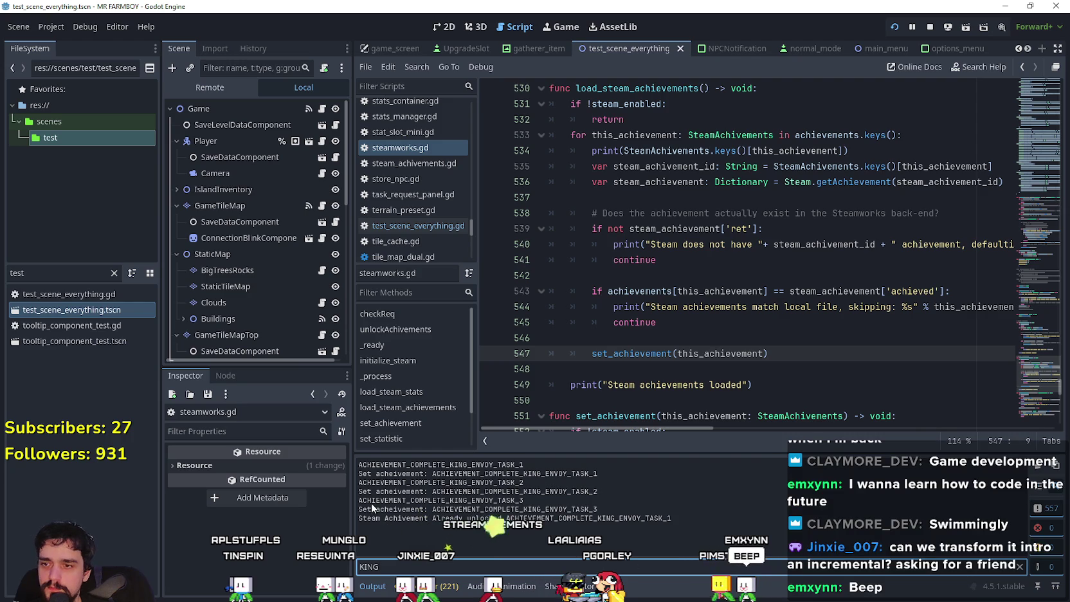
left_click_drag(524, 501, 342, 500)
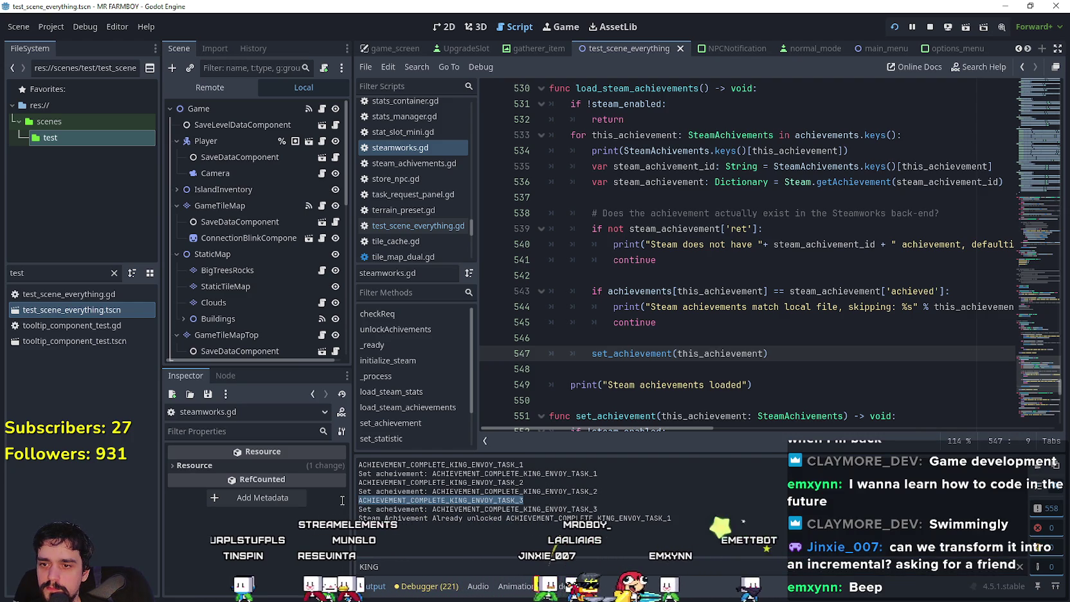
left_click(360, 517)
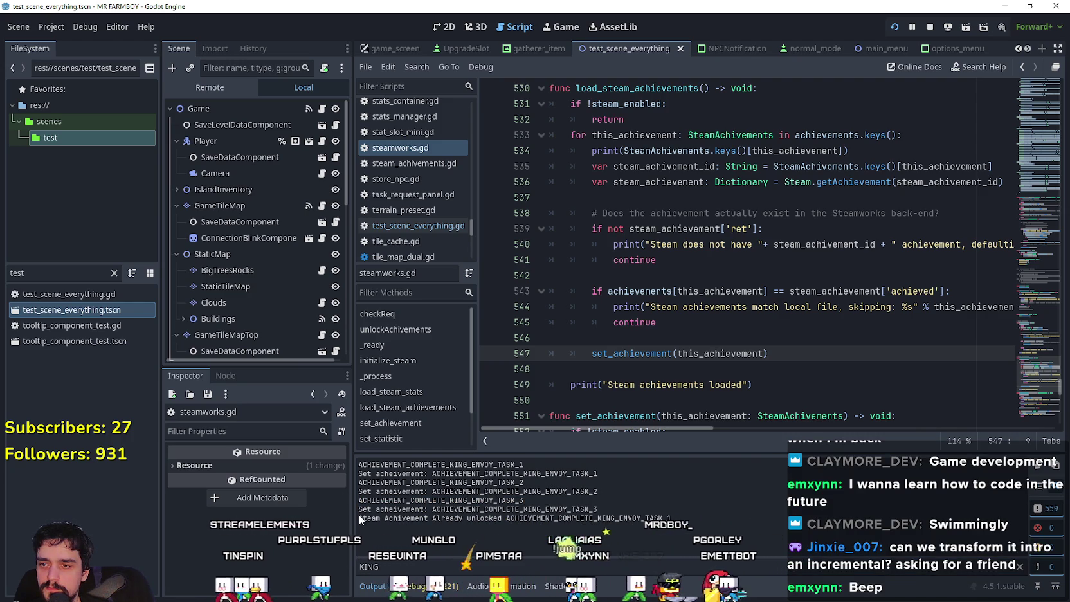
left_click_drag(359, 517, 606, 519)
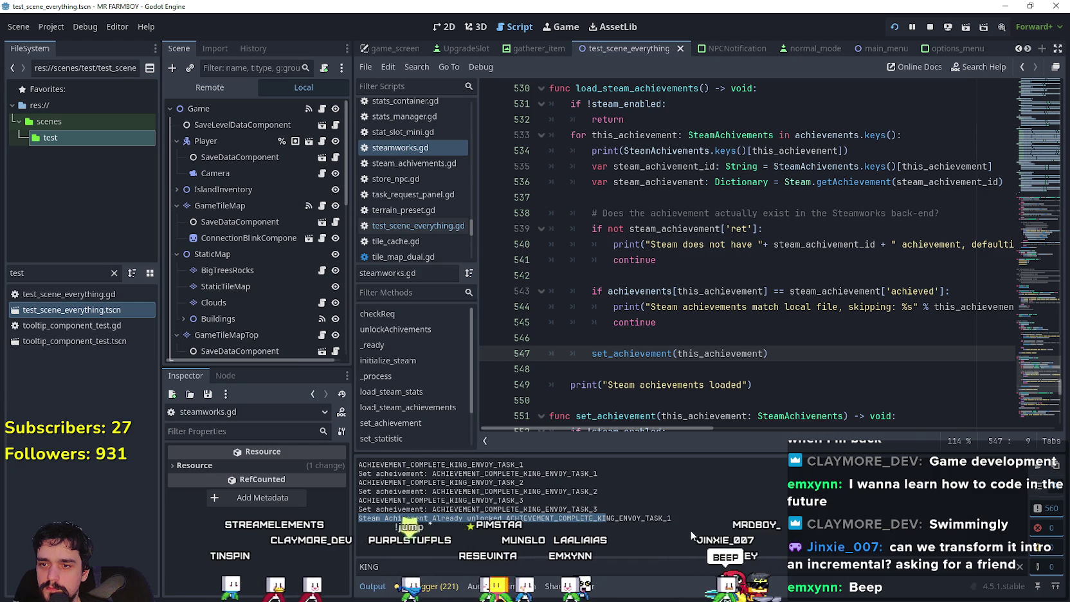
left_click(669, 521)
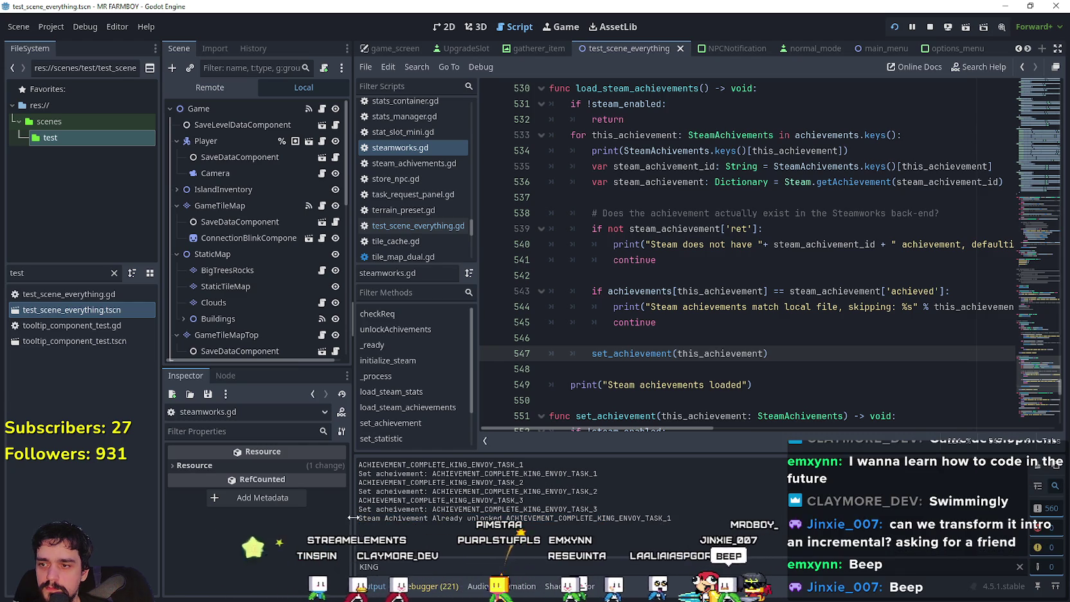
left_click_drag(359, 518, 723, 519)
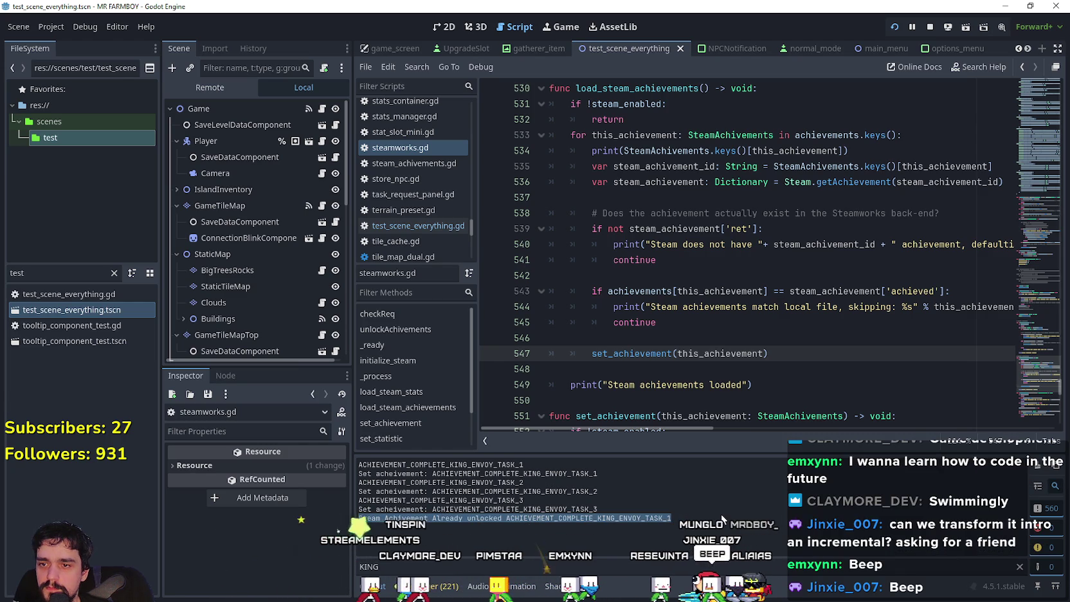
left_click(722, 518)
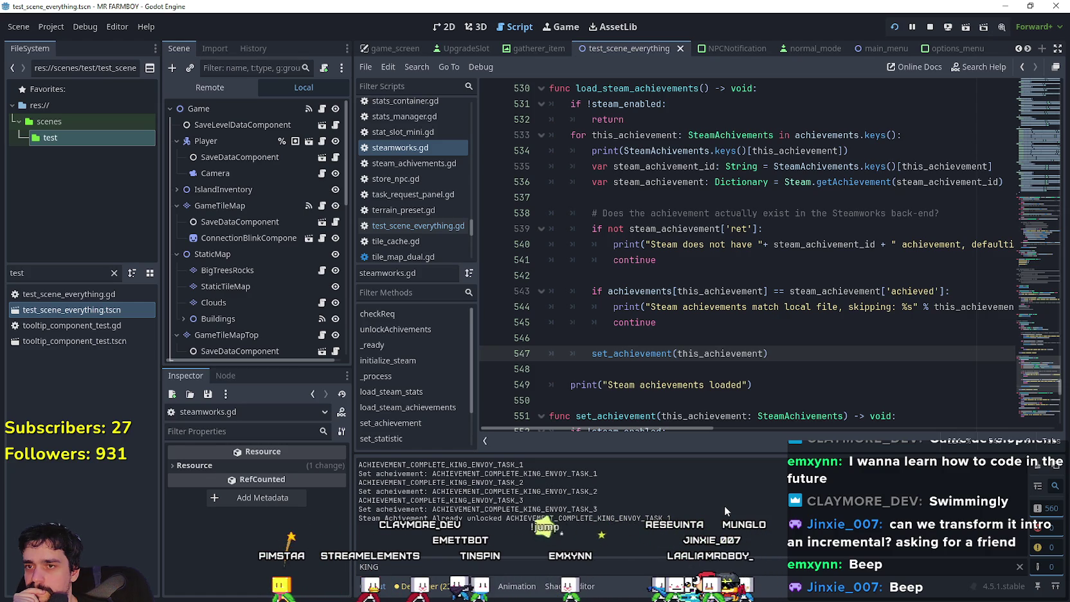
- Bring the save_1 folder window in front of the editor
scroll(731, 350, "up", 1)
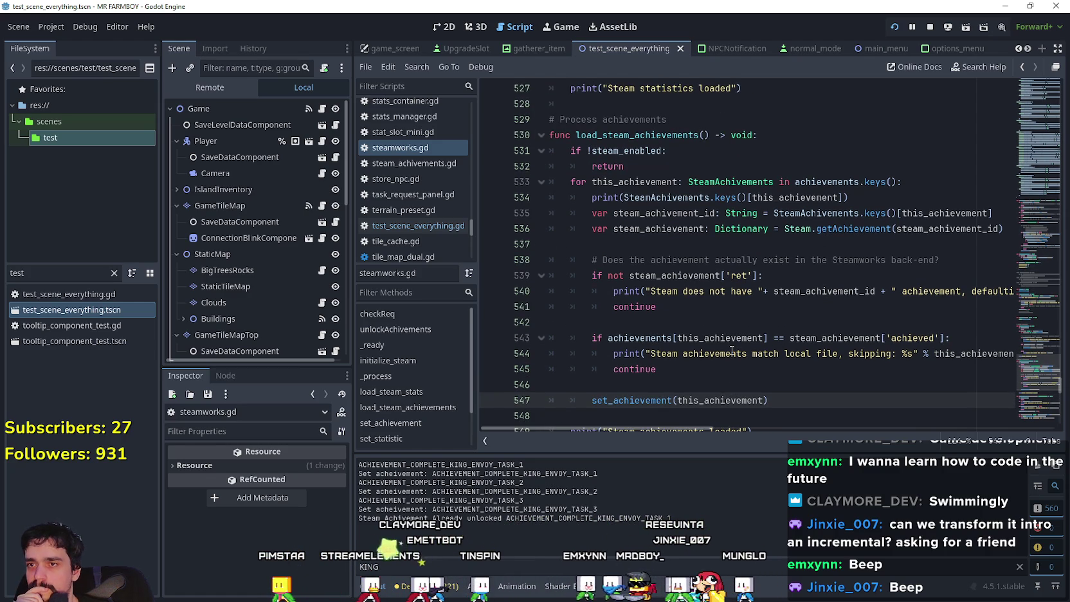
double_click(627, 150)
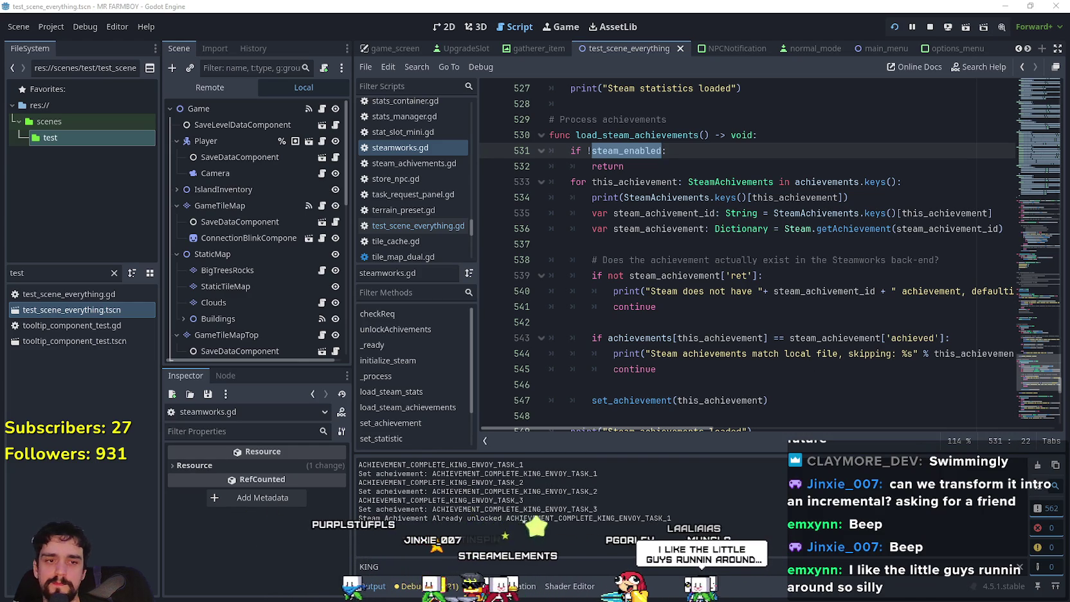
key("alt+Tab")
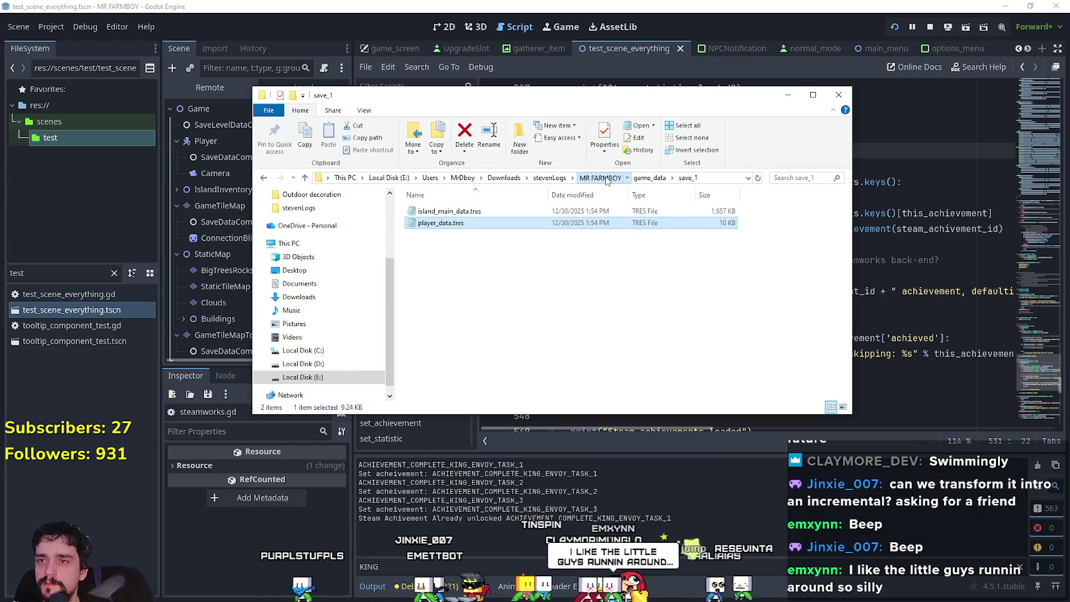
- Open godot.log from the MR FARMBOY logs folder in Notepad
left_click(601, 178)
double_click(431, 222)
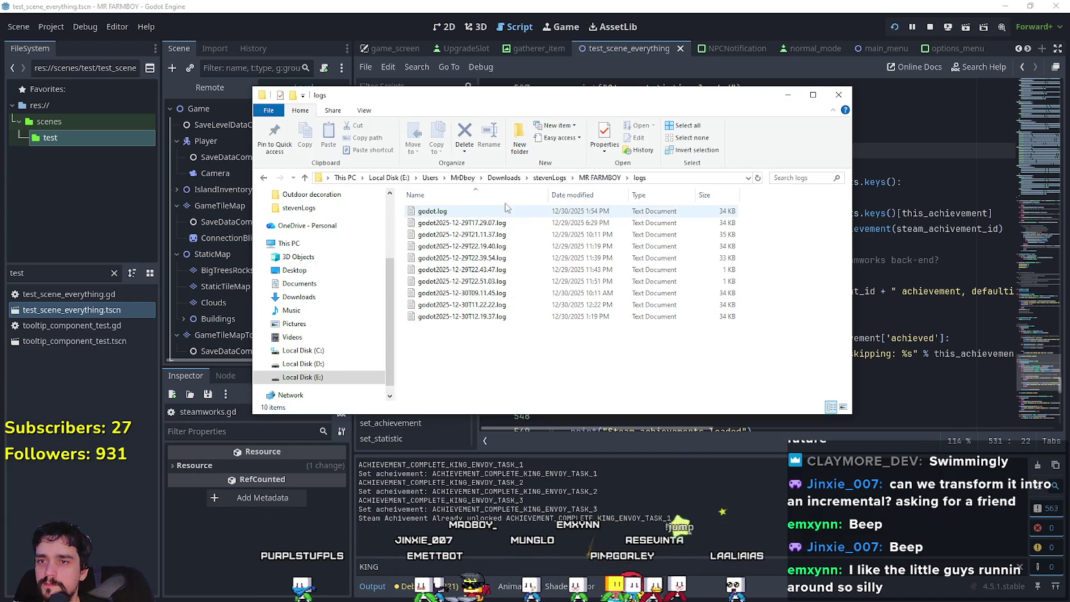
double_click(488, 213)
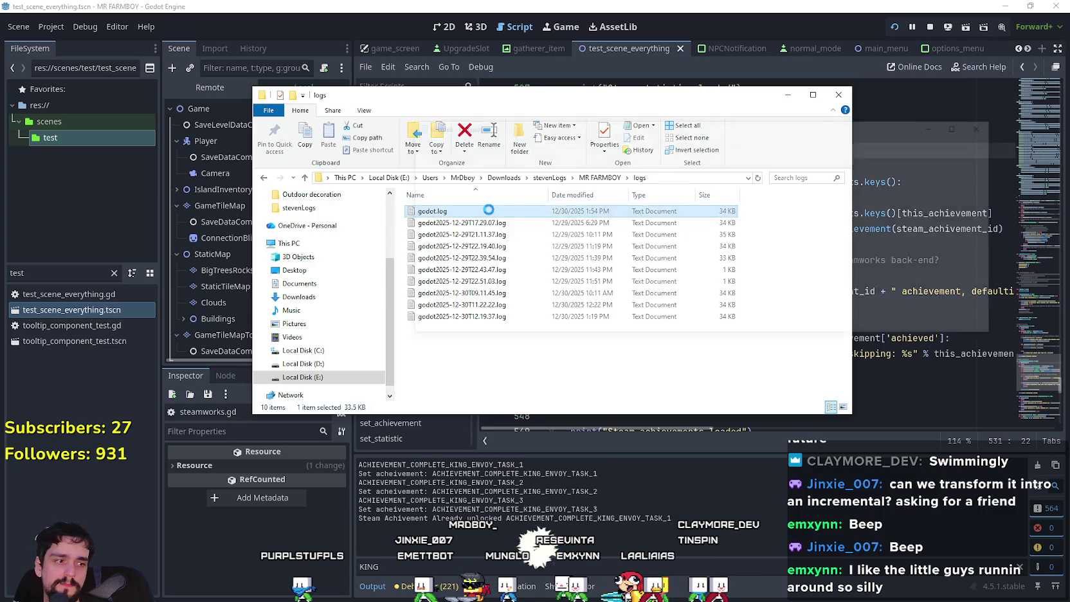
- Scroll down through godot.log to the achievement messages
scroll(715, 246, "down", 3)
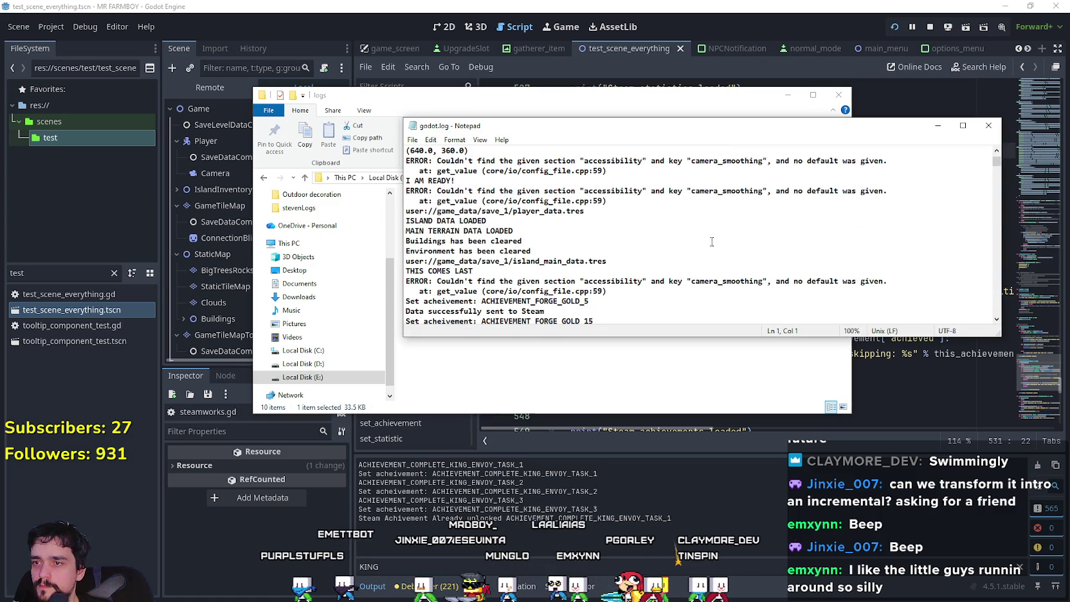
scroll(407, 248, "up", 1)
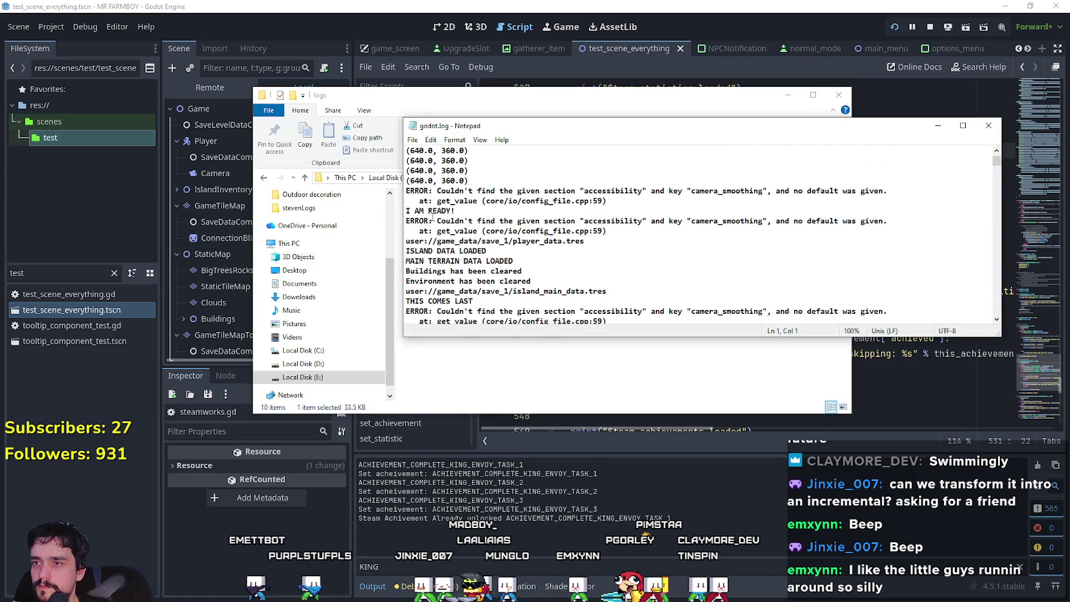
scroll(615, 267, "down", 6)
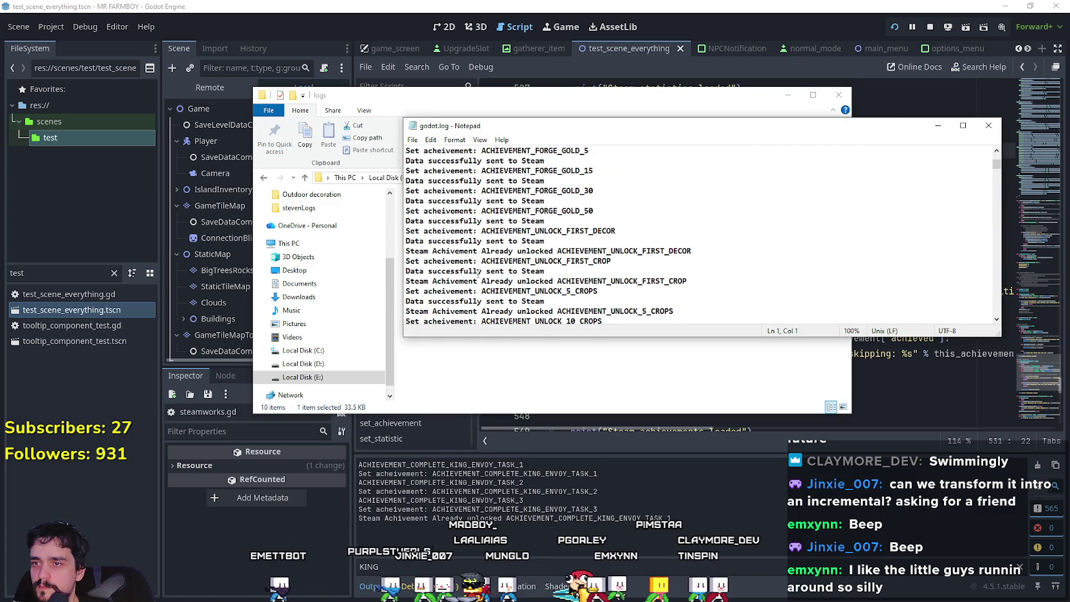
scroll(454, 234, "up", 2)
scroll(482, 294, "down", 15)
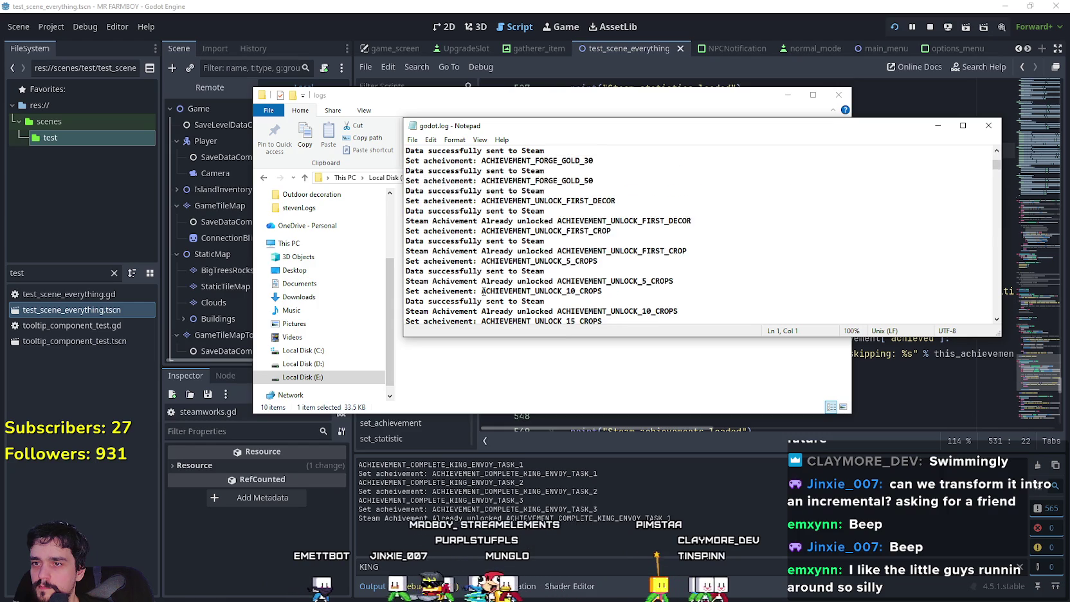
scroll(491, 271, "down", 4)
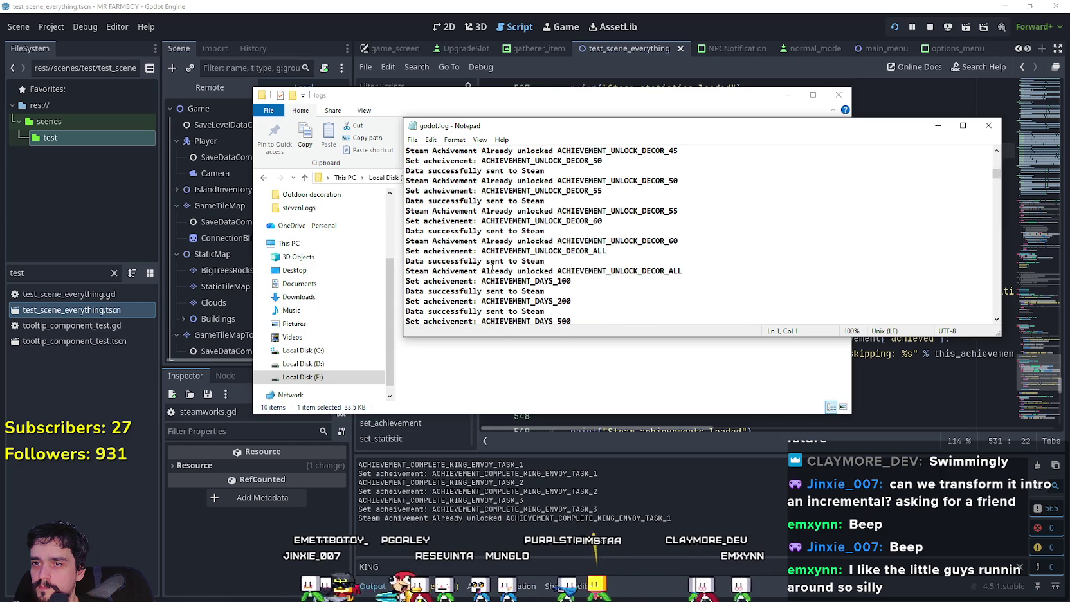
scroll(598, 275, "down", 10)
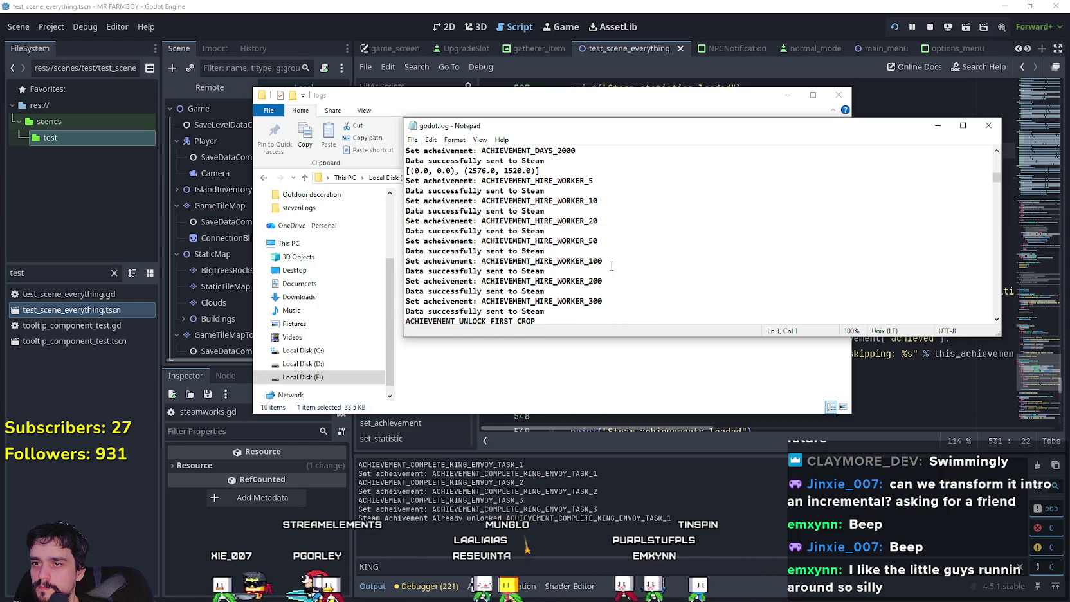
scroll(612, 266, "down", 4)
scroll(611, 266, "down", 12)
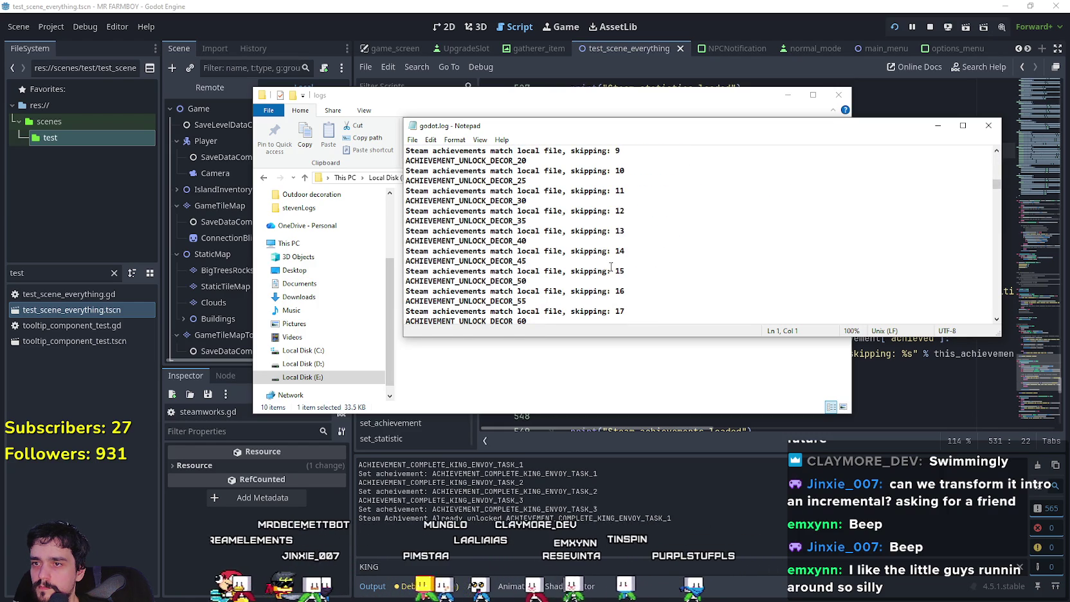
scroll(611, 266, "down", 5)
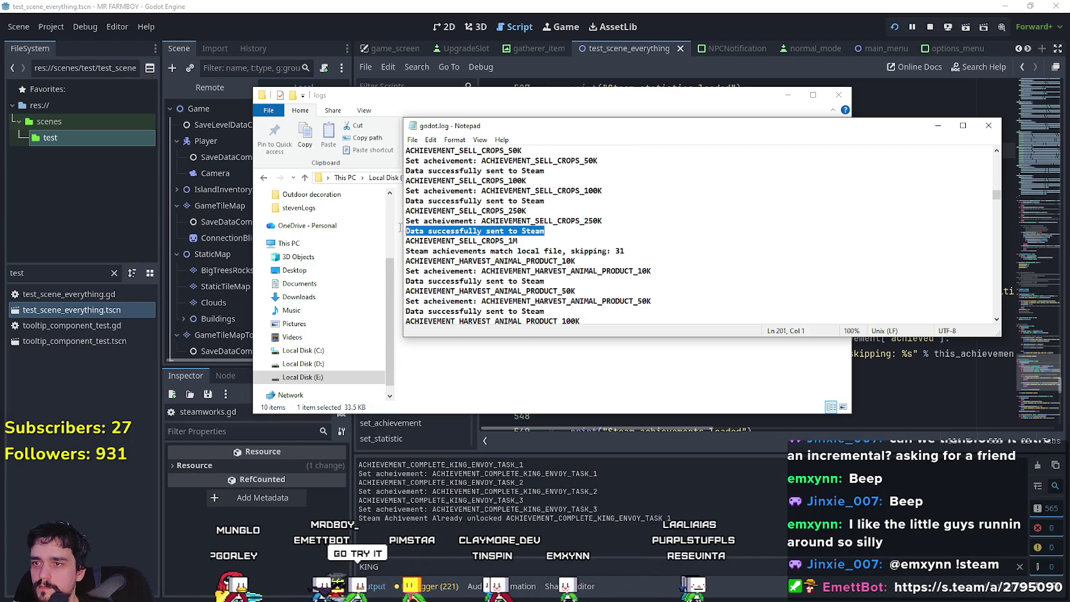
scroll(661, 288, "down", 2)
scroll(663, 287, "down", 1)
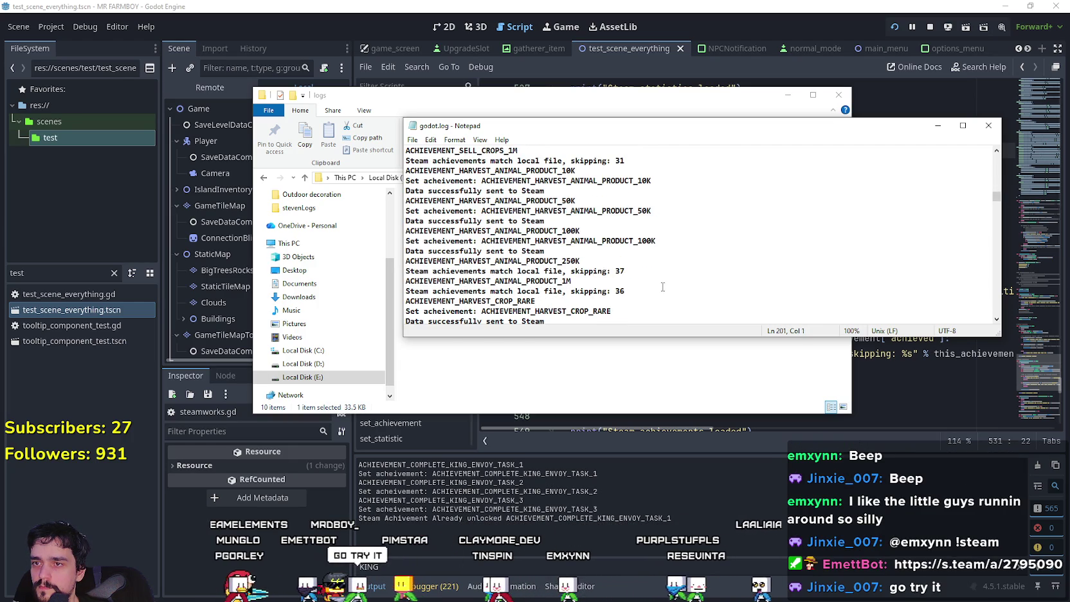
scroll(680, 268, "down", 13)
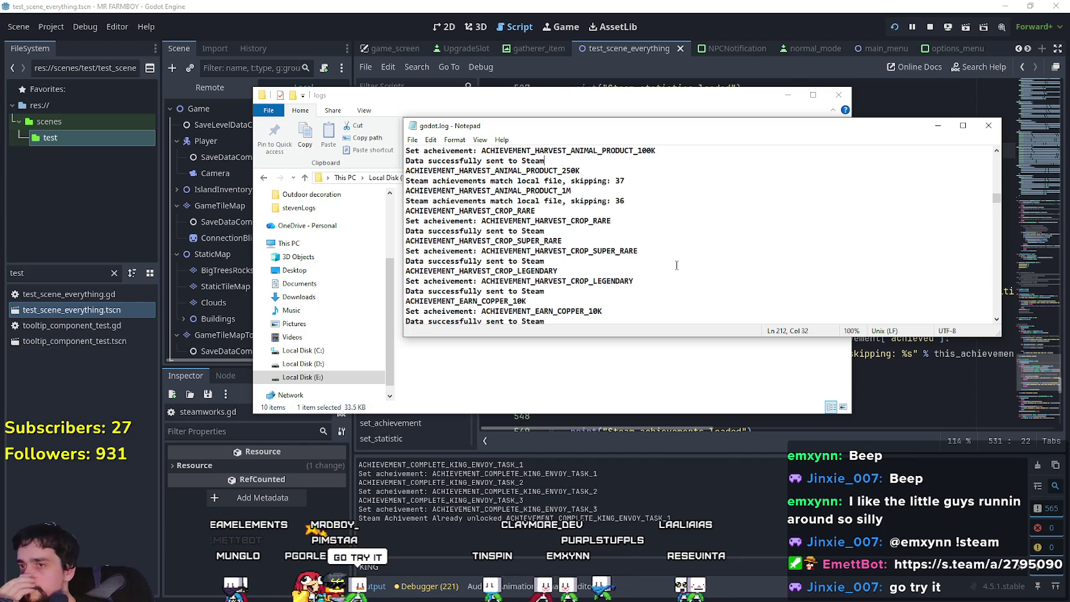
scroll(676, 266, "down", 12)
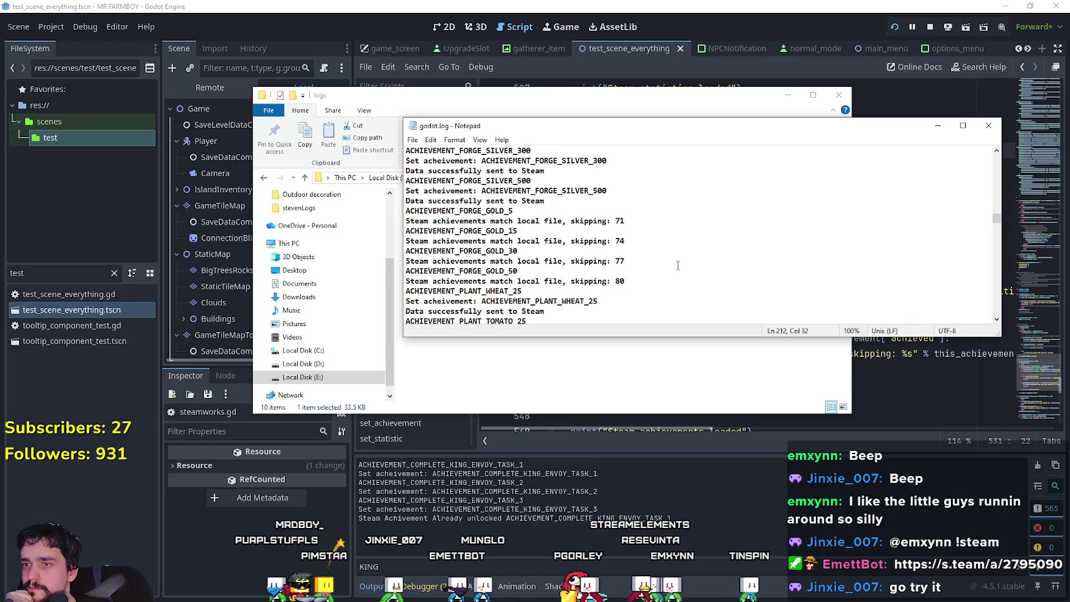
scroll(678, 265, "down", 4)
scroll(678, 265, "down", 12)
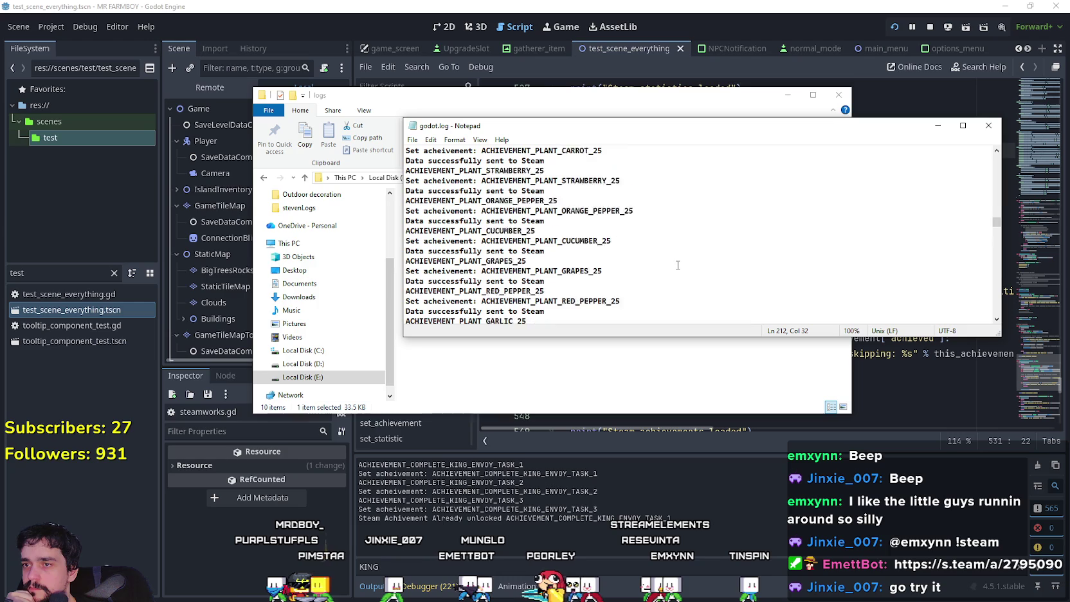
scroll(678, 265, "down", 12)
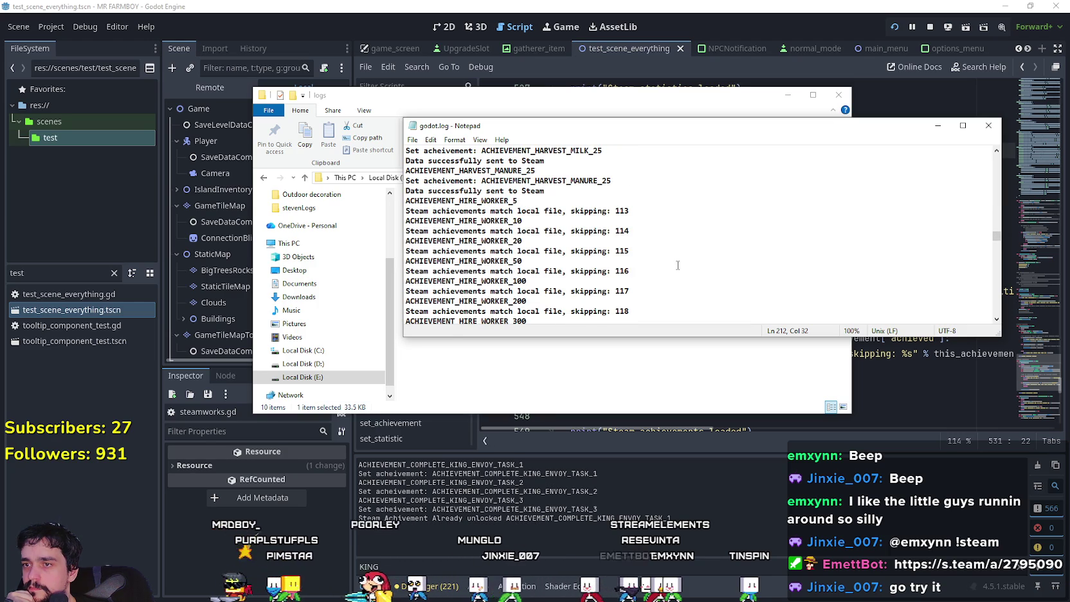
scroll(678, 265, "down", 10)
scroll(678, 265, "down", 10)
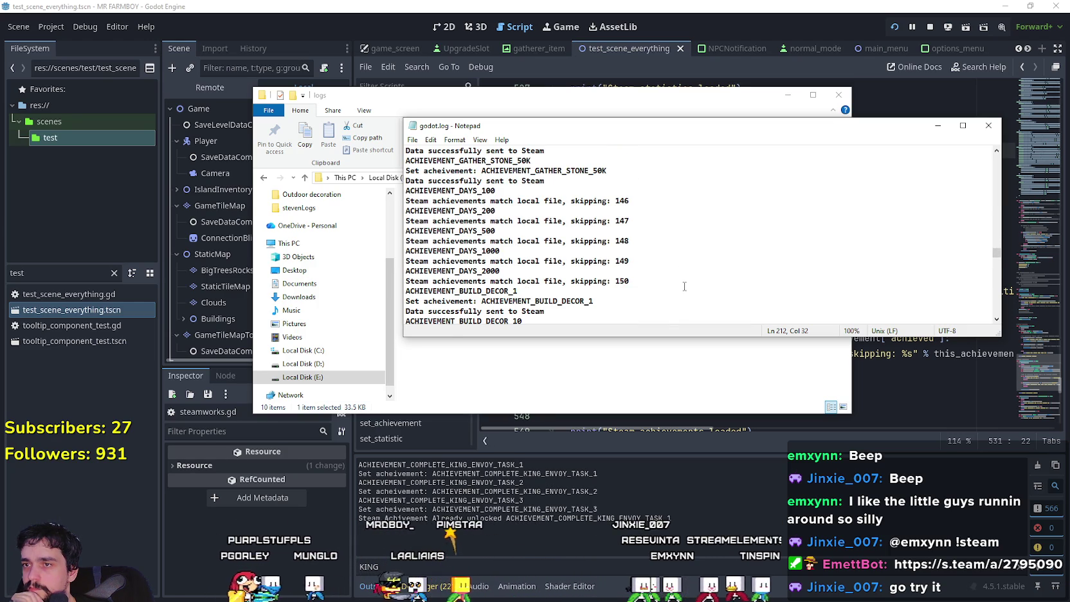
scroll(684, 283, "down", 3)
scroll(684, 281, "down", 5)
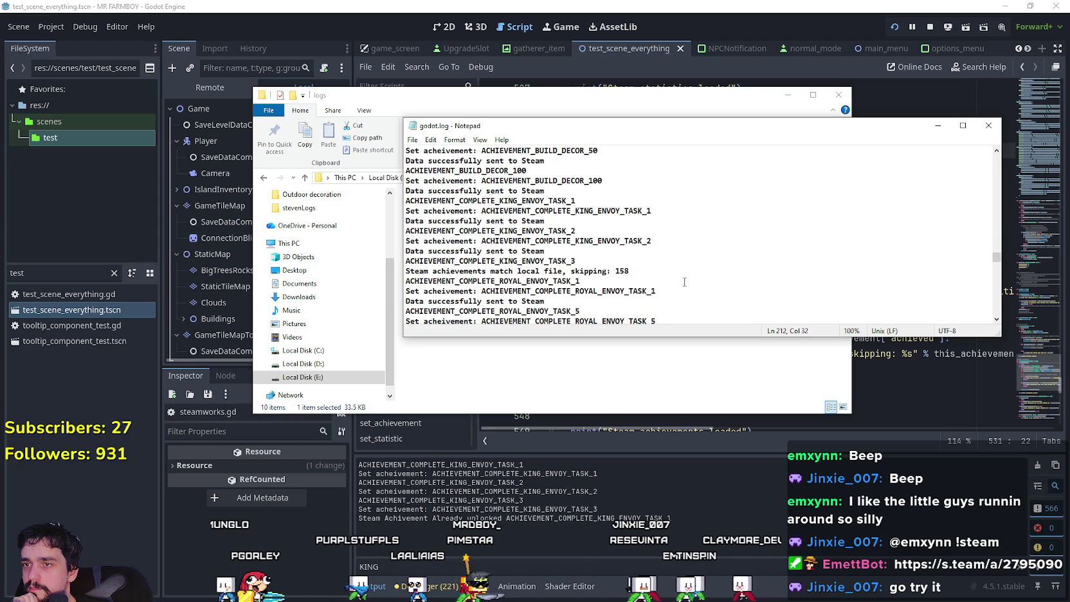
- Mark the KING_ENVOY_TASK_2 and TASK_3 'skipping: 158' lines, then return to Godot
left_click_drag(633, 249, 392, 240)
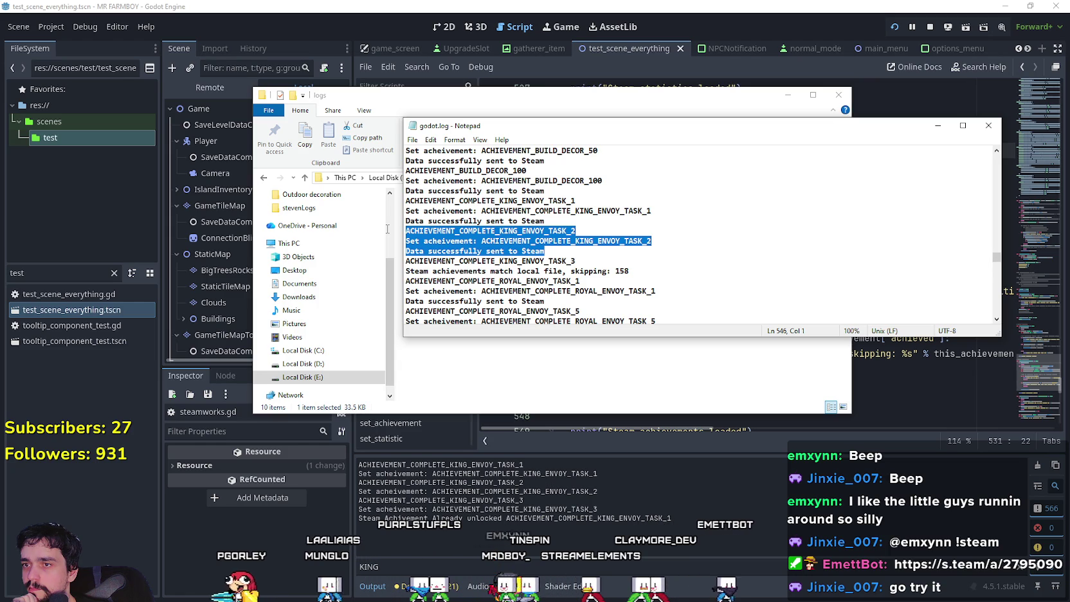
left_click_drag(637, 274, 560, 270)
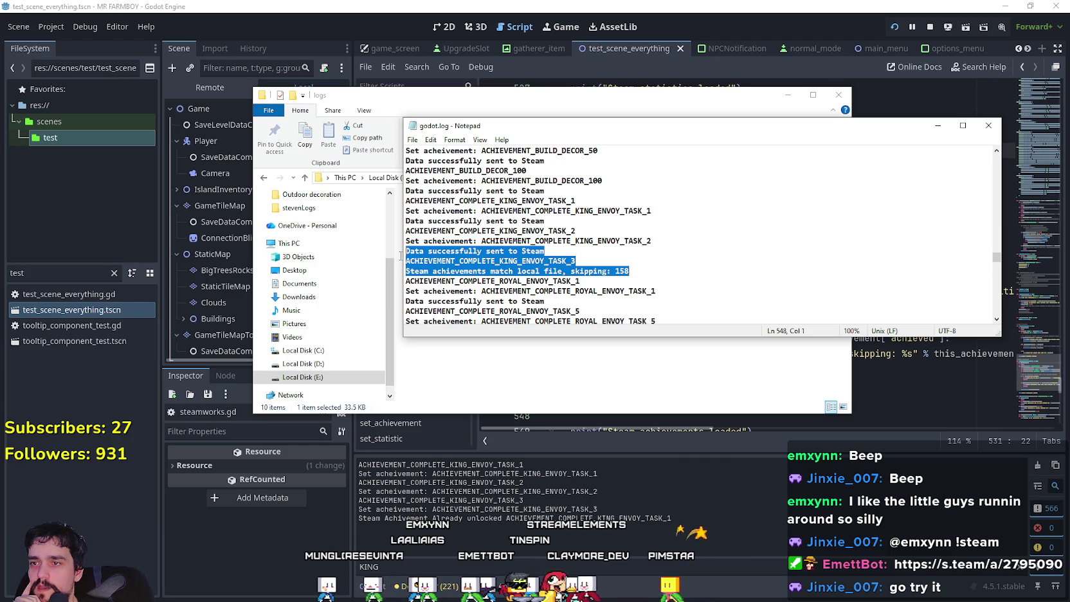
left_click_drag(403, 281, 327, 261)
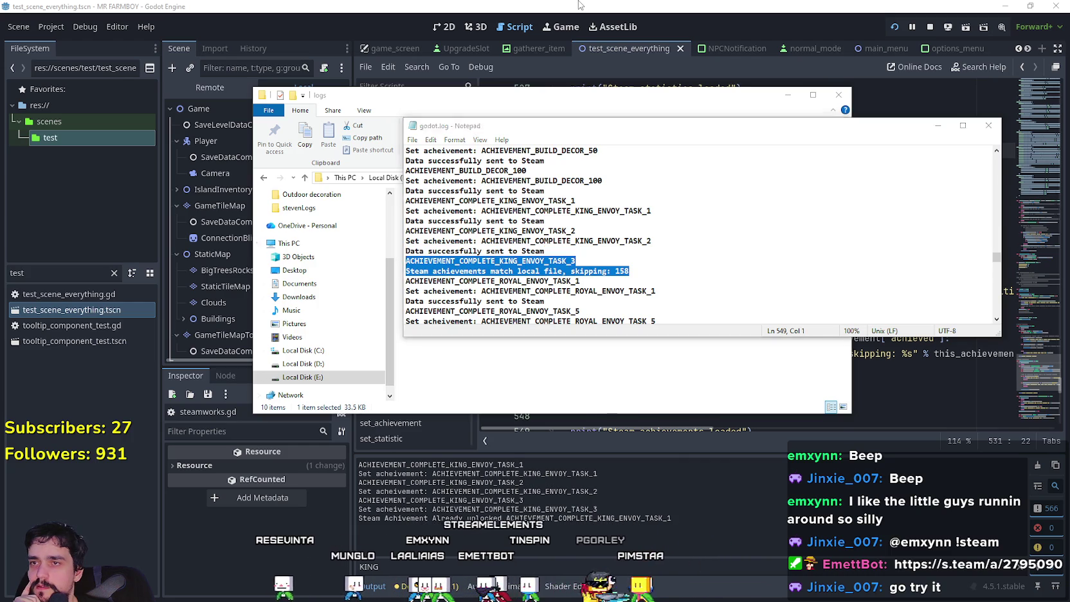
left_click(683, 428)
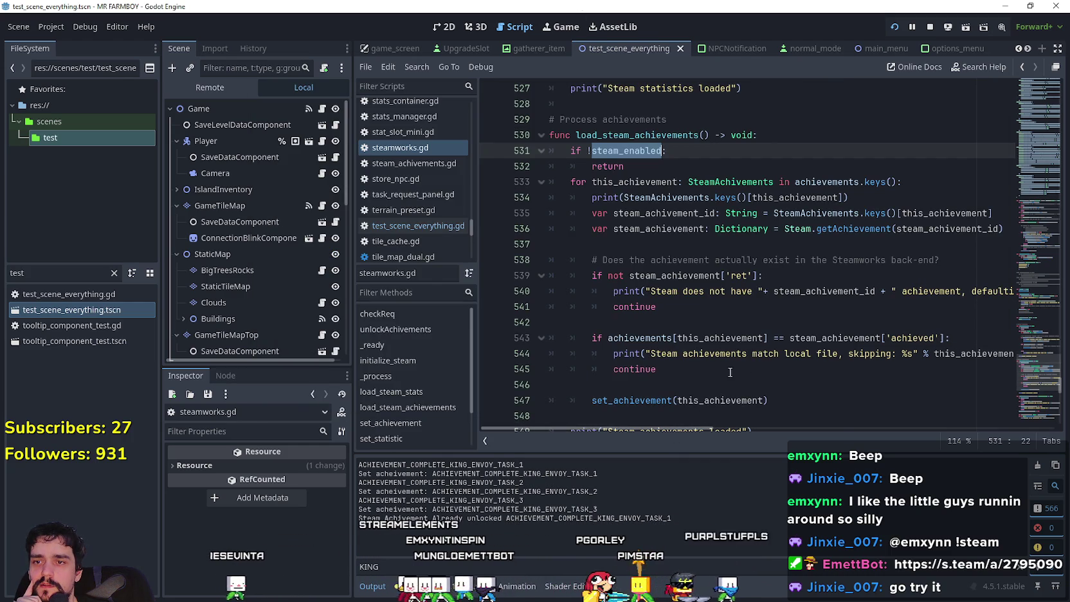
- Jump from achievements on line 543 to where the achievements variable is declared
double_click(830, 339)
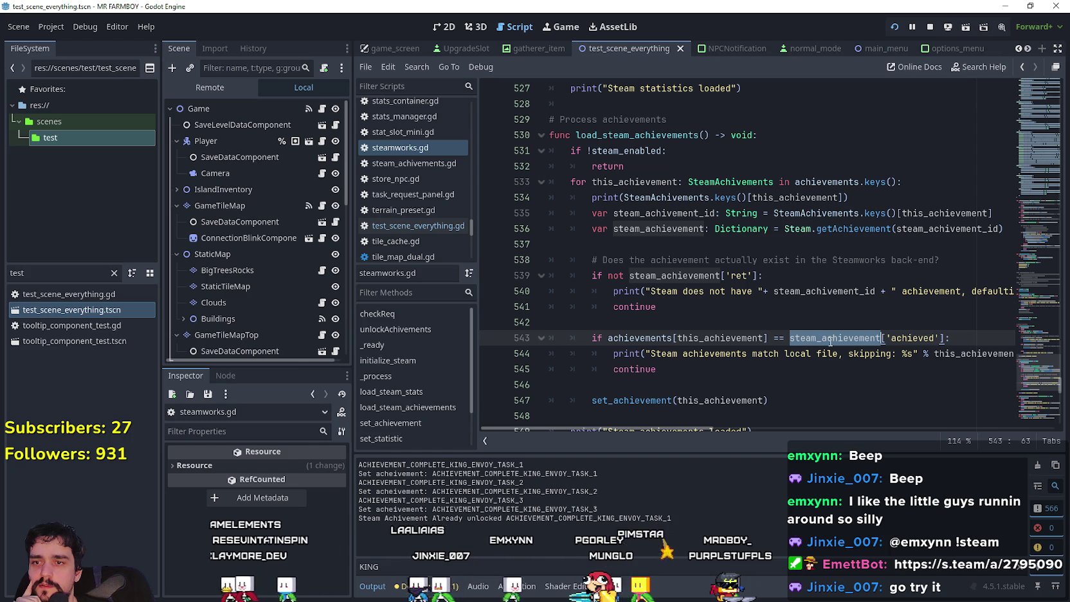
double_click(618, 337)
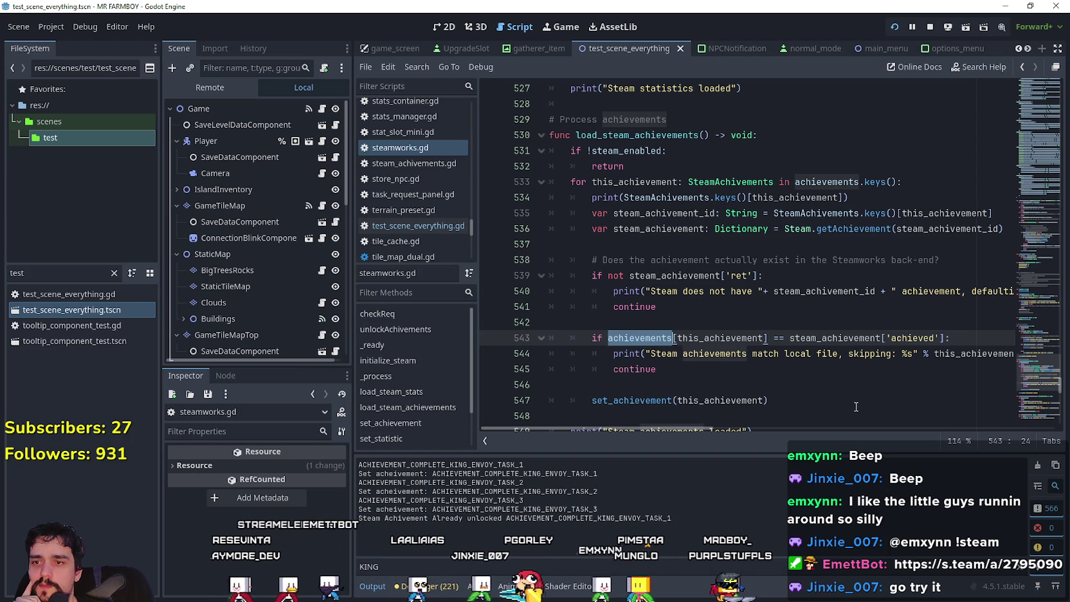
double_click(704, 339)
left_click_drag(951, 338, 604, 338)
left_click(616, 337)
right_click(623, 337)
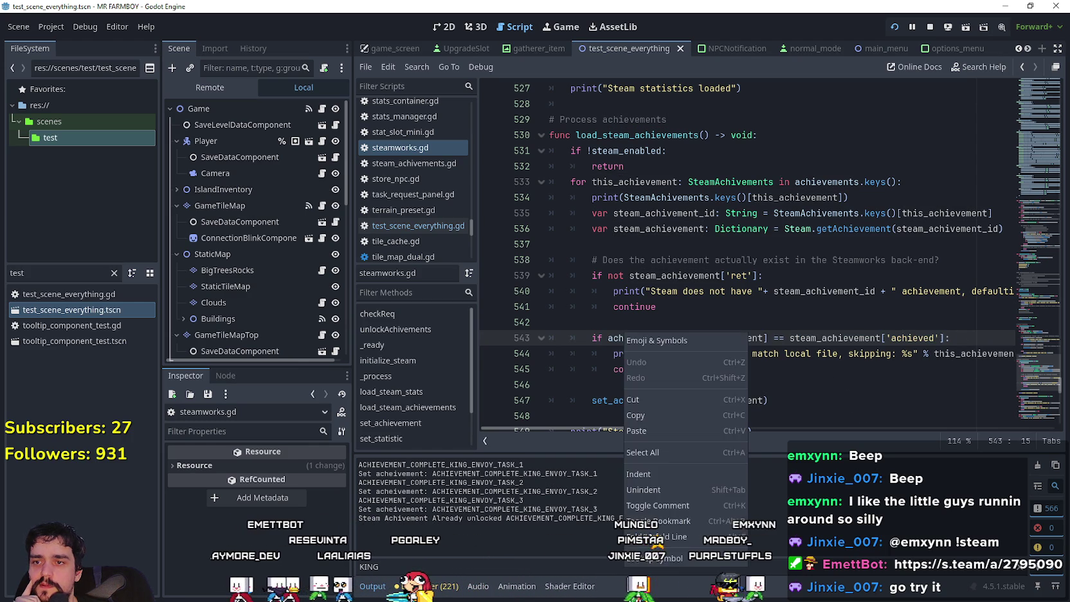
left_click(674, 560)
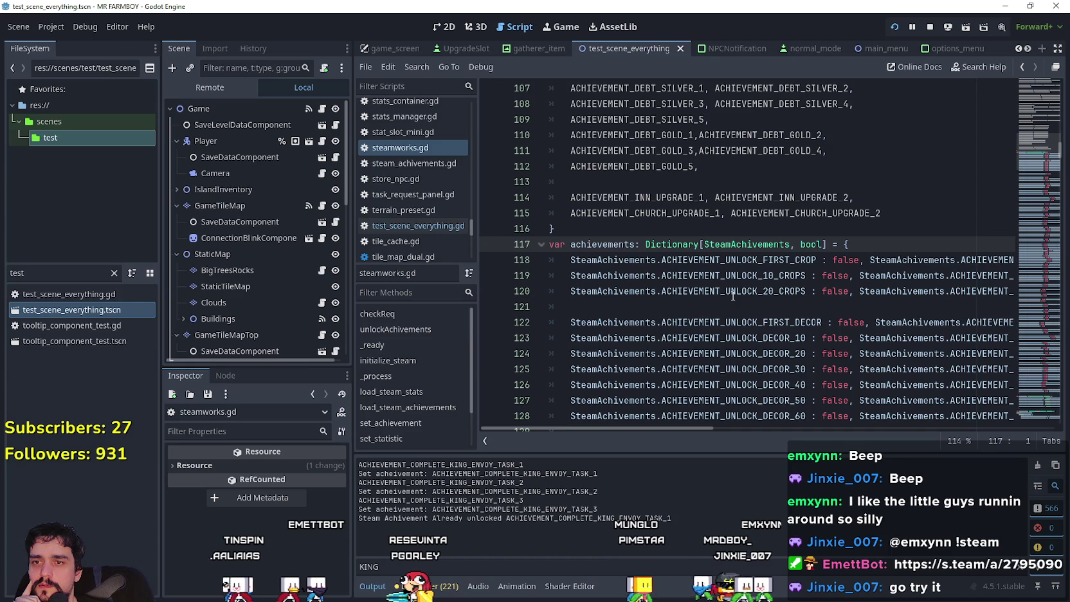
- Browse the achievements list, from the 10_CROPS entry down through the envoy task entries
scroll(733, 296, "down", 2)
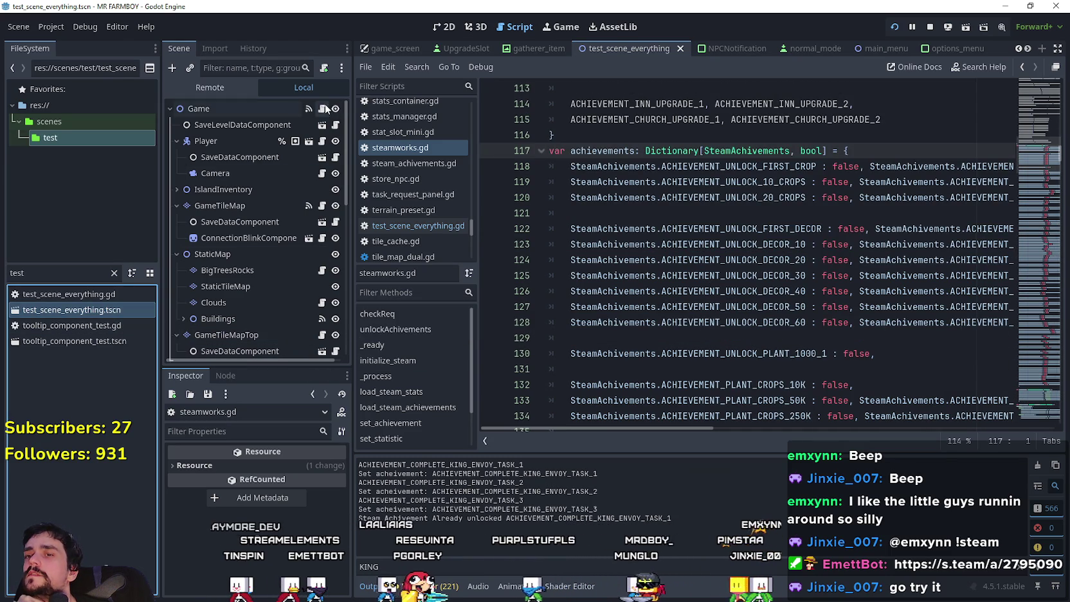
left_click(759, 182)
left_click(616, 151)
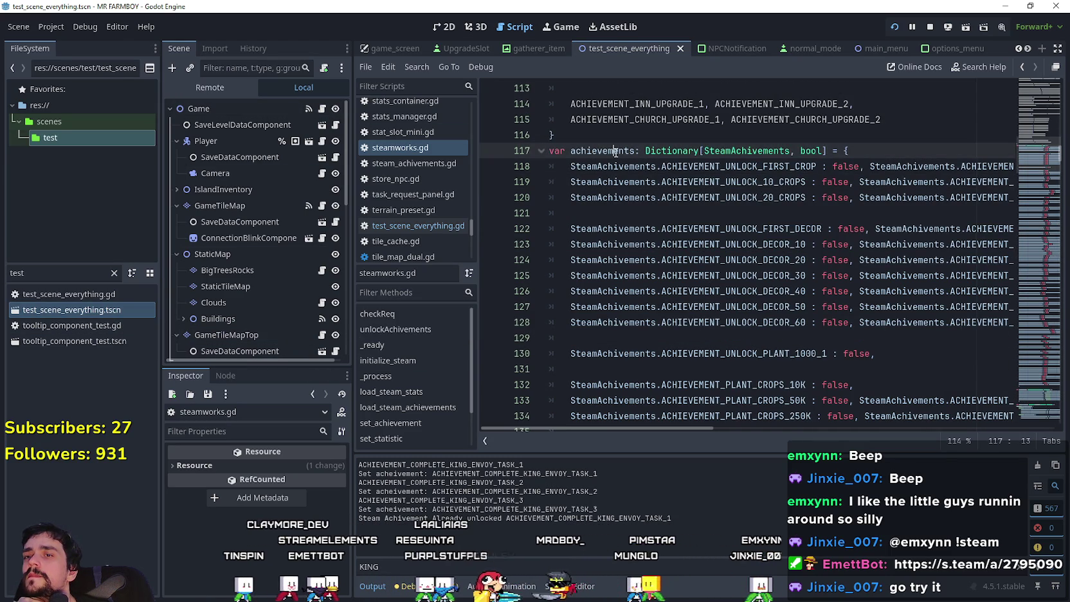
mouse_move(1040, 158)
left_mouse_down()
mouse_move(1031, 70)
mouse_move(1045, 152)
mouse_move(1037, 183)
left_mouse_up()
left_click_drag(667, 424, 823, 411)
scroll(778, 339, "down", 4)
scroll(778, 339, "down", 4)
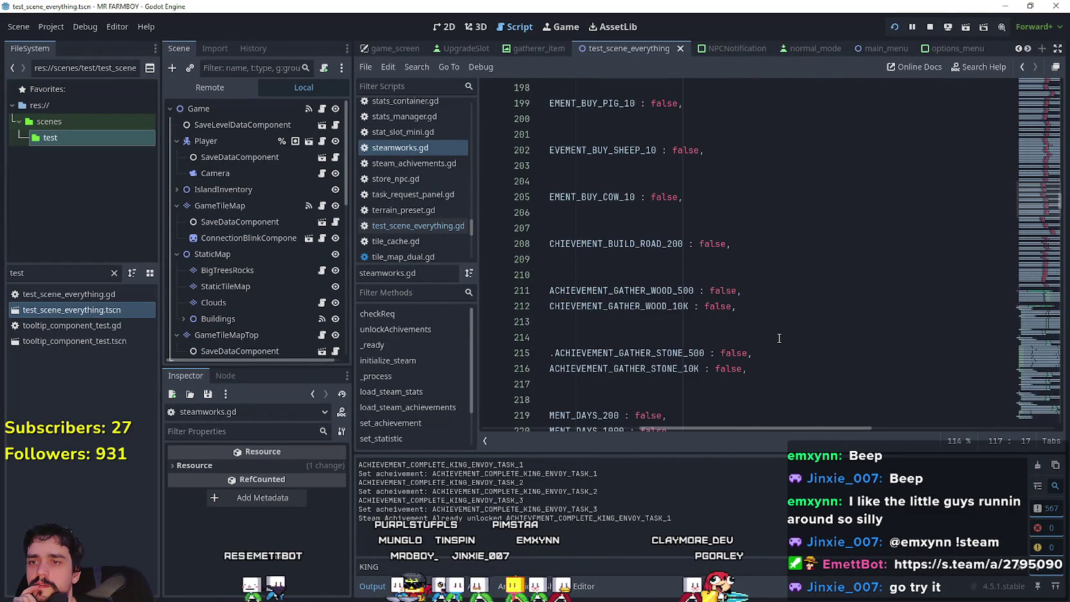
scroll(779, 337, "down", 3)
mouse_move(816, 427)
left_mouse_down()
mouse_move(631, 415)
mouse_move(775, 439)
mouse_move(925, 439)
mouse_move(622, 415)
left_mouse_up()
scroll(645, 366, "down", 2)
scroll(645, 365, "down", 2)
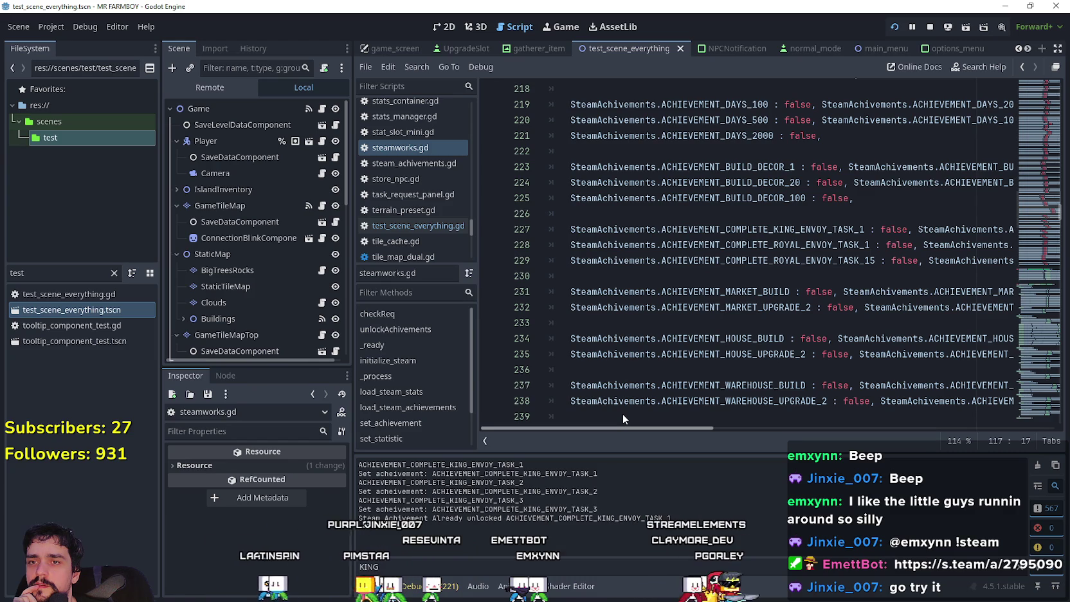
scroll(669, 373, "down", 3)
scroll(679, 355, "up", 4)
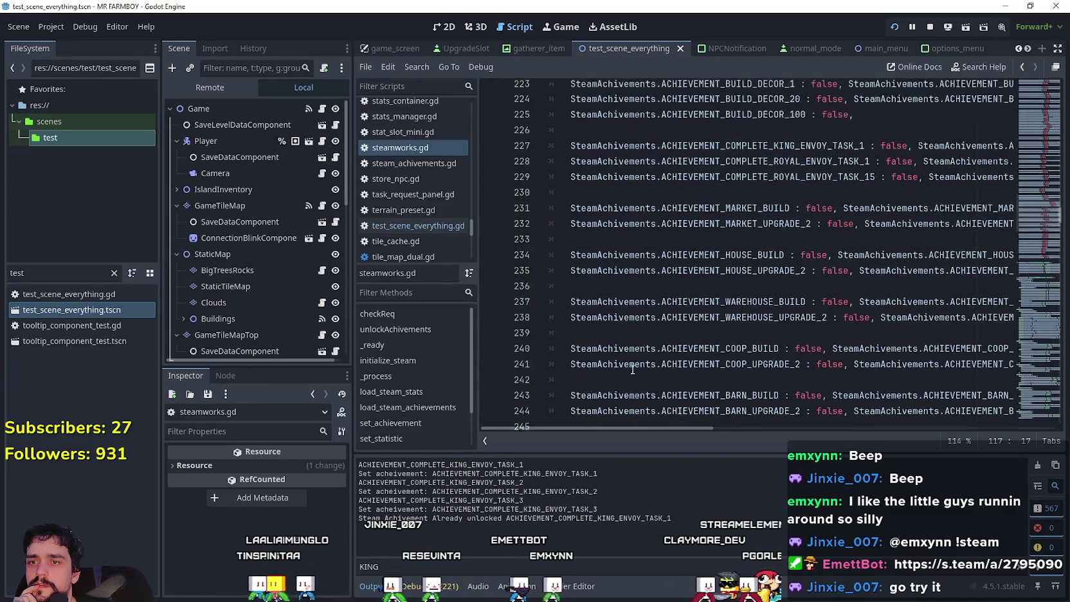
mouse_move(642, 425)
left_mouse_down()
mouse_move(836, 416)
mouse_move(914, 426)
mouse_move(513, 378)
left_mouse_up()
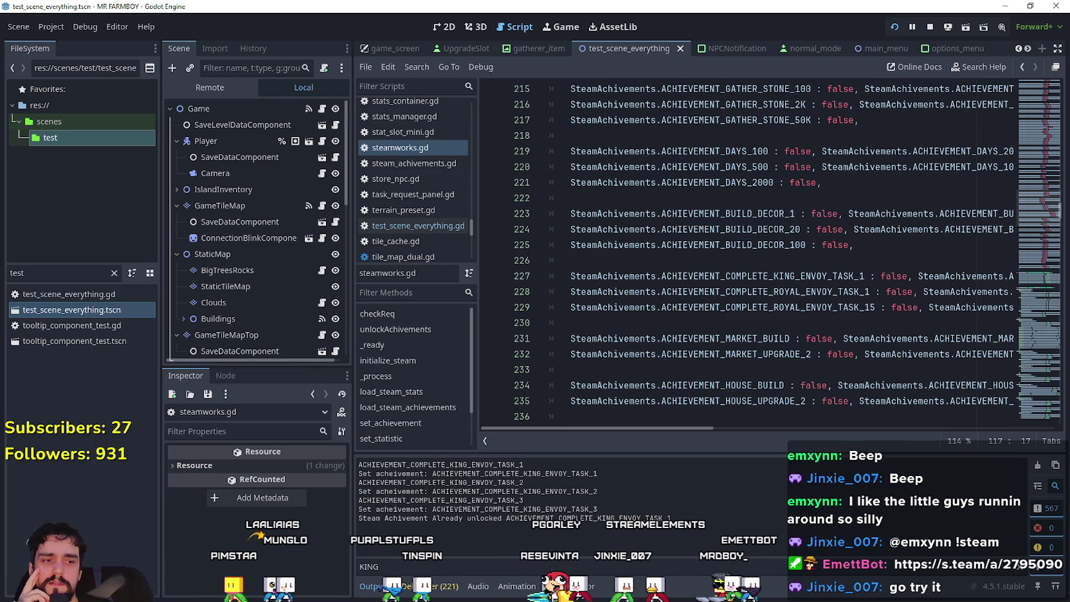
- Check the 'match local file, skipping' lines in godot.log, then return to the achievement list
key("alt+Tab")
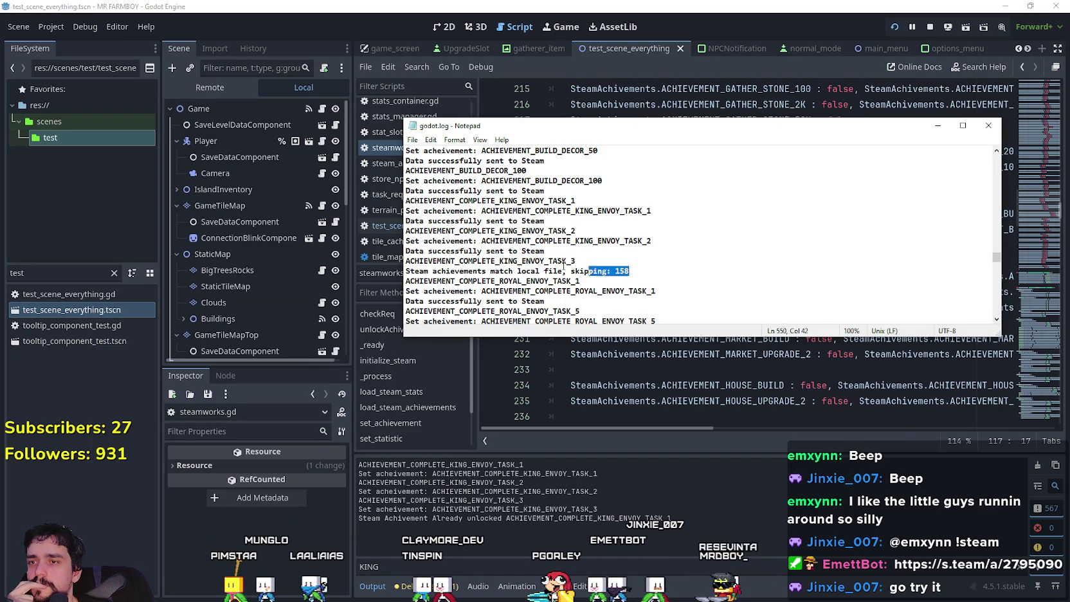
left_click_drag(564, 265, 395, 257)
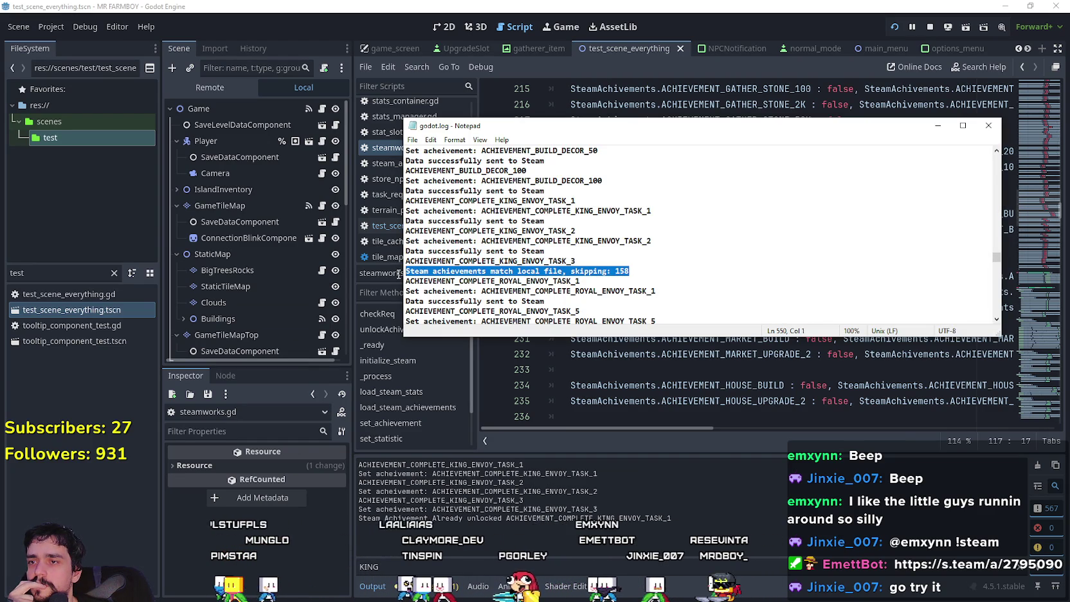
left_click(663, 8)
left_click(1034, 173)
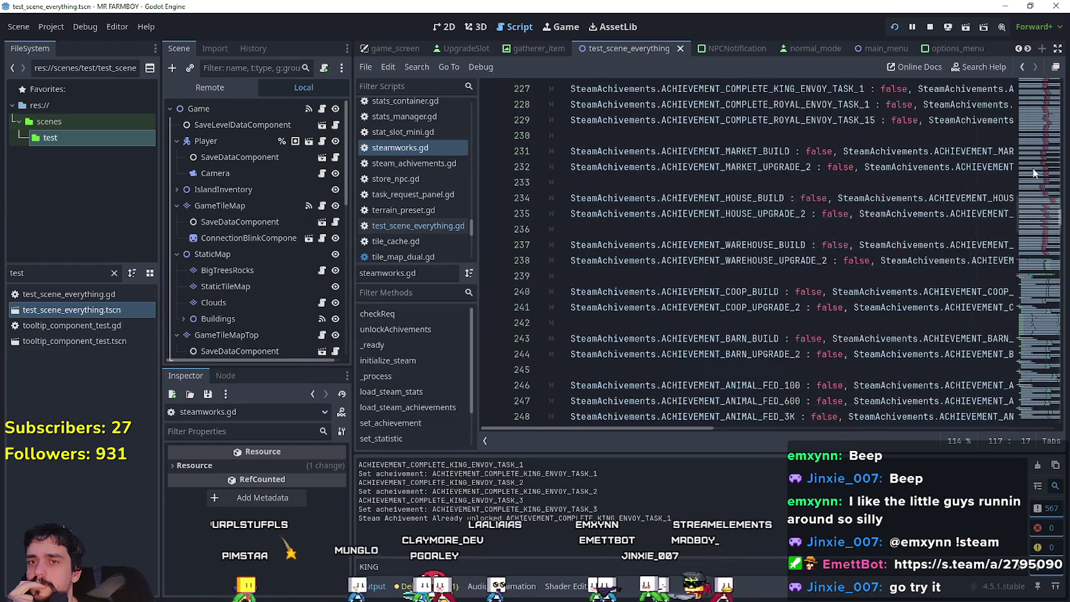
- Move down to load_steam_achievements around lines 530–545, where the skipping check sits
left_click_drag(1043, 218, 1039, 390)
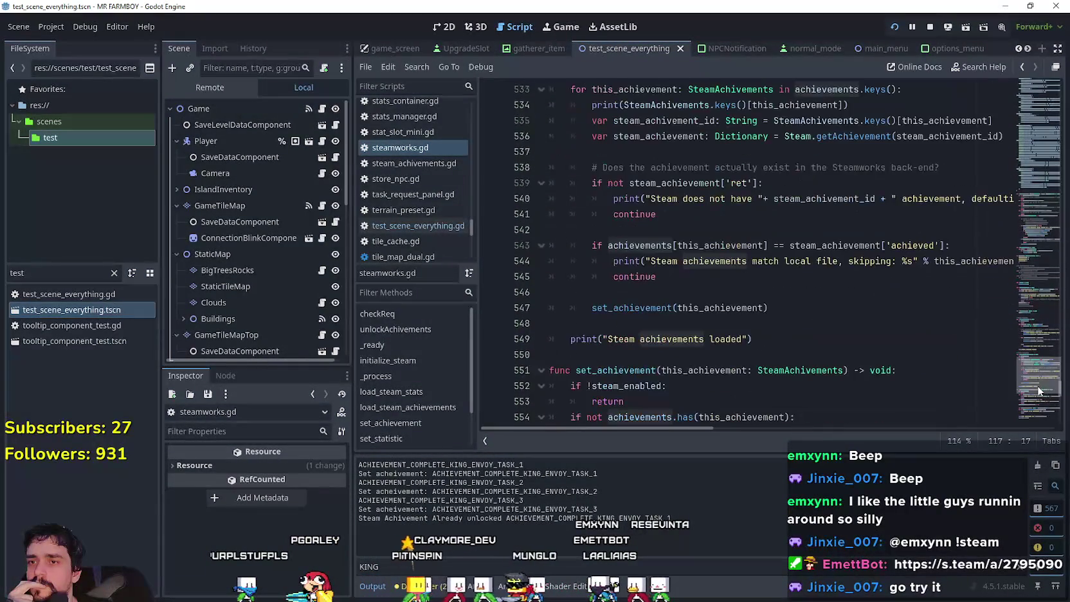
left_click(779, 275)
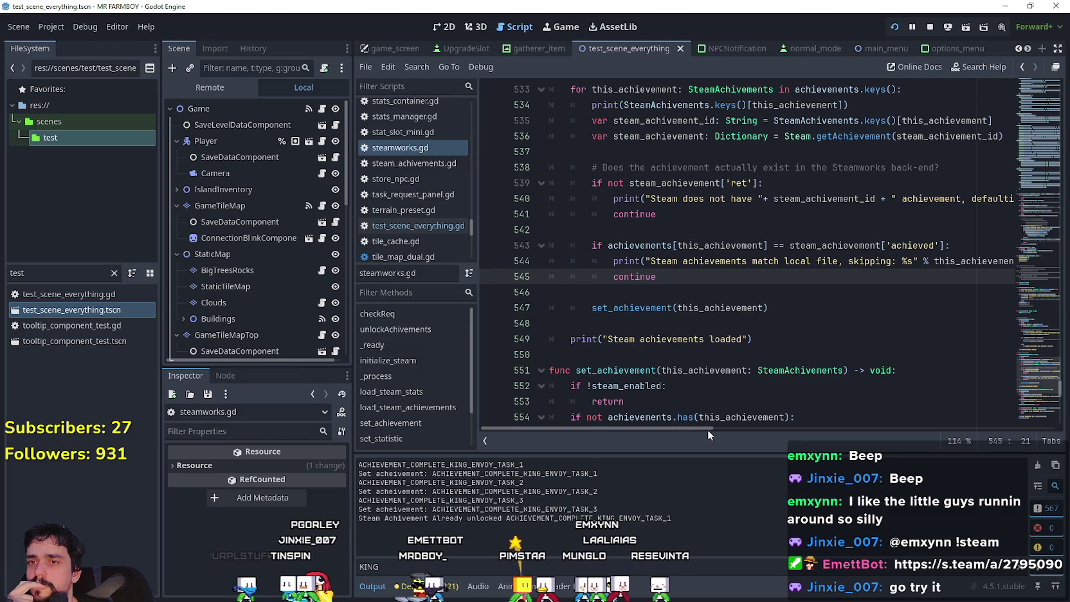
scroll(641, 395, "up", 2)
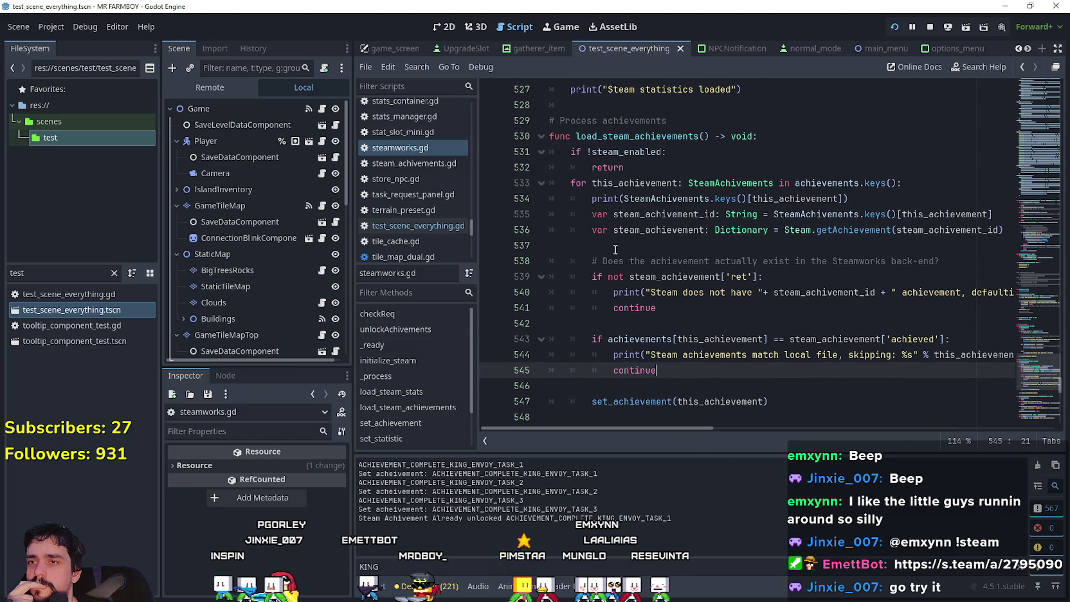
left_click(598, 134)
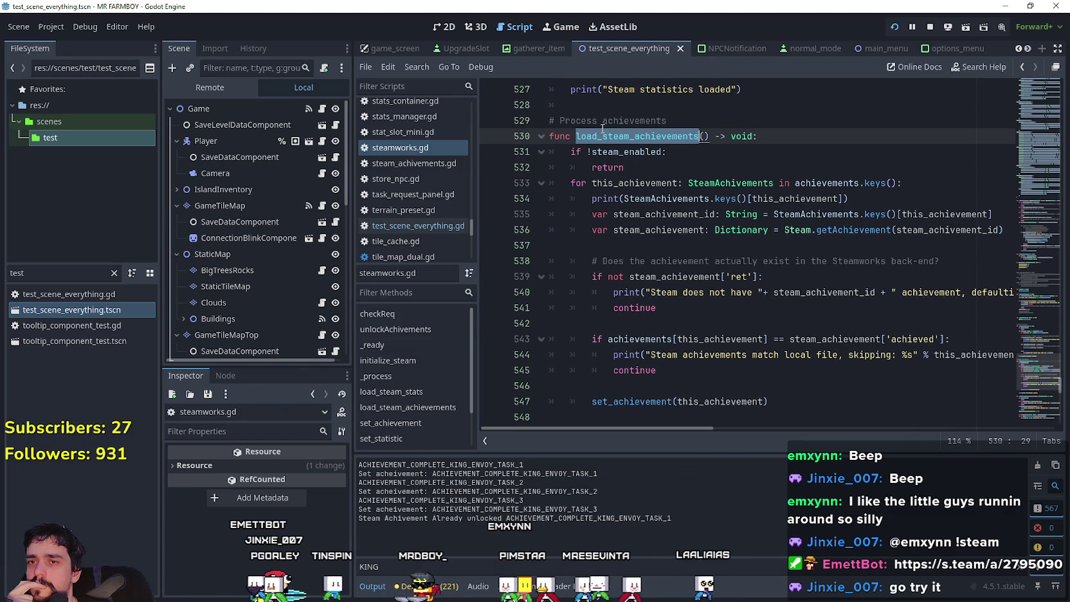
left_click(745, 232)
left_click(740, 249)
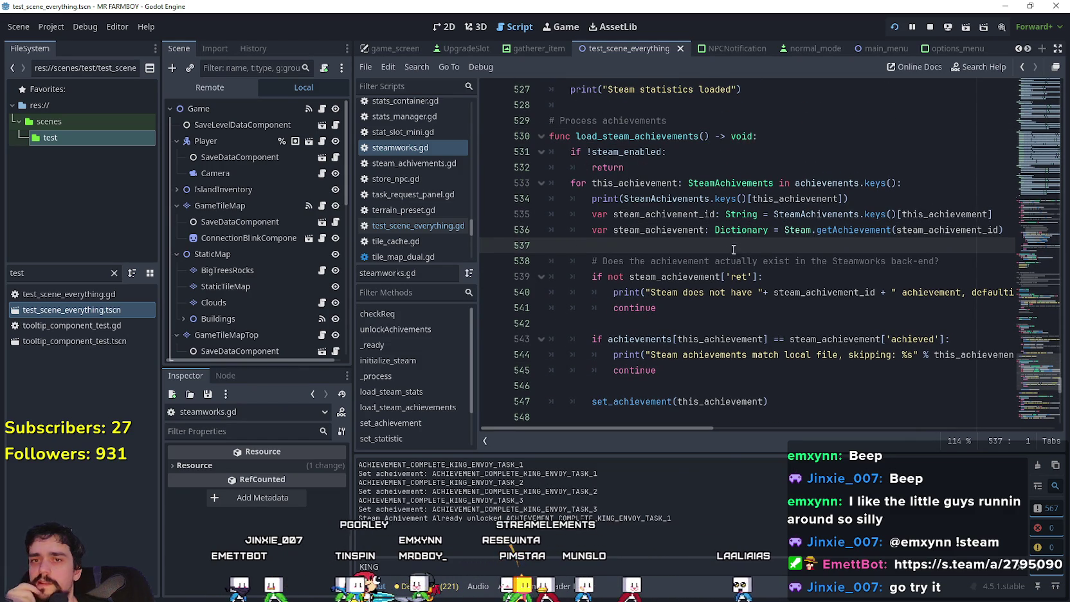
scroll(708, 225, "up", 1)
left_click(644, 183)
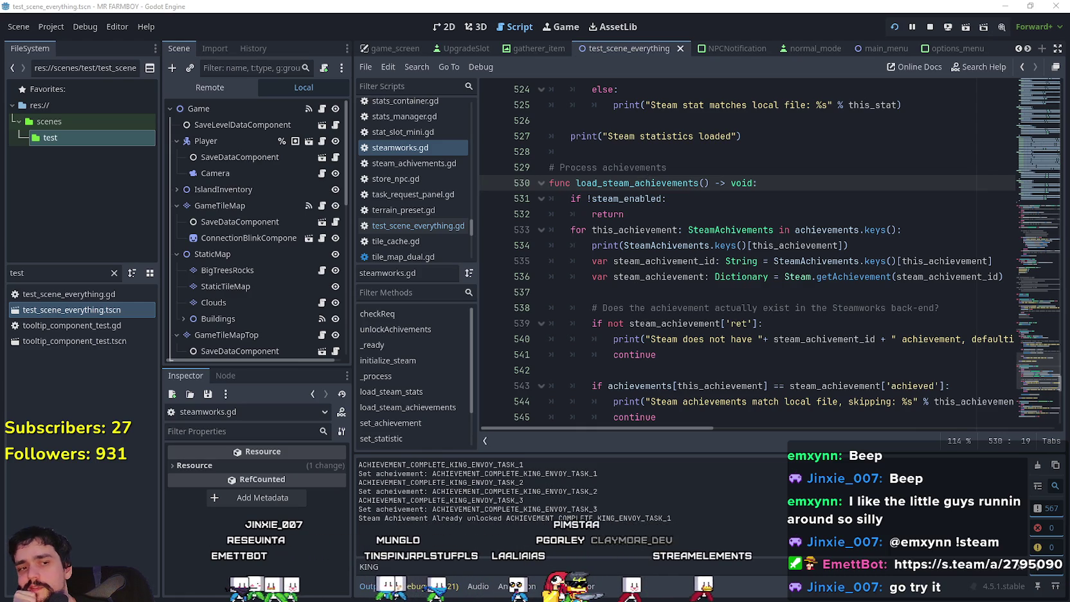
key("alt+Tab")
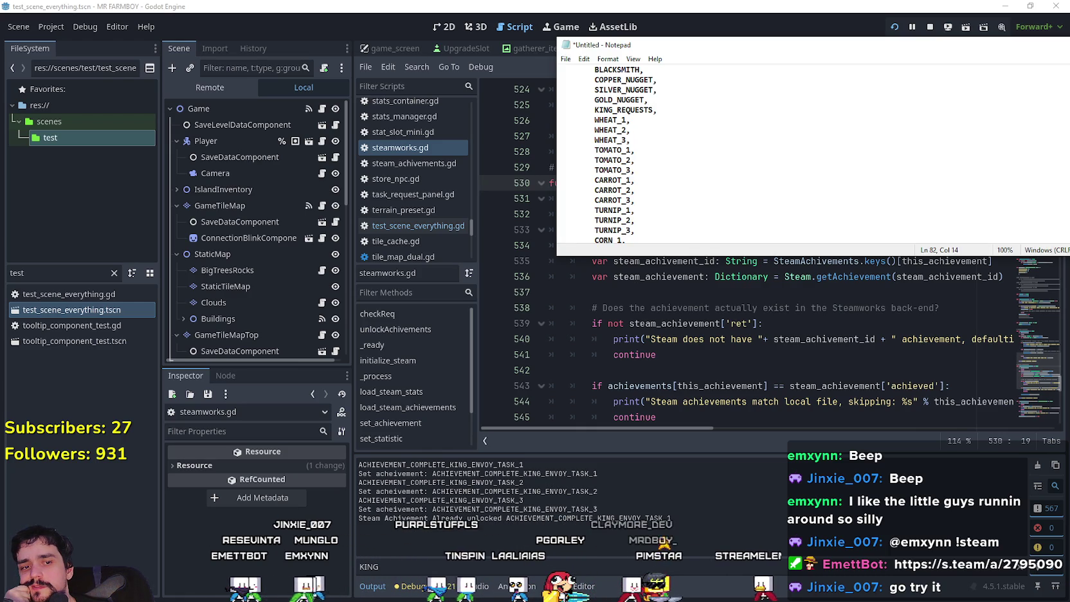
key("alt+Tab")
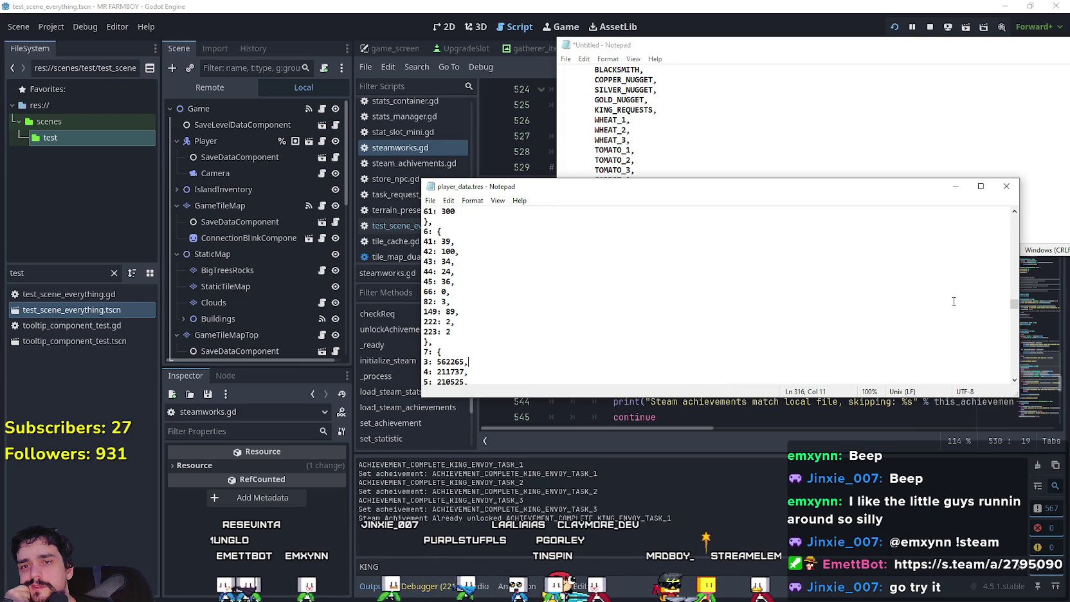
mouse_move(1015, 327)
left_mouse_down()
mouse_move(1014, 374)
mouse_move(1011, 243)
left_mouse_up()
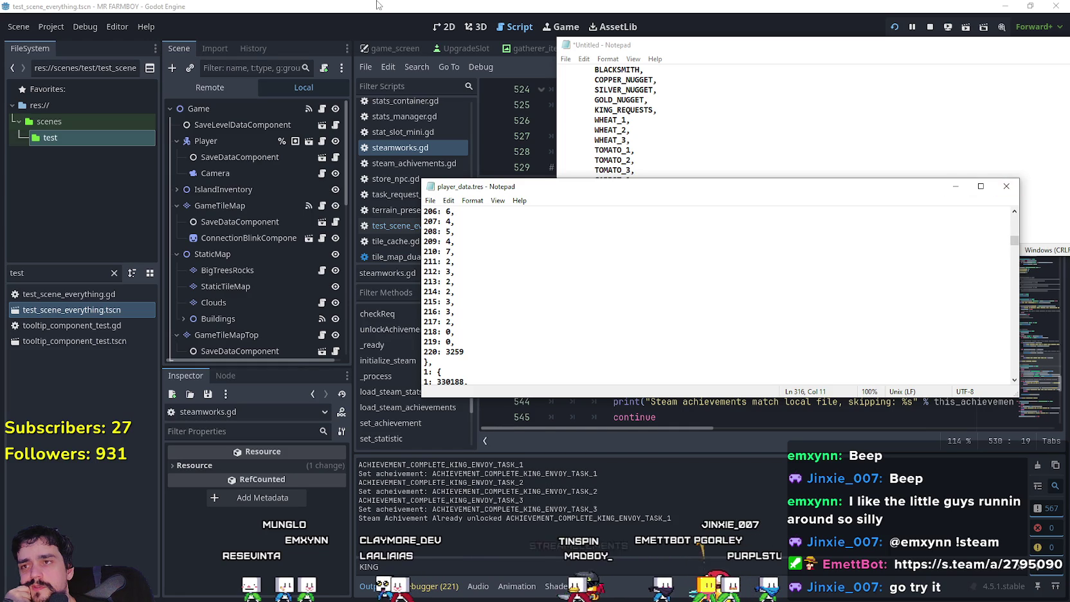
left_click(378, 5)
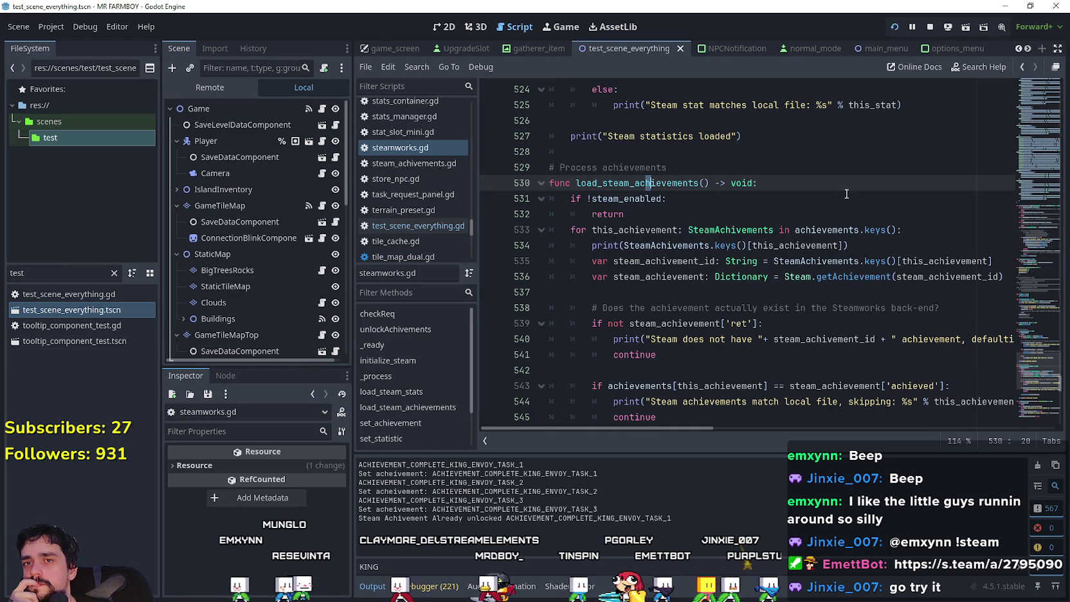
- Scroll steamworks.gd down to the 'Already unlocked' check, then open the project's user data folder
left_click(1035, 148)
left_click(806, 230)
scroll(806, 230, "down", 15)
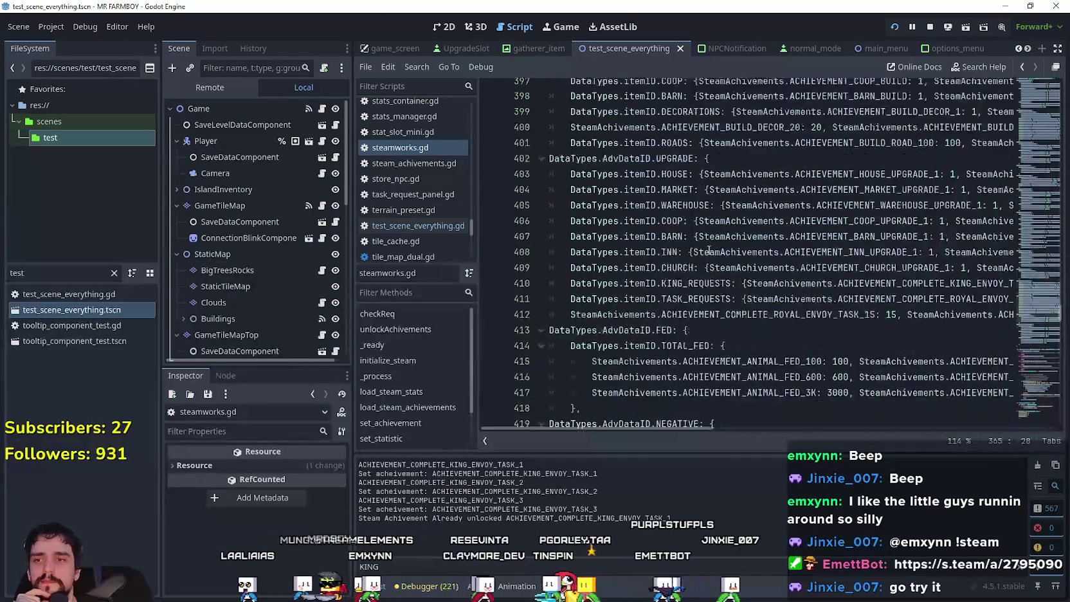
scroll(651, 334, "down", 9)
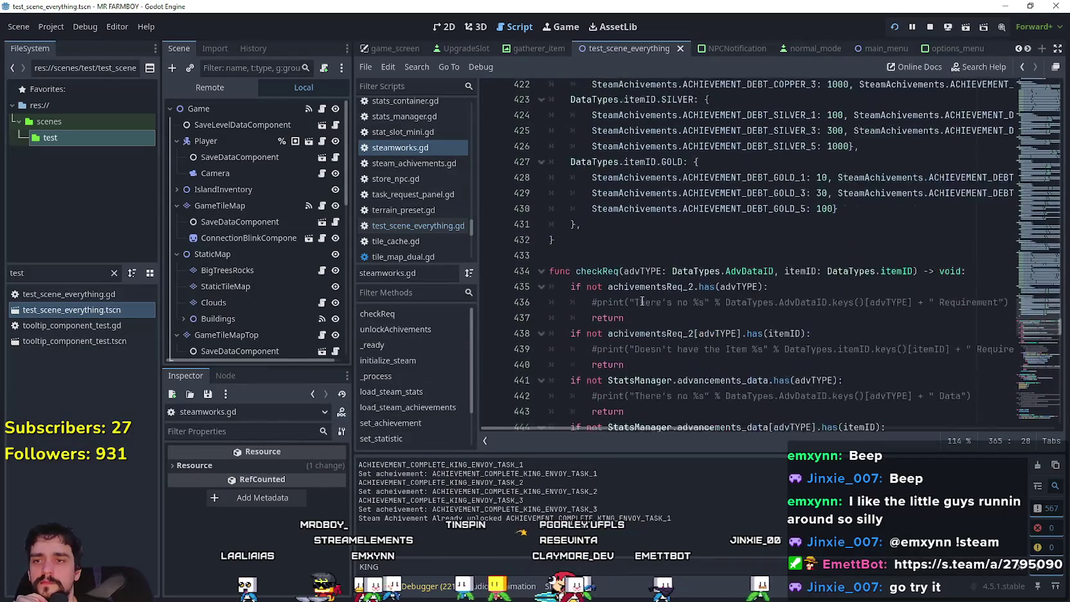
scroll(642, 301, "down", 6)
left_click(45, 28)
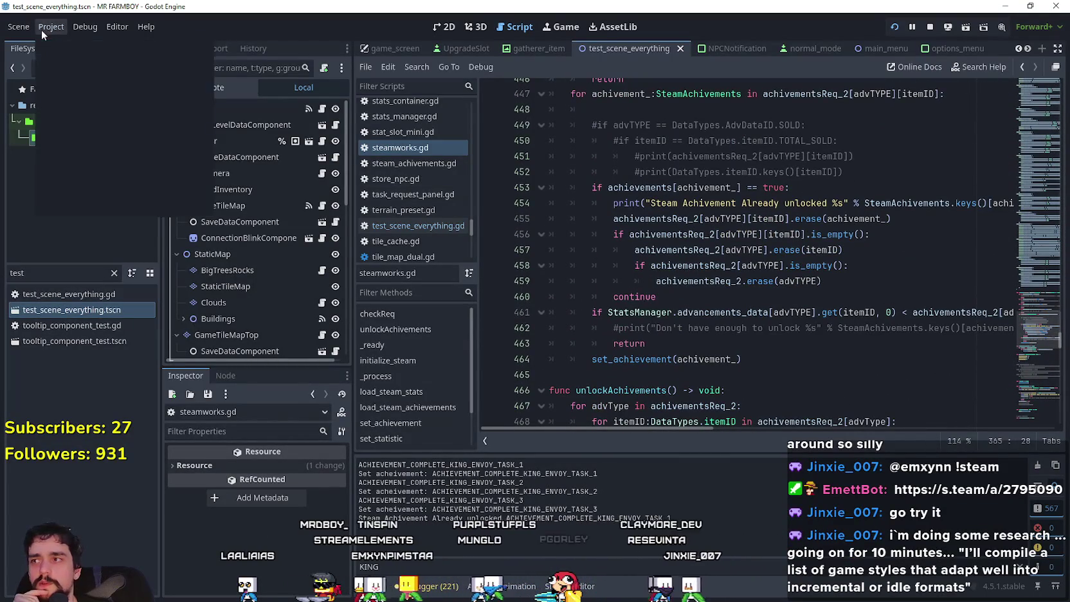
left_click(96, 147)
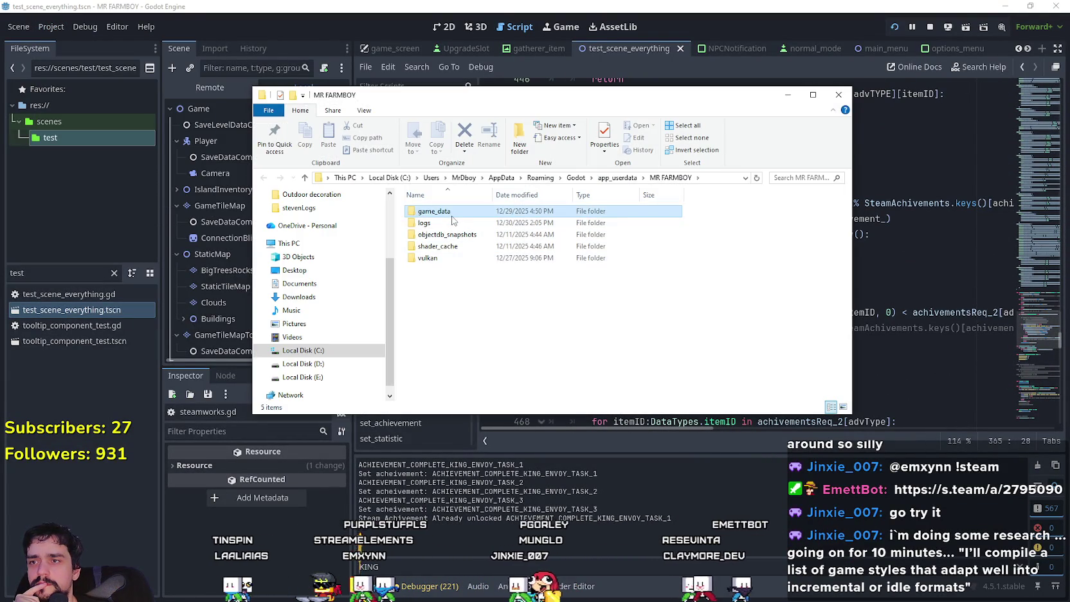
double_click(431, 211)
scroll(476, 283, "down", 2)
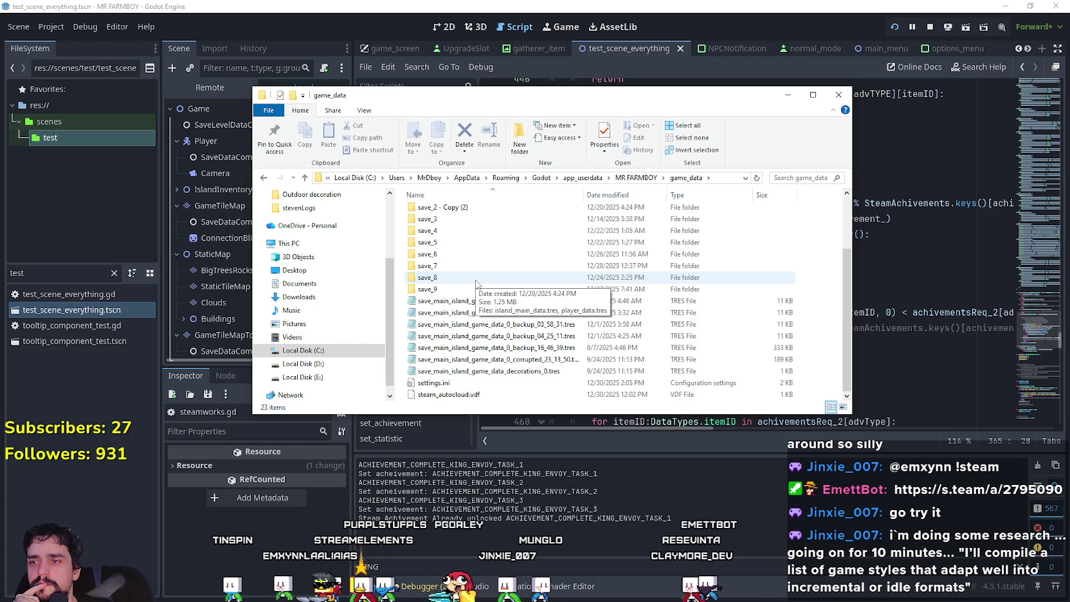
scroll(476, 283, "up", 2)
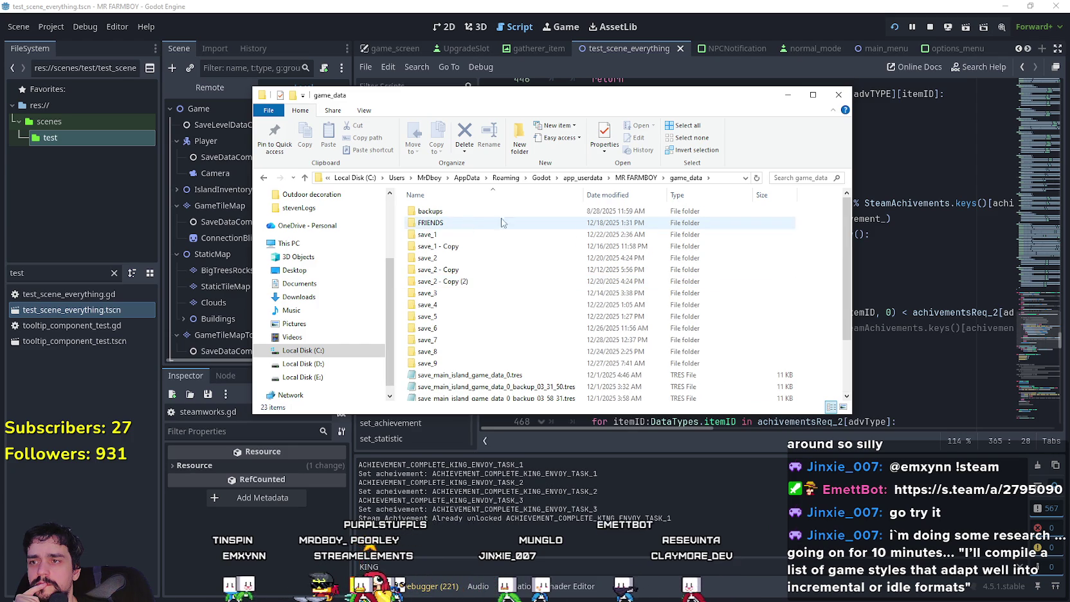
left_click(788, 95)
left_click(784, 167)
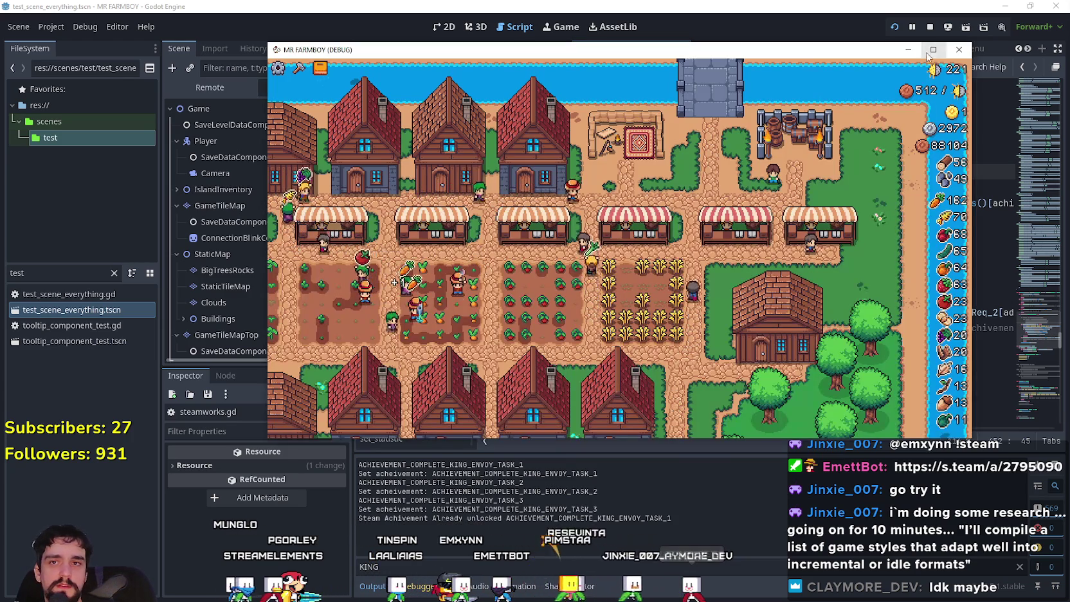
- Maximize the running MR FARMBOY (DEBUG) window so the farm town fills the screen
left_click(929, 47)
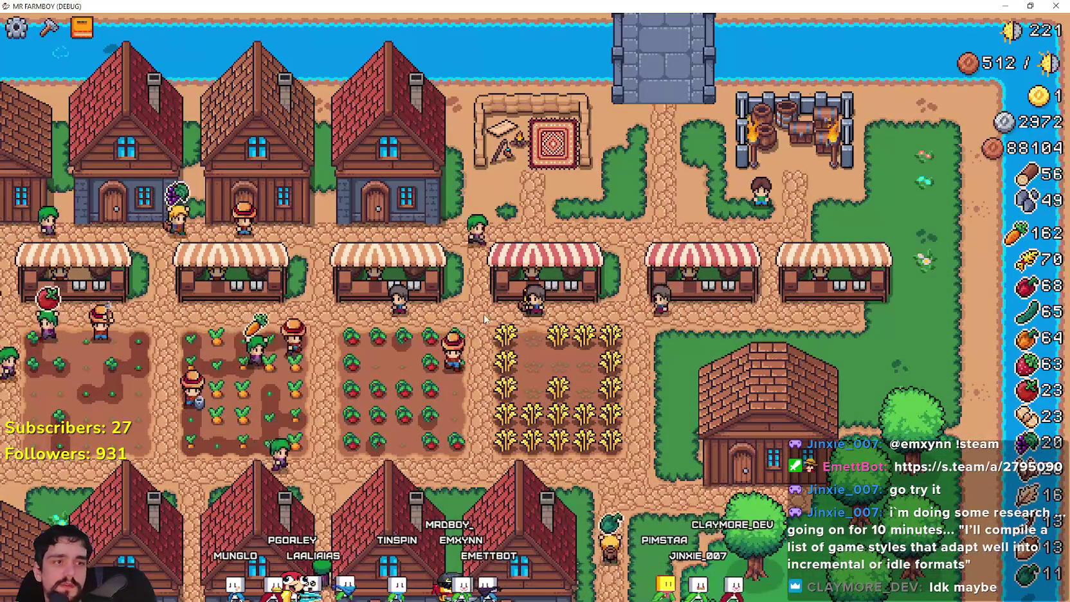
scroll(483, 314, "up", 3)
scroll(463, 309, "down", 1)
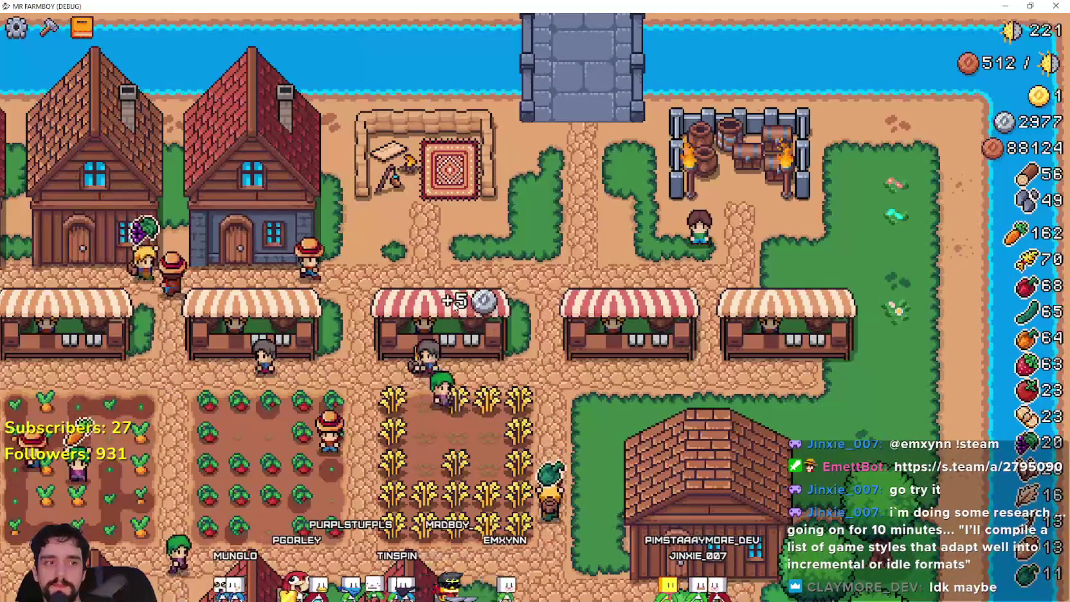
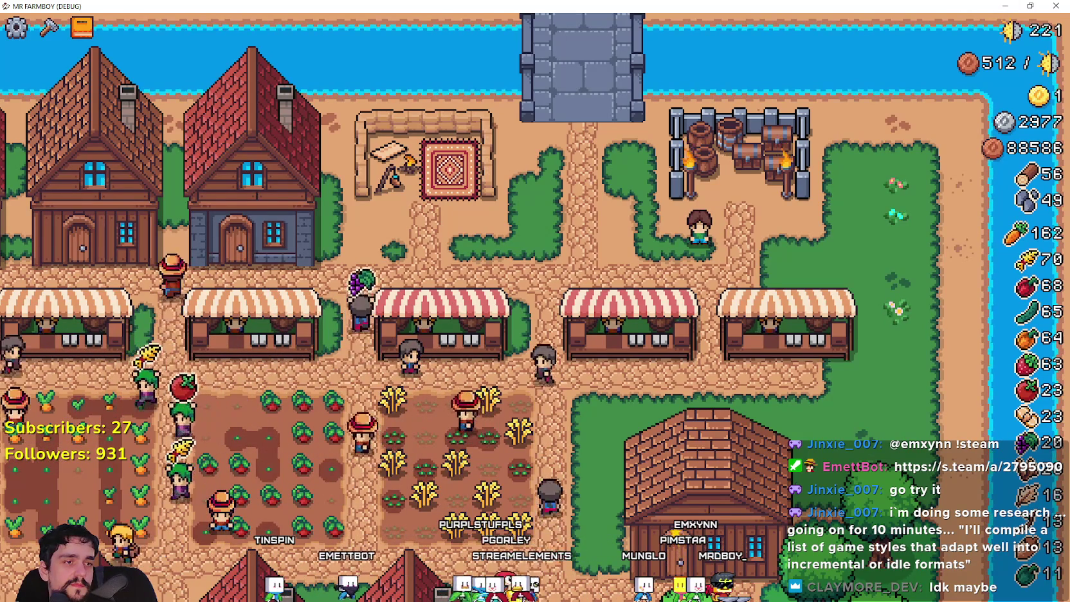
- Close the Mr Farmboy debug window to return to steamworks.gd and its King Envoy achievement log
scroll(668, 308, "down", 5)
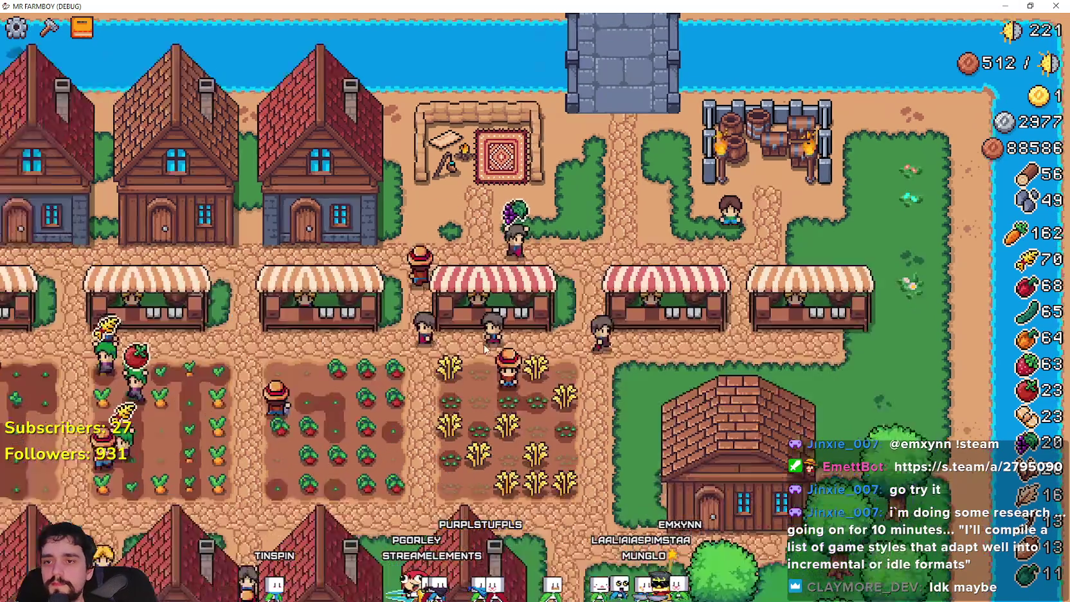
scroll(668, 308, "up", 4)
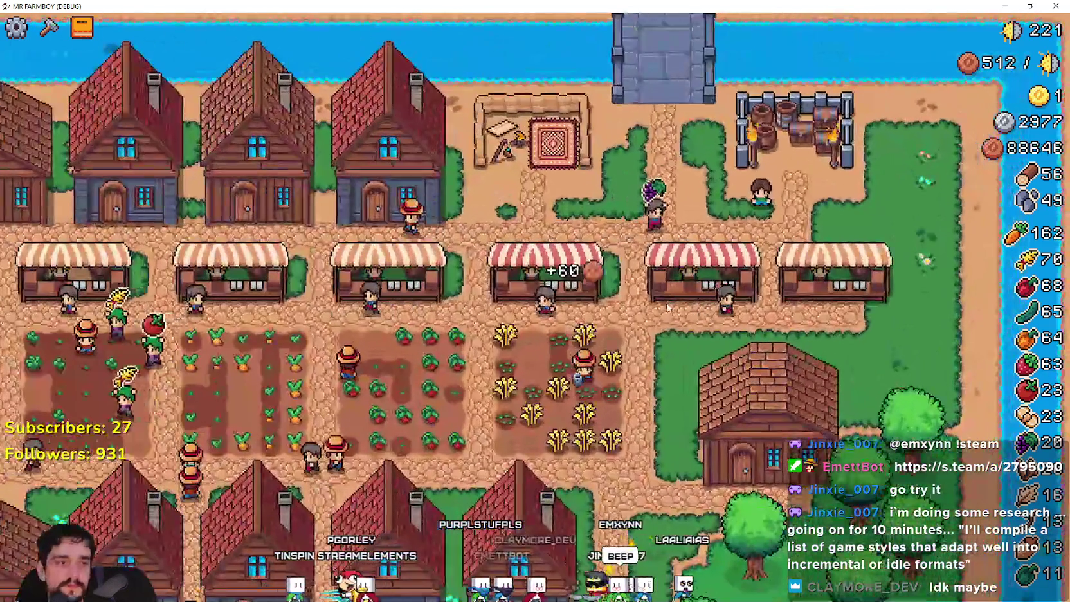
scroll(668, 308, "down", 5)
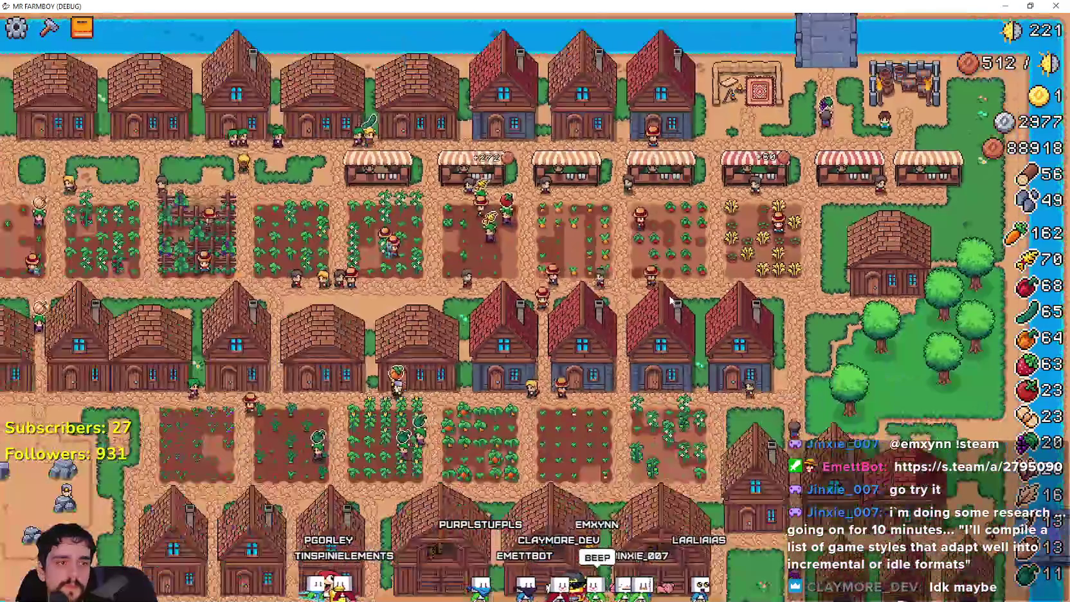
scroll(667, 309, "up", 5)
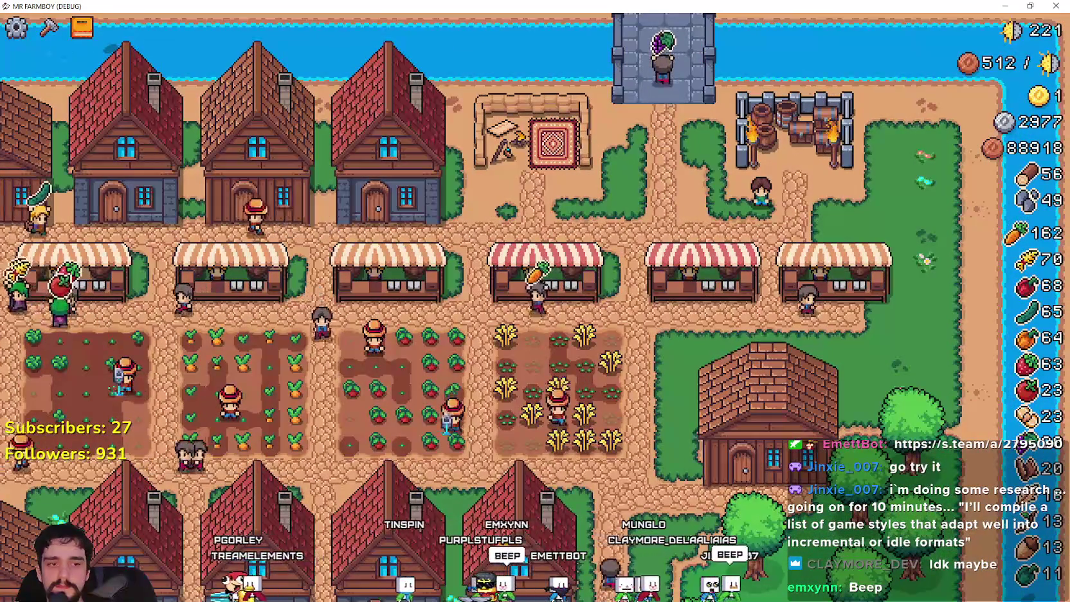
key("alt+F4")
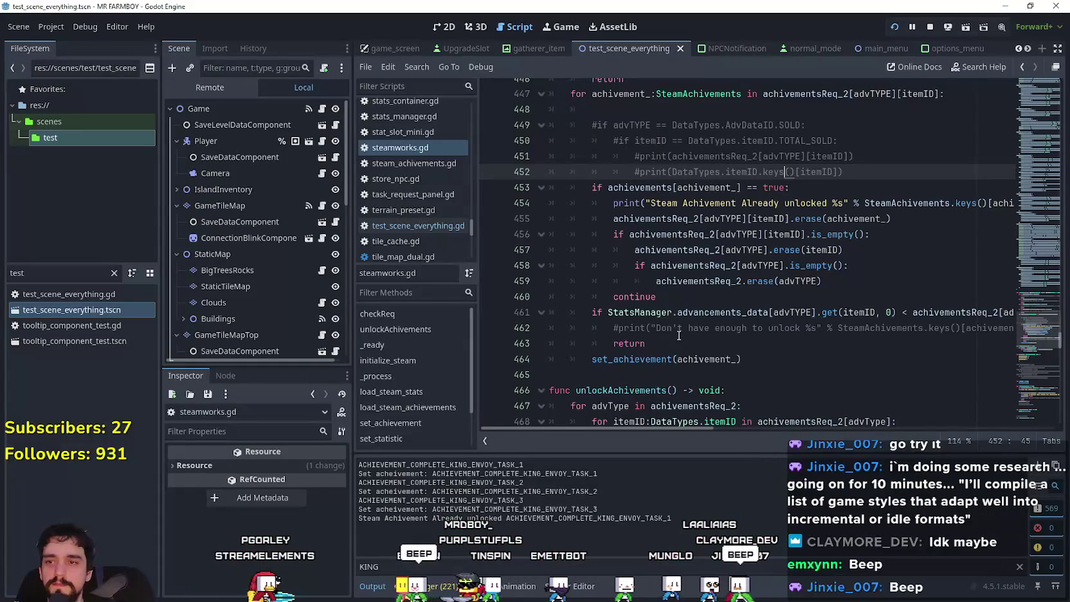
left_click(738, 266)
scroll(867, 292, "down", 4)
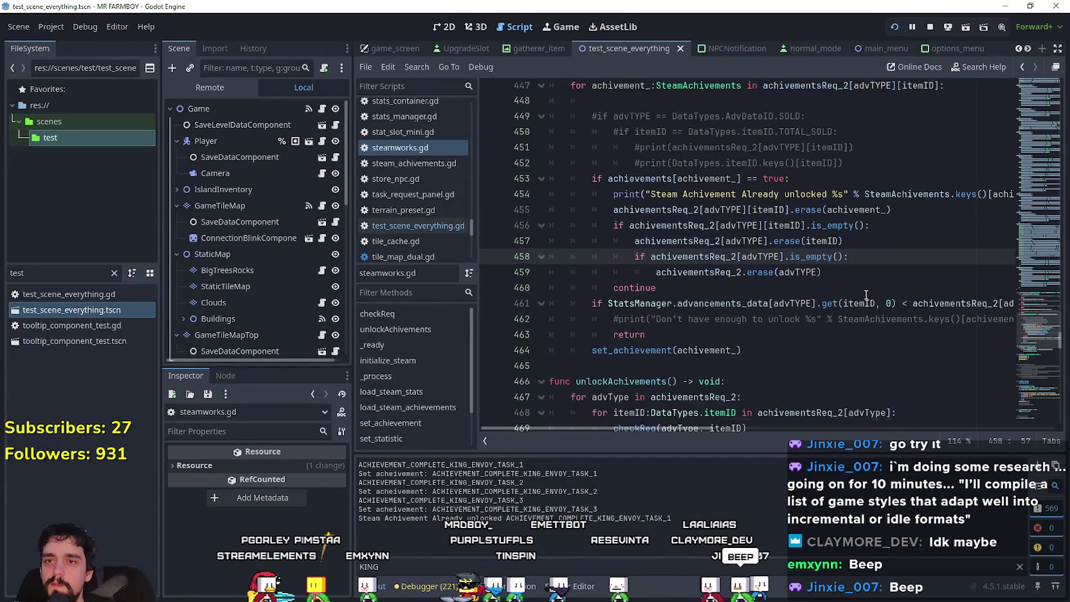
scroll(1042, 364, "down", 10)
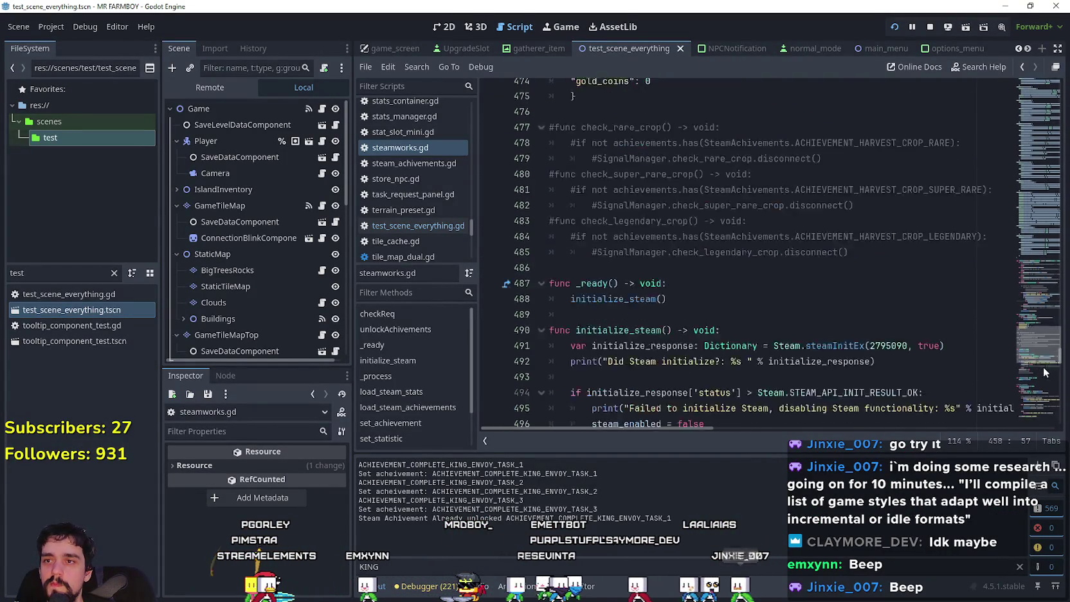
left_click_drag(1044, 375, 1051, 404)
left_click(864, 174)
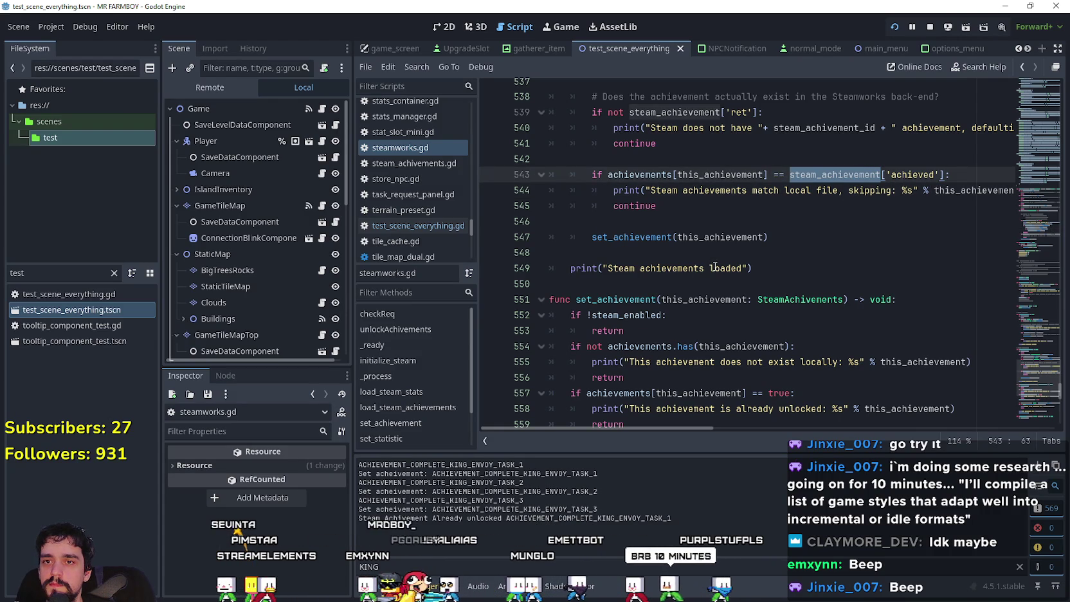
double_click(631, 174)
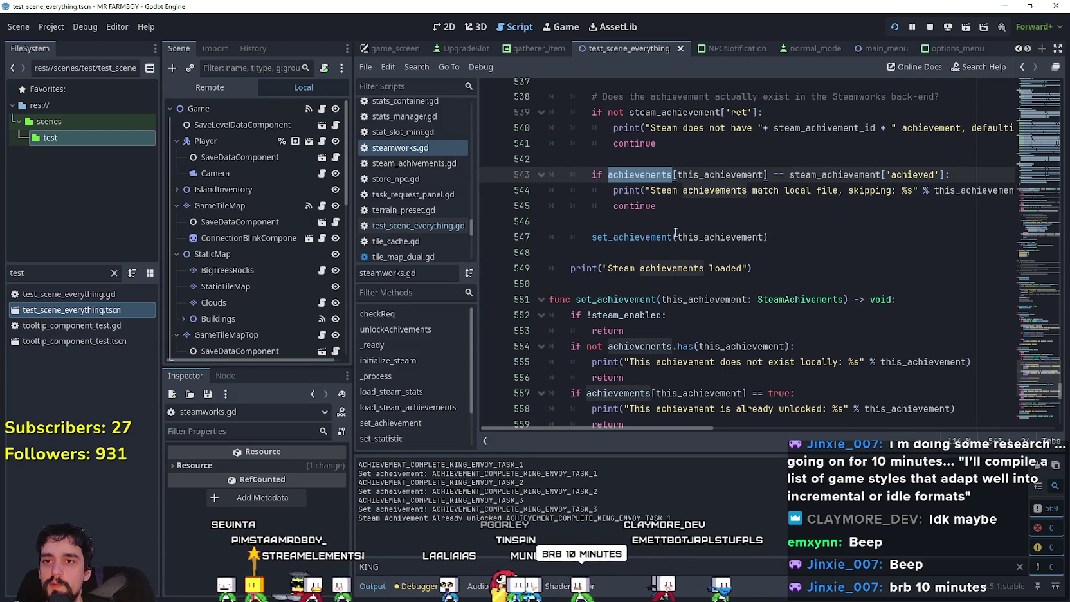
left_click(689, 221)
scroll(689, 233, "up", 1)
double_click(640, 221)
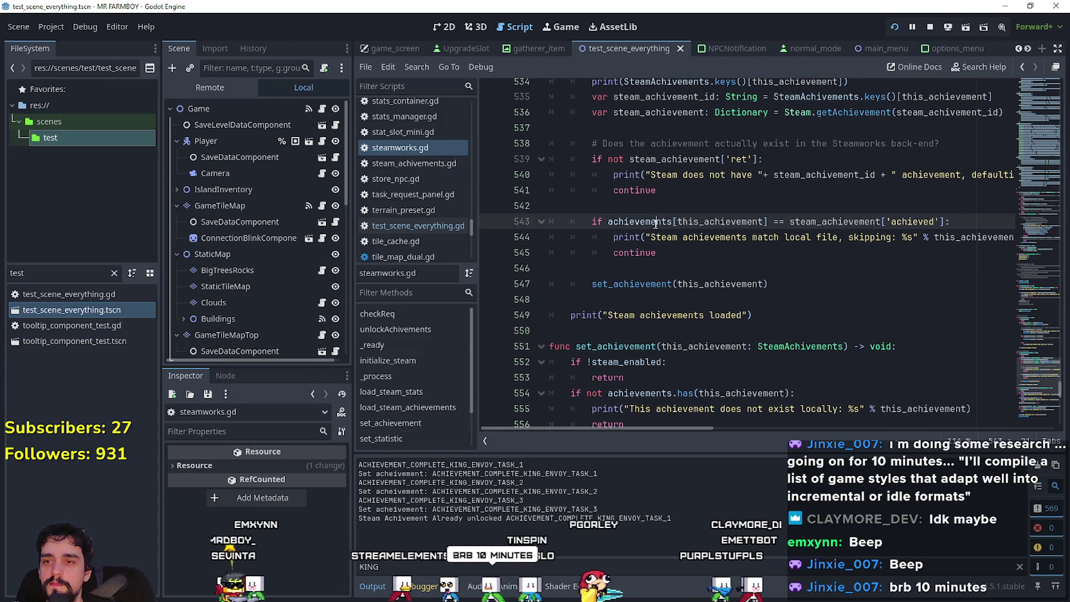
left_click(668, 272)
double_click(640, 221)
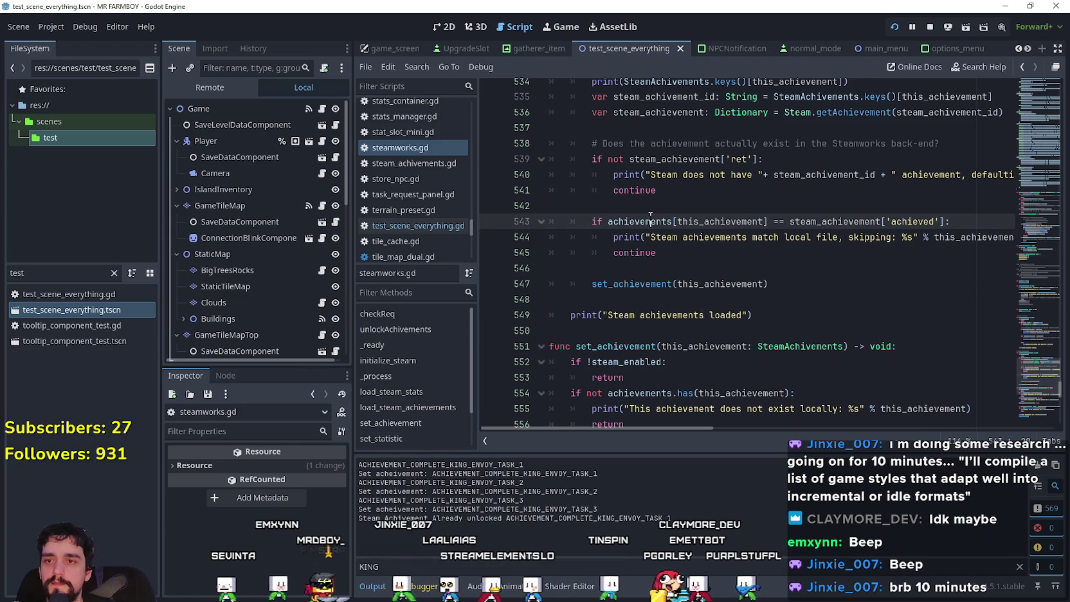
left_click(660, 263)
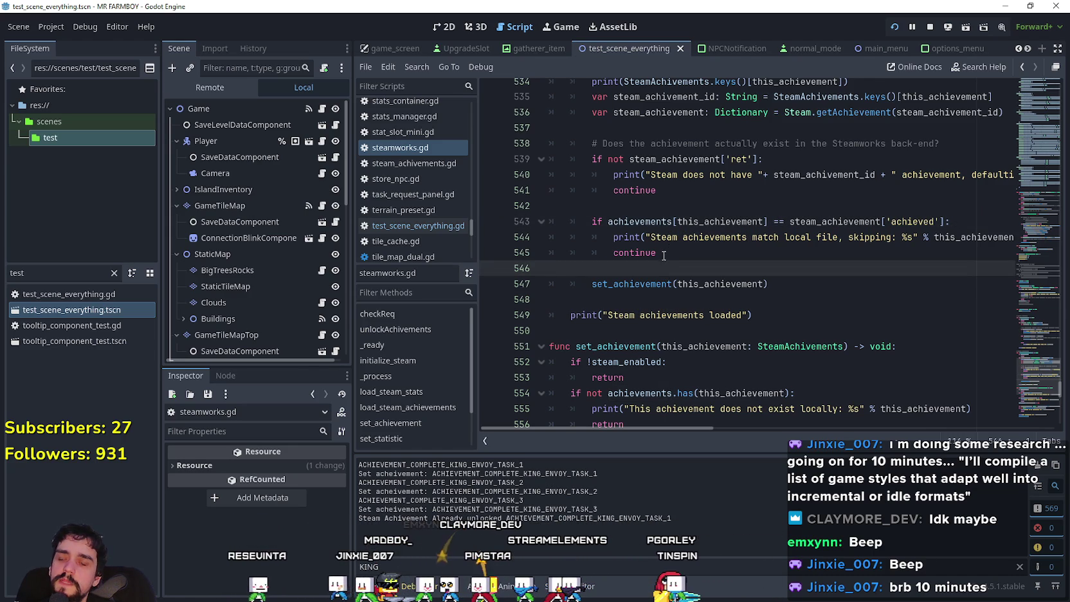
scroll(700, 222, "up", 1)
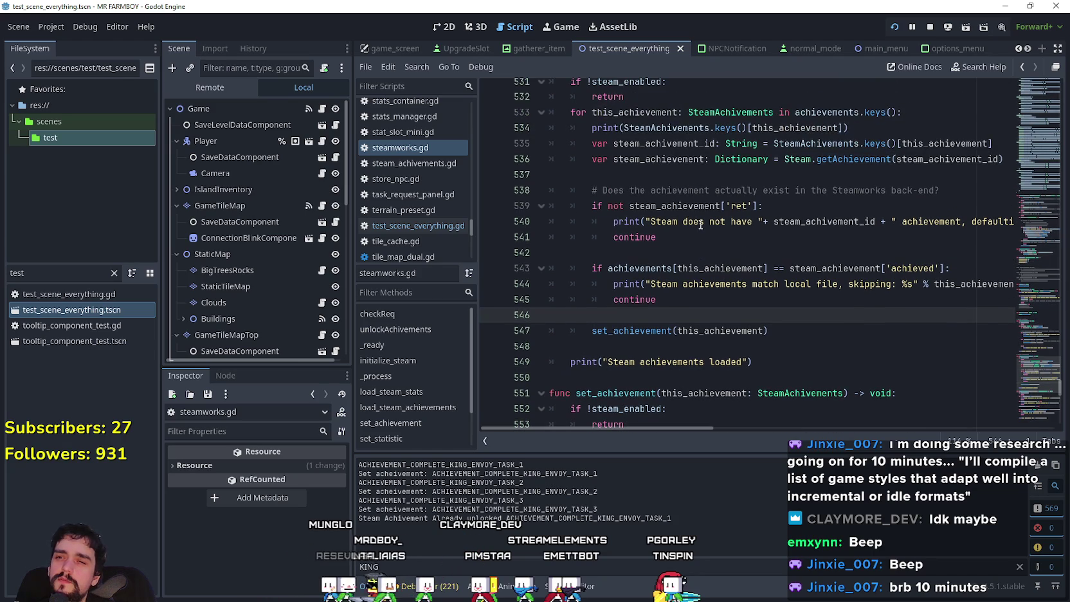
scroll(701, 224, "down", 1)
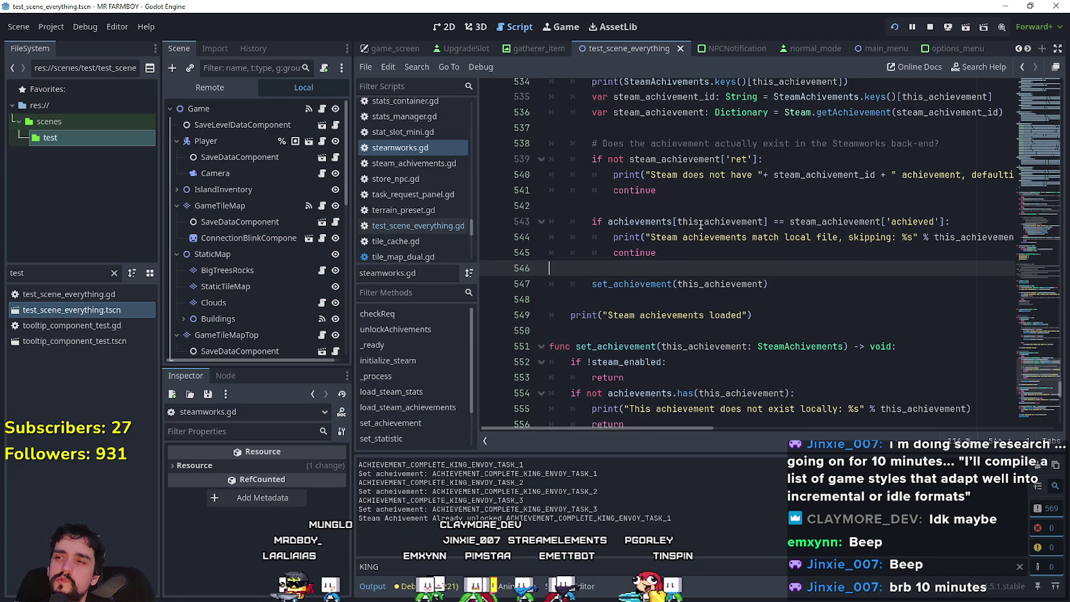
scroll(700, 223, "up", 1)
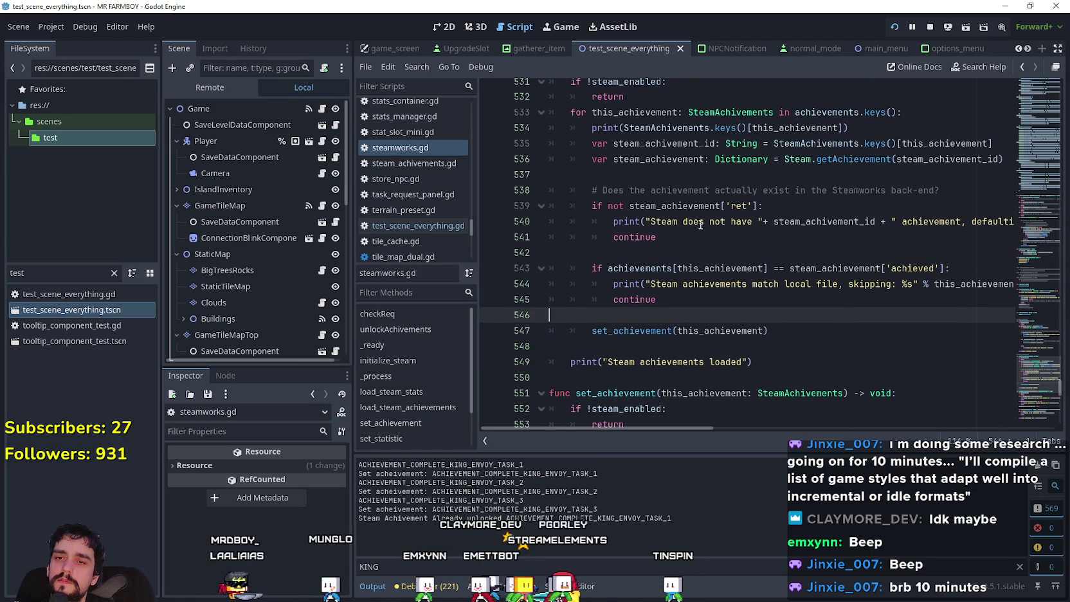
mouse_move(1044, 378)
left_mouse_down()
mouse_move(1035, 342)
mouse_move(1036, 356)
left_mouse_up()
mouse_move(679, 273)
left_mouse_down()
mouse_move(592, 212)
mouse_move(550, 132)
left_mouse_up()
scroll(677, 301, "up", 1)
left_click_drag(1037, 354, 1037, 332)
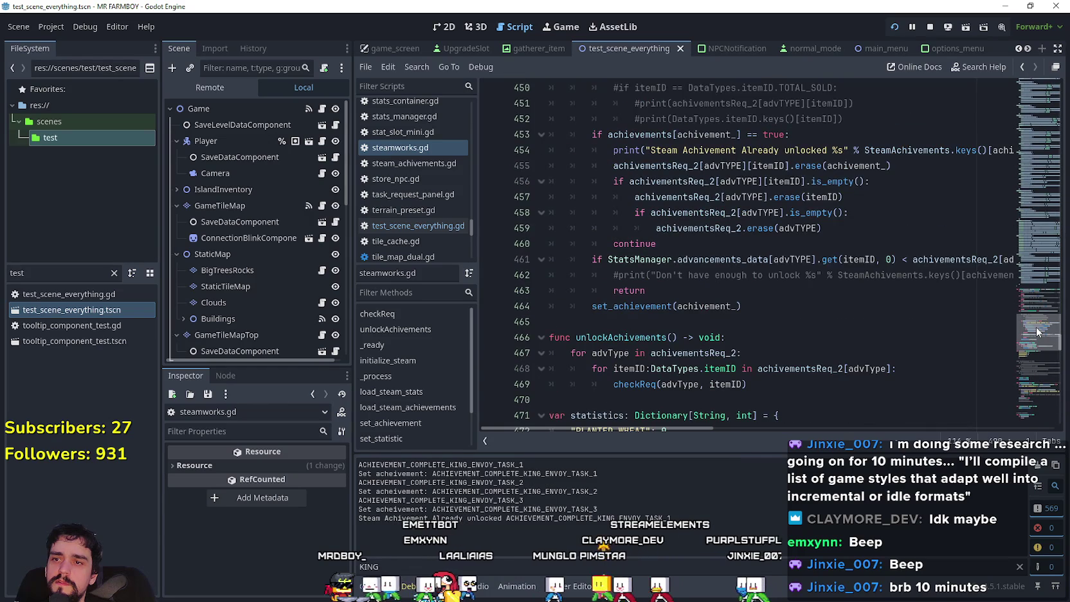
scroll(632, 302, "down", 1)
left_click(644, 282)
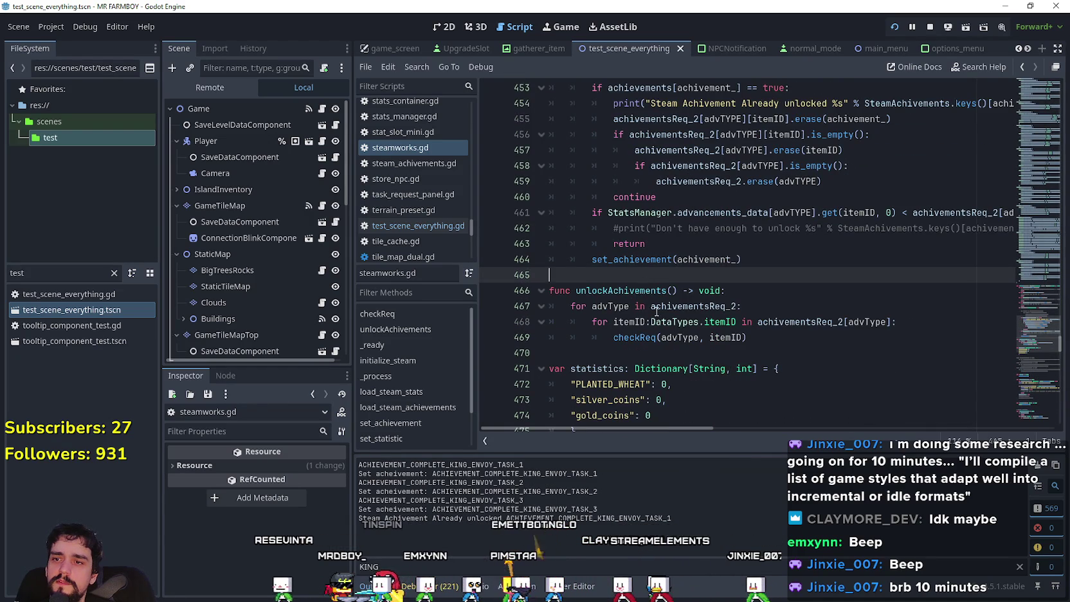
left_click(637, 291)
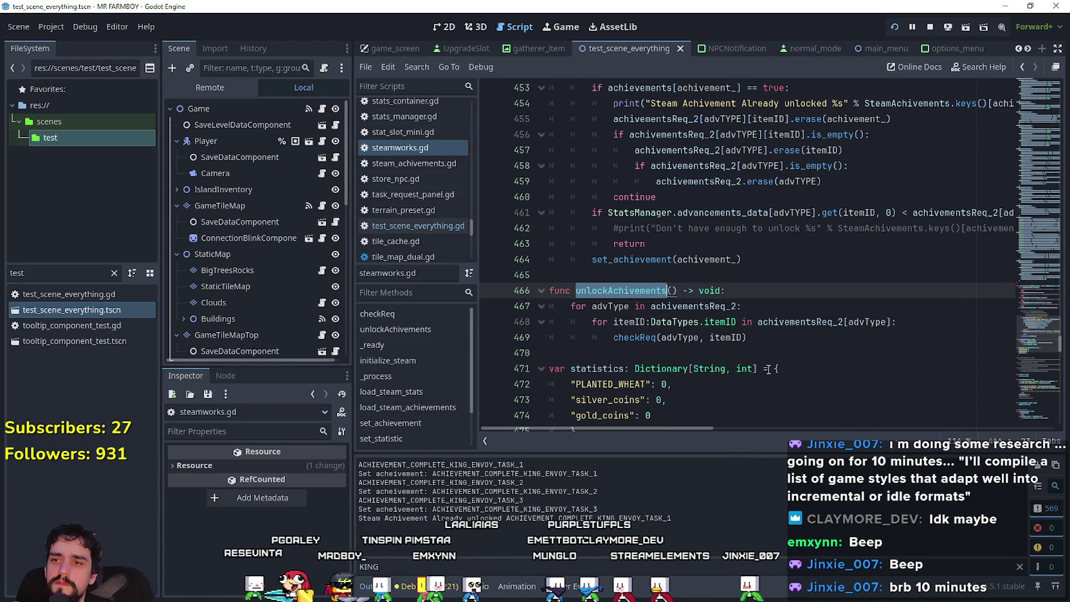
- Find unlockAchivements at line 466 of steamworks.gd and jump to the checkReq definition
key("ctrl+f")
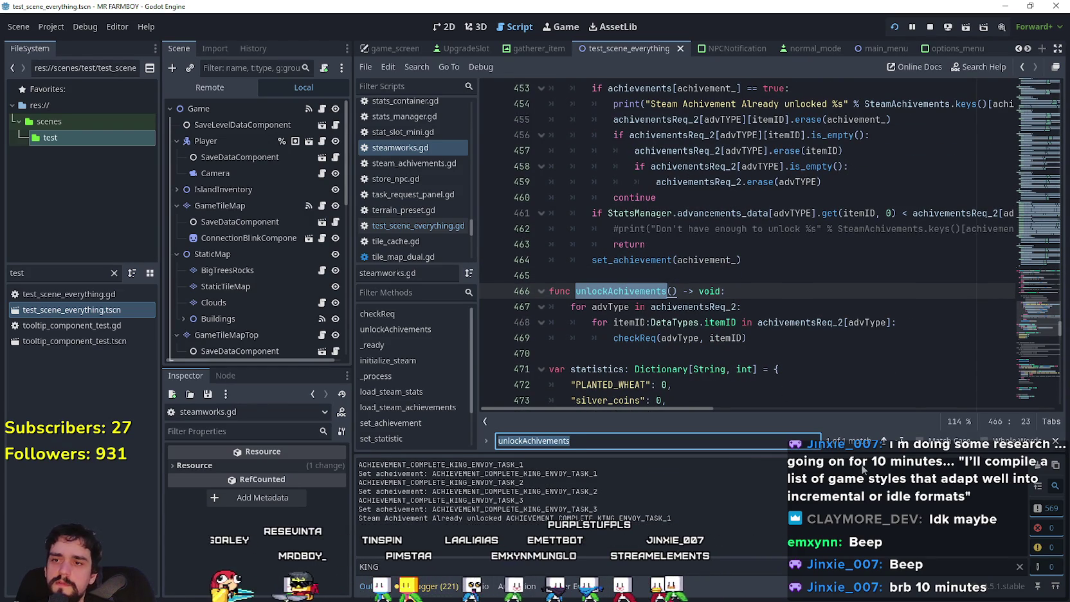
left_click(882, 444)
left_click(610, 244)
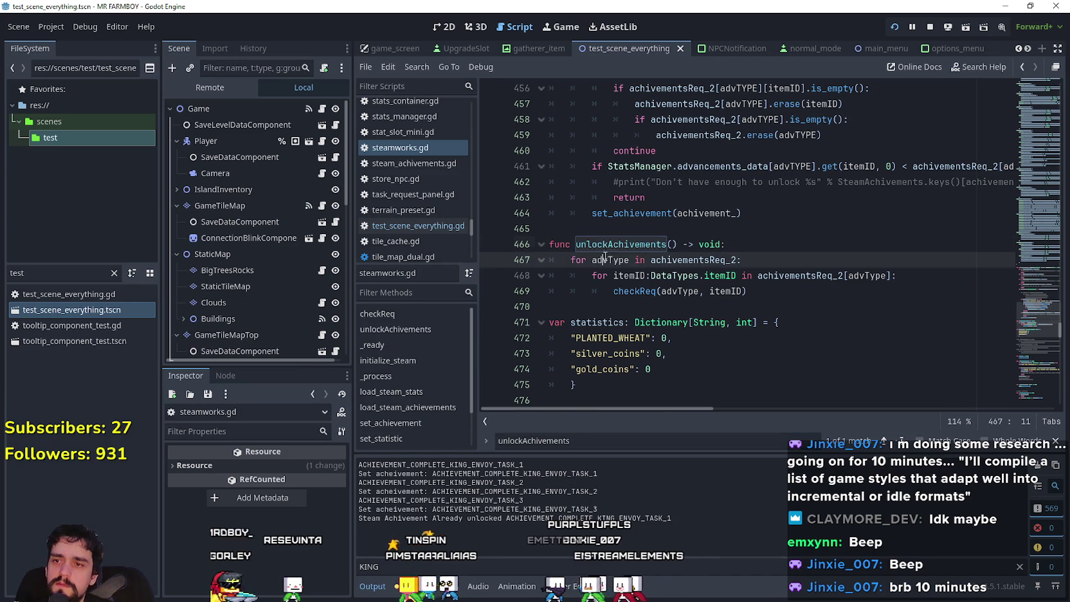
left_click(688, 290)
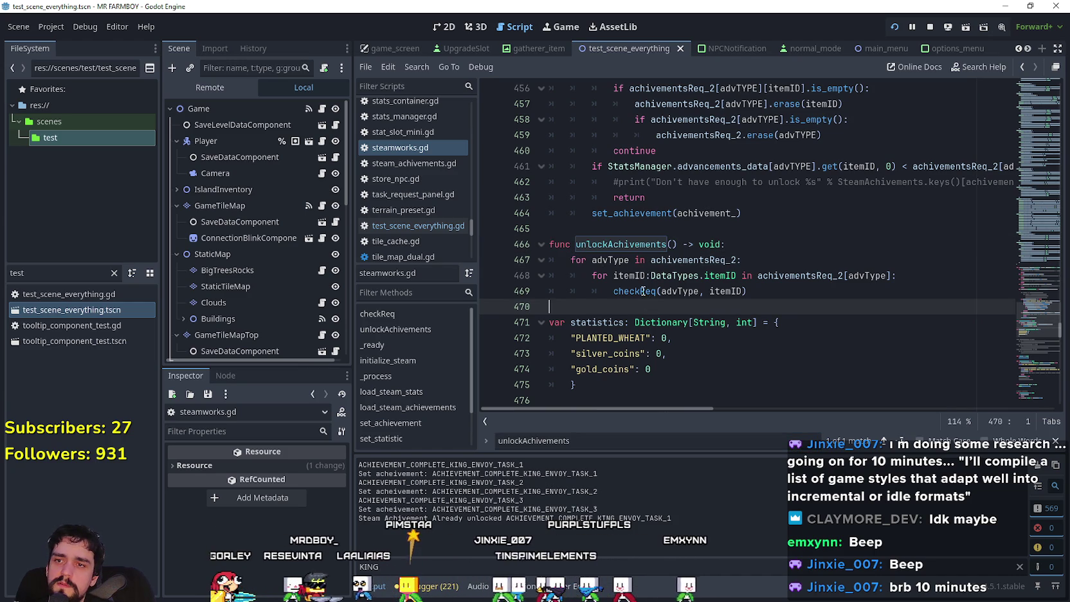
right_click(642, 290)
key("Escape")
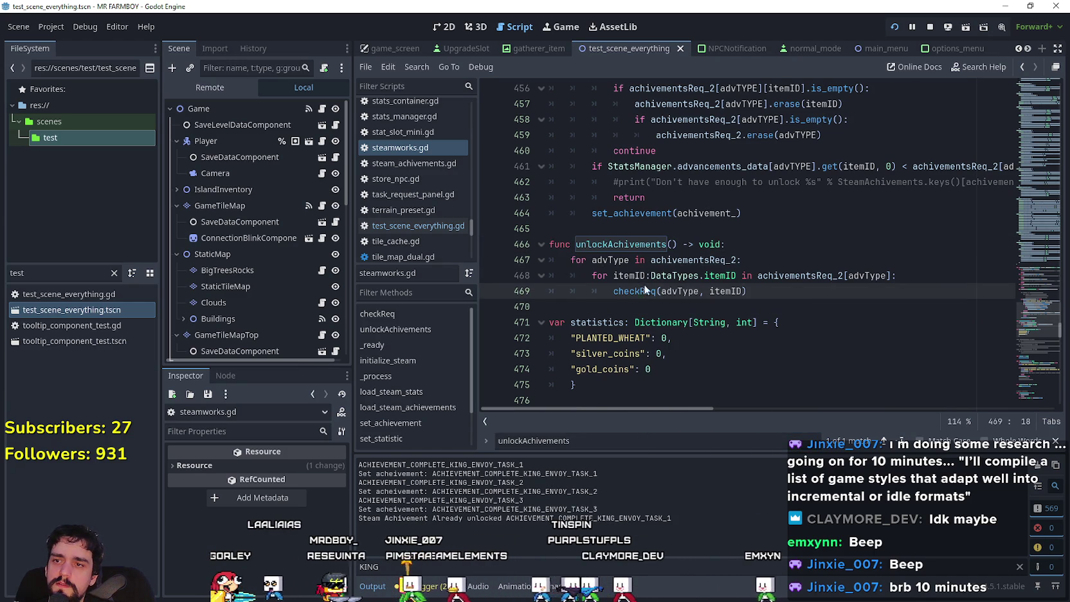
left_click(637, 290, "ctrl")
- Review the checkReq code around lines 418–461, selecting the Achivement print on line 454
scroll(589, 294, "down", 10)
scroll(589, 294, "down", 3)
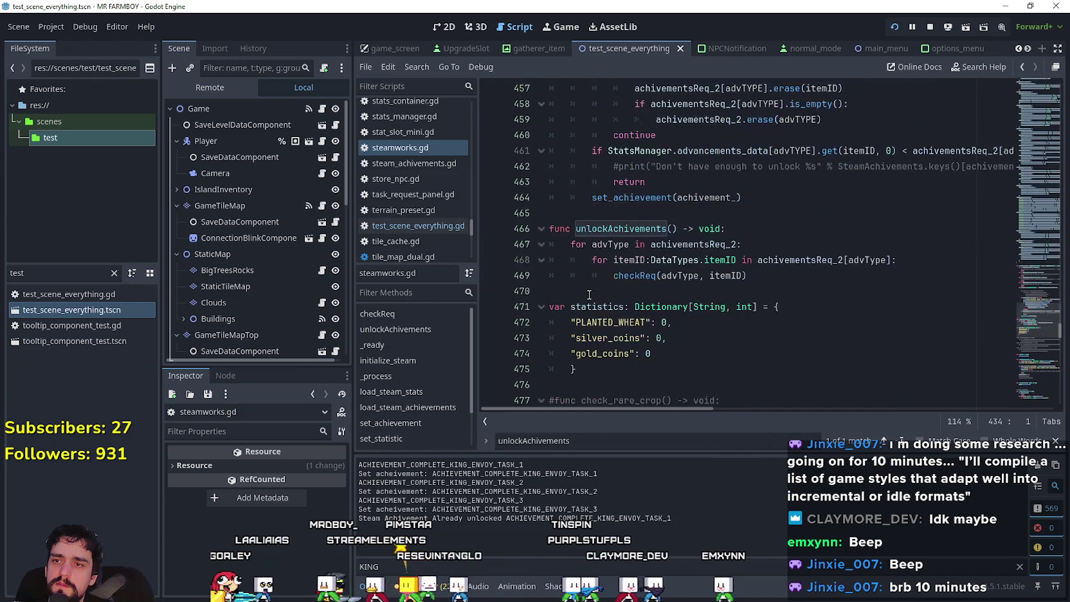
scroll(599, 175, "up", 3)
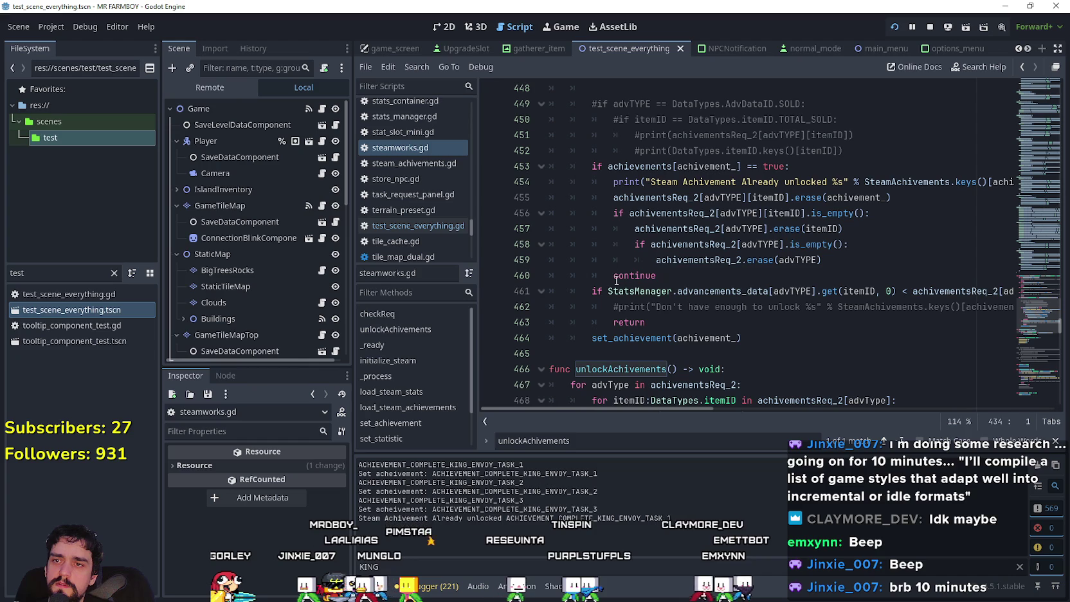
left_click(623, 291)
scroll(899, 256, "up", 3)
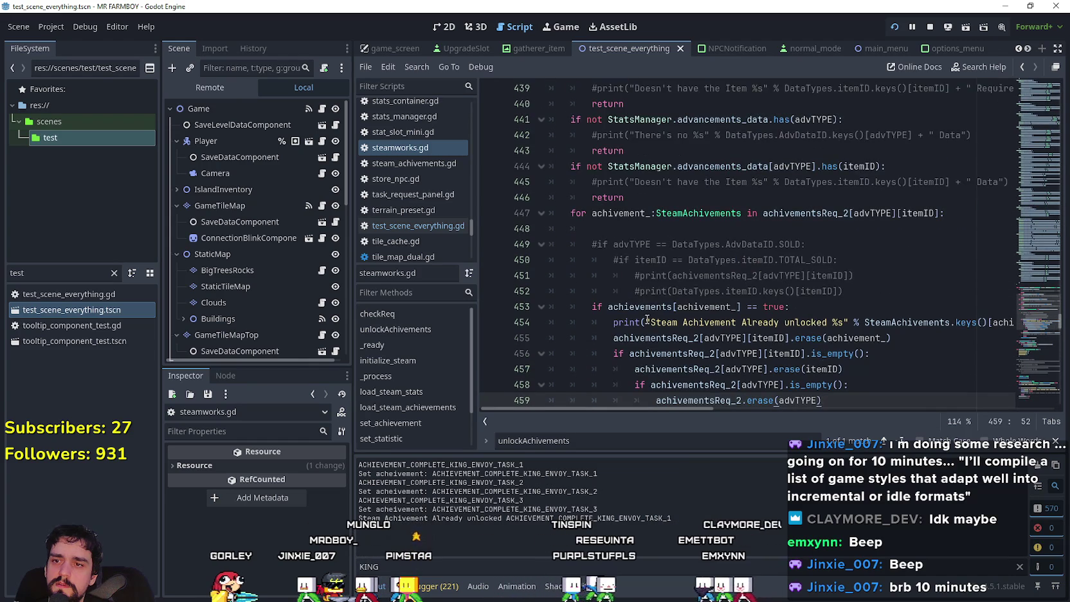
left_click(718, 320)
double_click(719, 321)
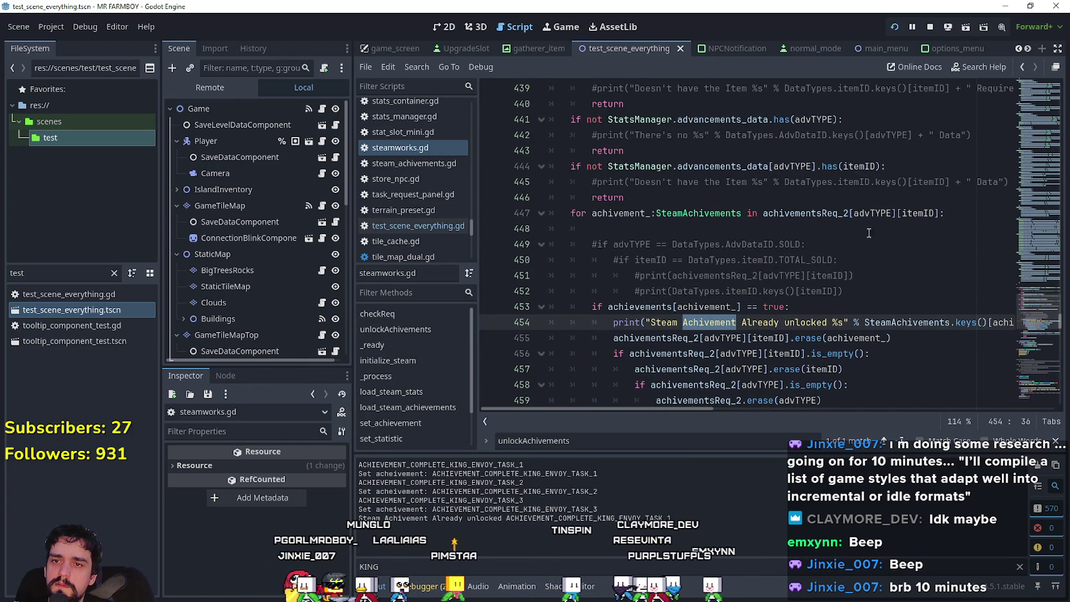
left_click_drag(592, 307, 790, 307)
scroll(573, 169, "down", 4)
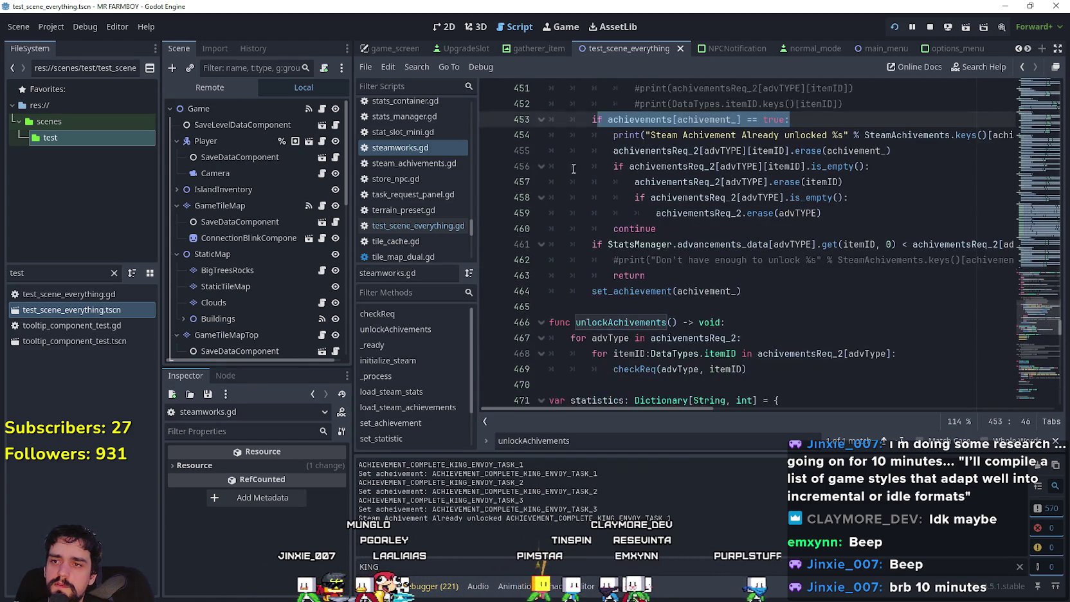
scroll(612, 187, "up", 8)
left_click(610, 168)
scroll(609, 172, "up", 7)
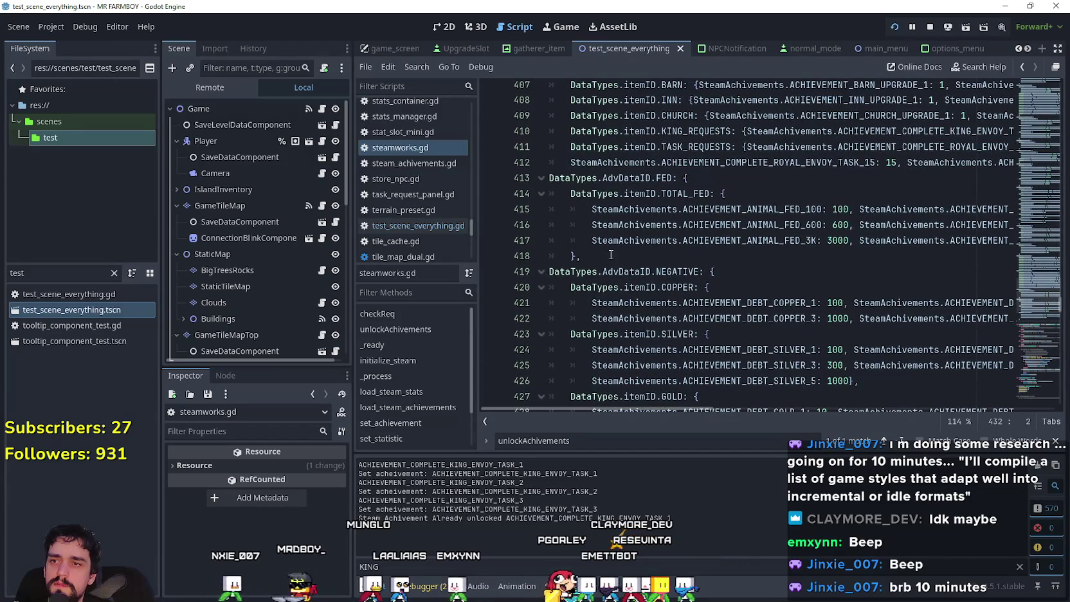
left_click(612, 255)
scroll(612, 258, "up", 10)
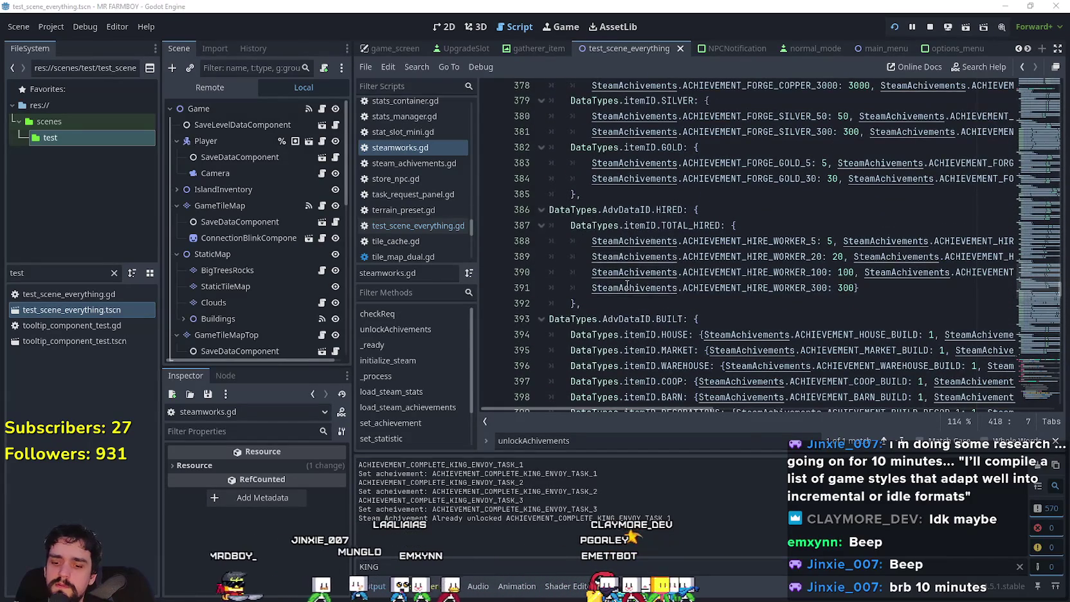
- Search all project files for unlockAchivements and open the line 23 match in test_scene_everything.gd
key("ctrl+shift+f")
left_click(532, 364)
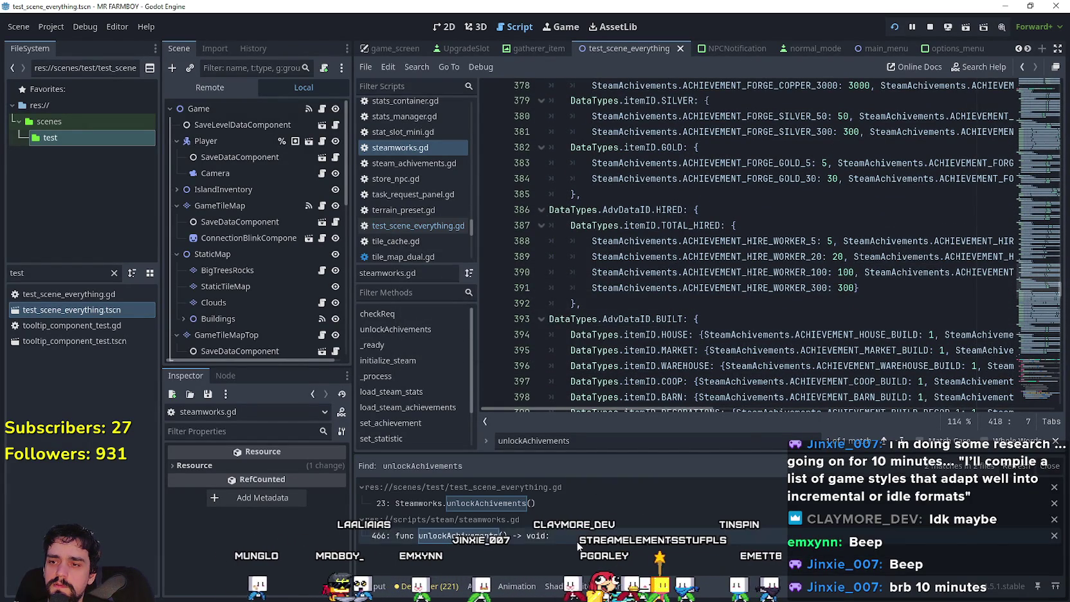
left_click(565, 504)
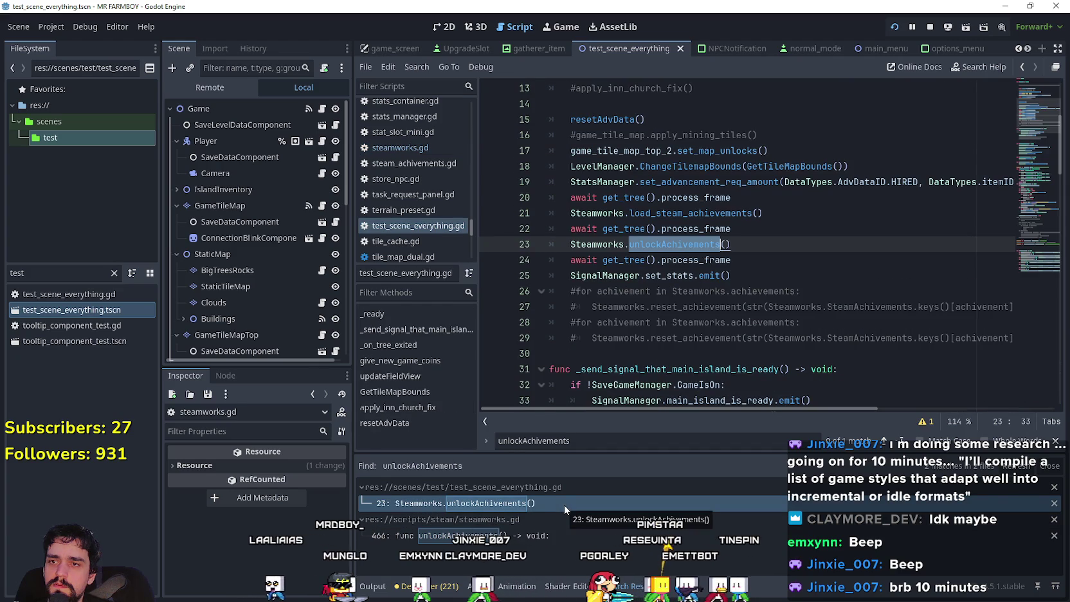
- Look up the definition of load_steam_achievements, called on line 21 of test_scene_everything.gd
double_click(690, 213)
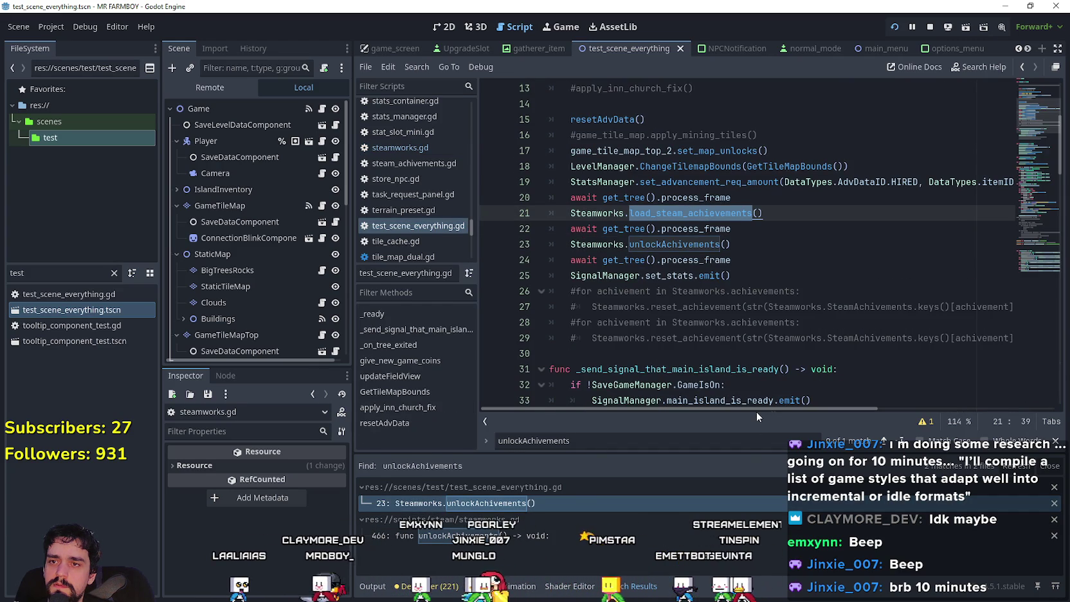
left_click(747, 245)
left_click_drag(622, 237, 565, 243)
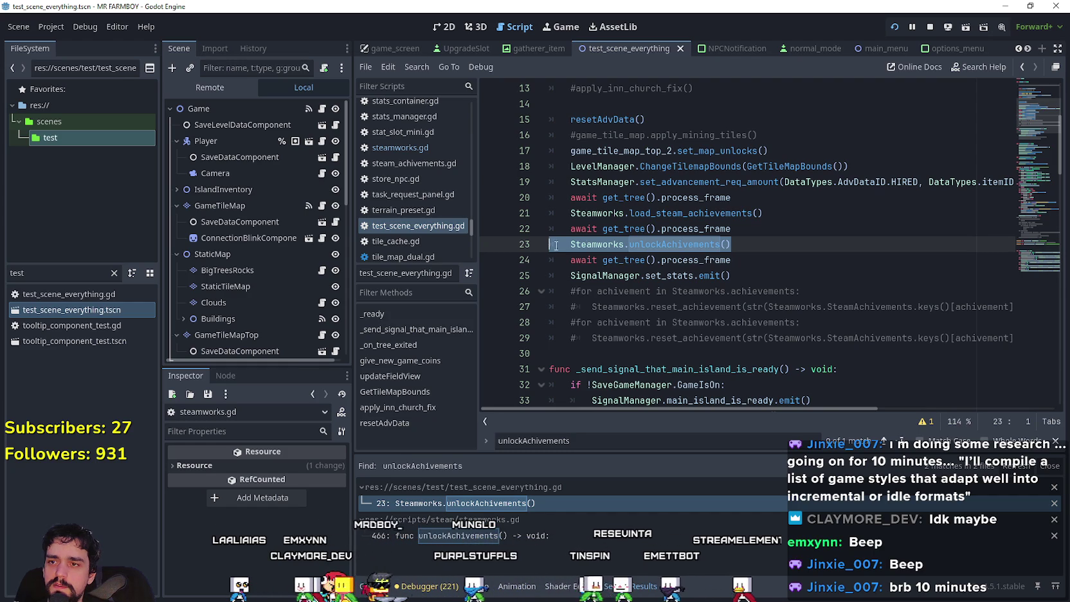
right_click(675, 214)
left_click(733, 422)
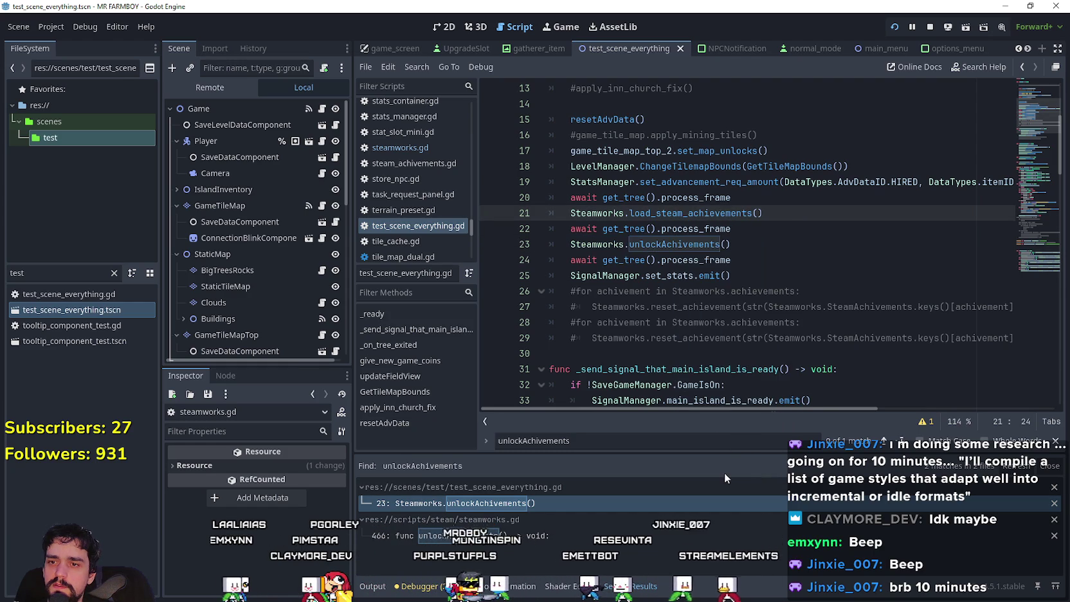
scroll(620, 294, "down", 4)
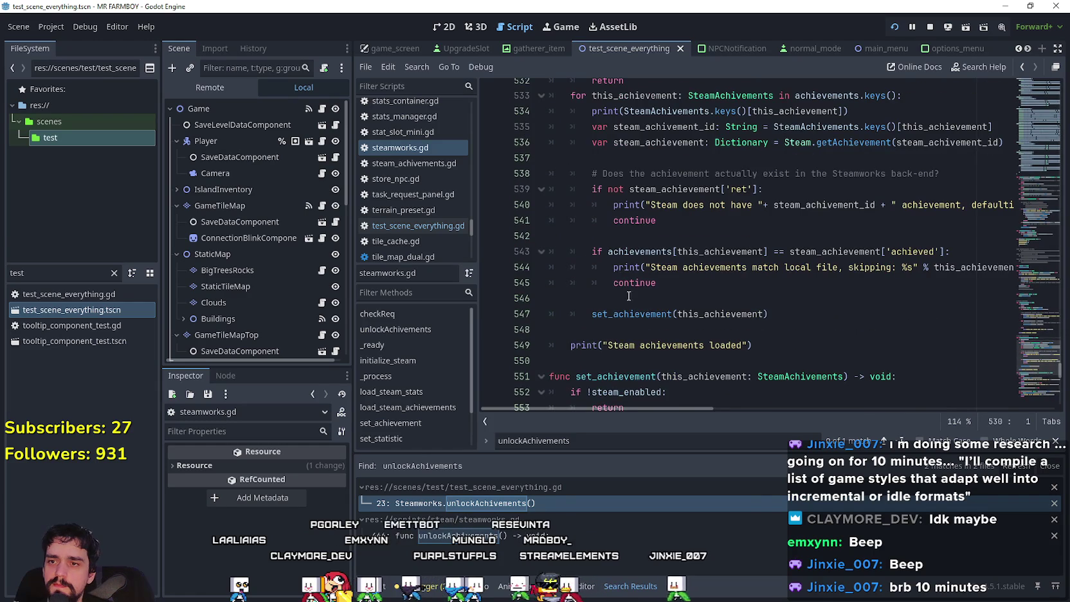
- Return to the line 23 unlockAchivements() call and select the load call and frame wait above it
left_click(539, 504)
left_click(664, 275)
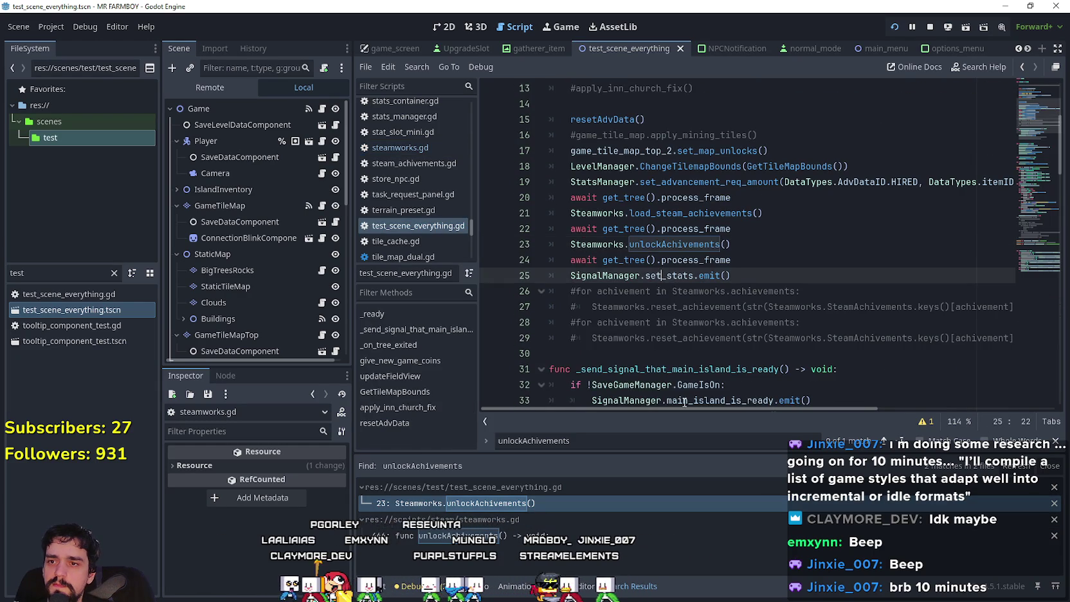
scroll(684, 402, "down", 3)
scroll(765, 248, "up", 3)
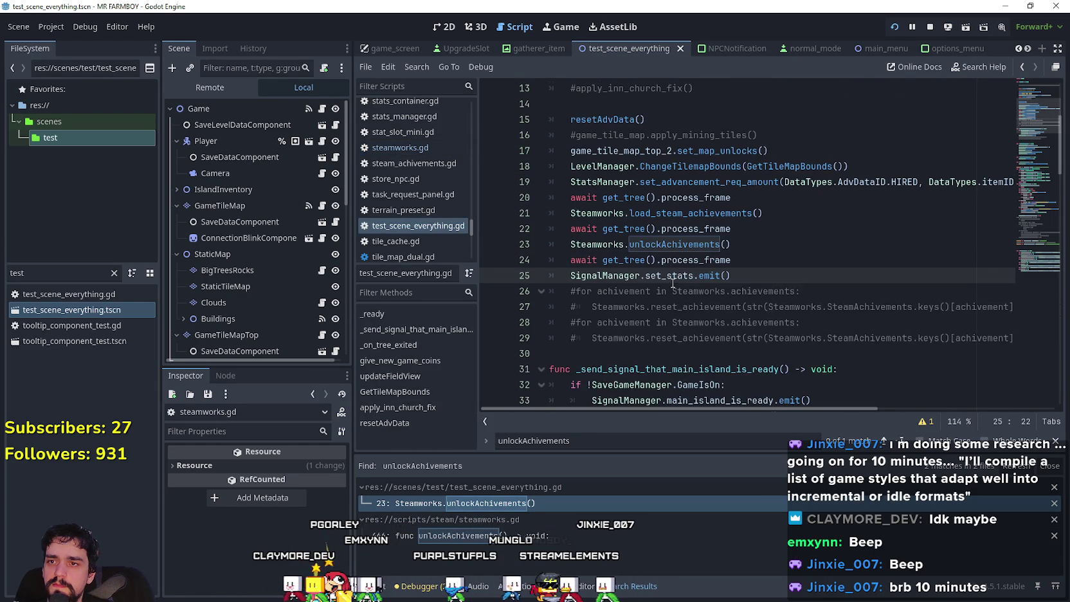
left_click(766, 245)
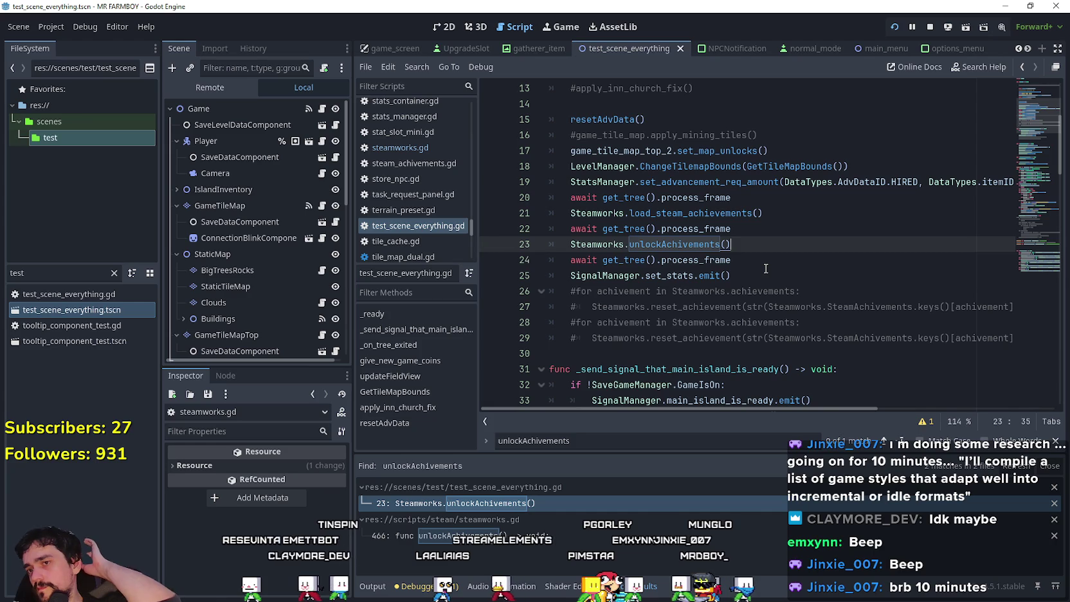
key("Left")
key("Left")
key("Left")
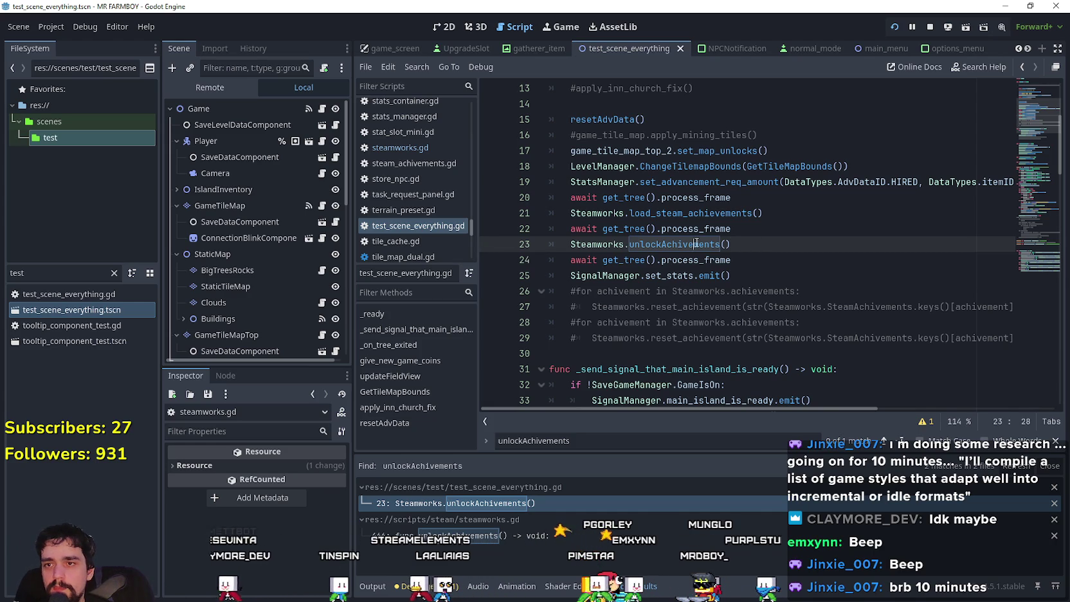
left_click_drag(732, 229, 577, 214)
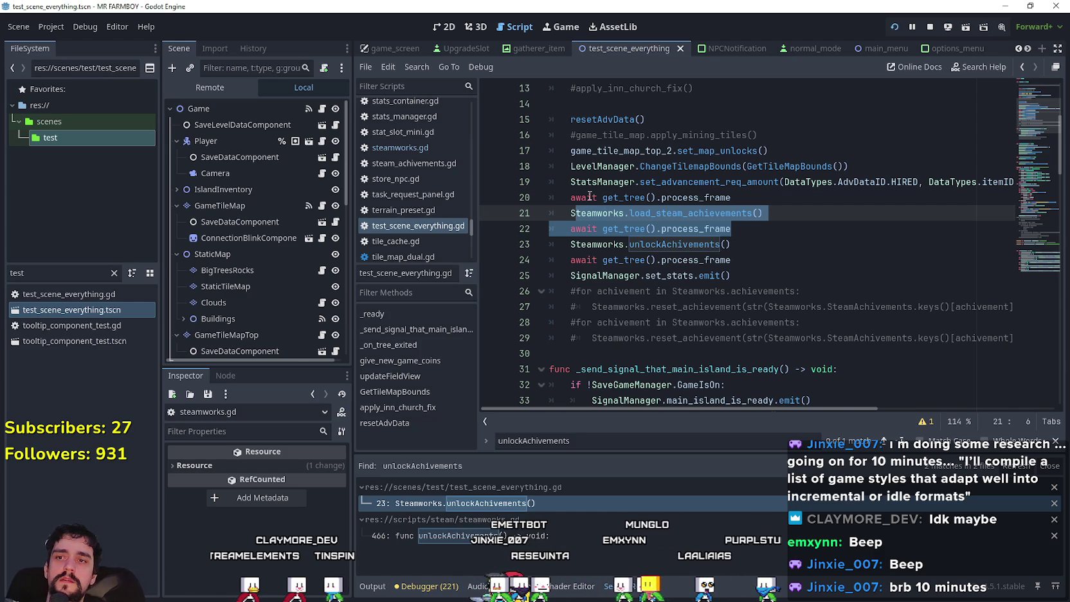
left_click(631, 244)
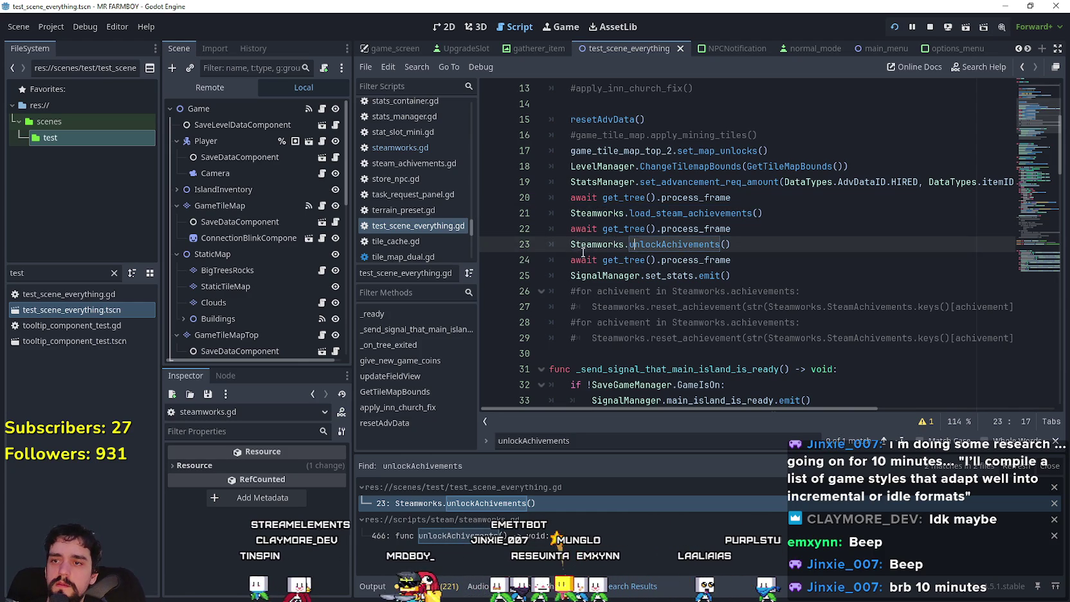
type("#")
- Comment out the frame wait and unlockAchivements() call on lines 22–23 with Ctrl+K
left_click_drag(737, 245, 578, 245)
key("Up")
key("ctrl+k")
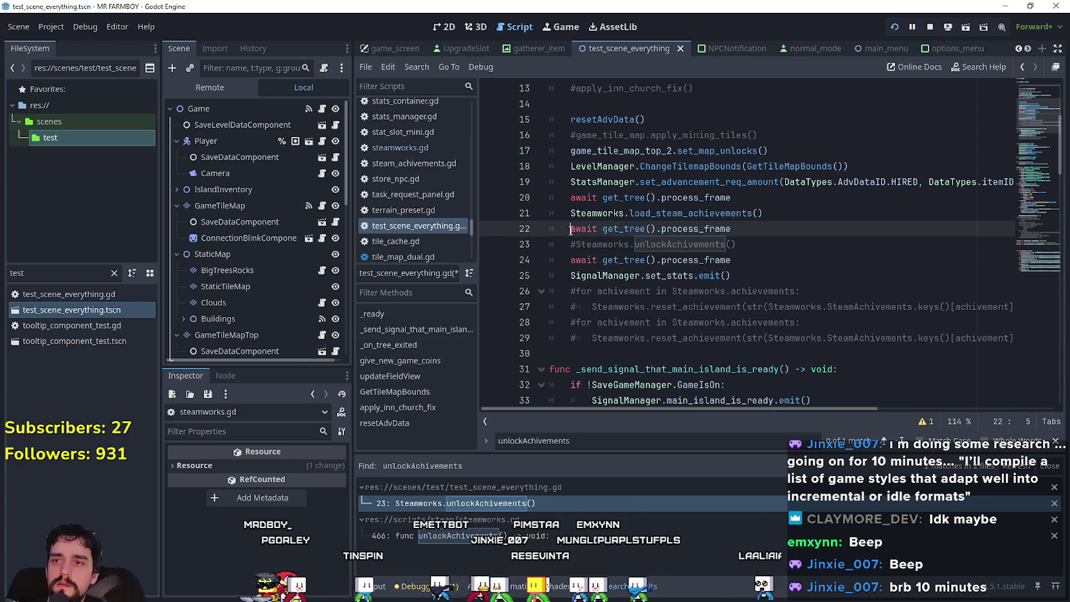
left_click(858, 257)
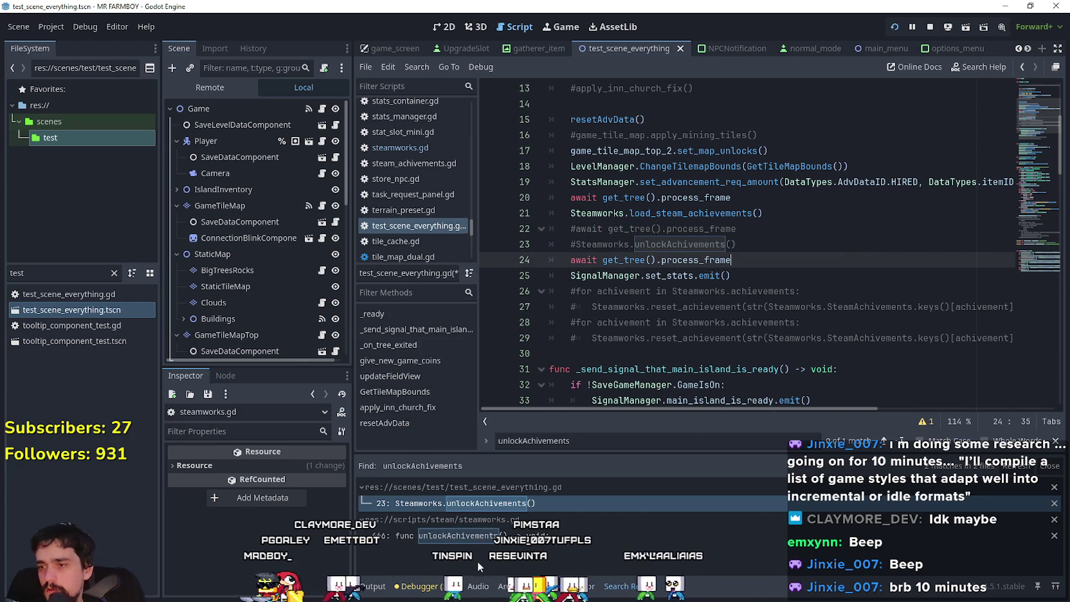
left_click(507, 536)
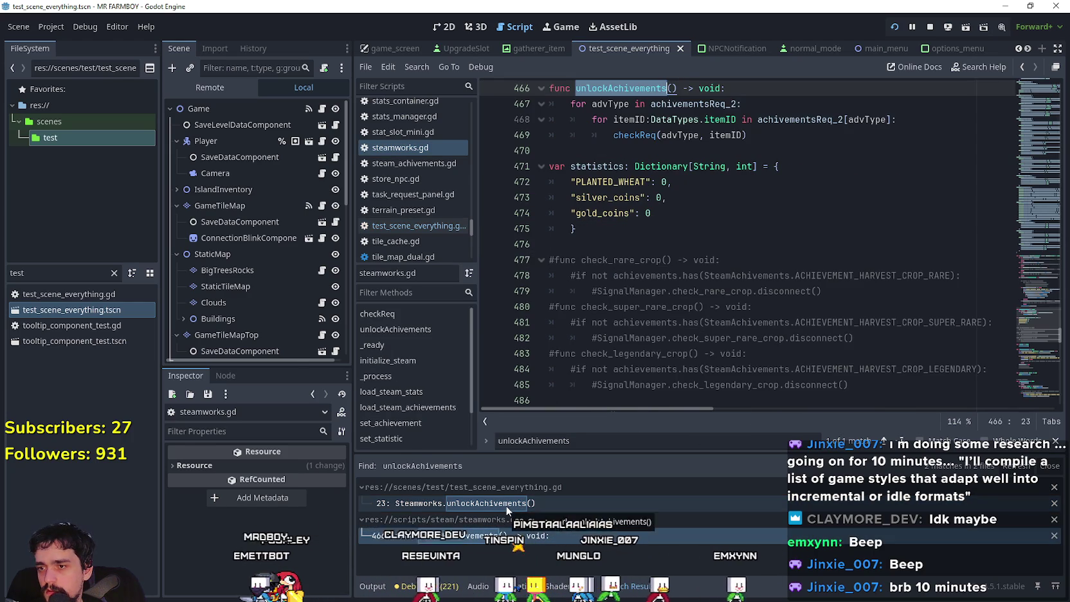
left_click(476, 503)
left_click(463, 535)
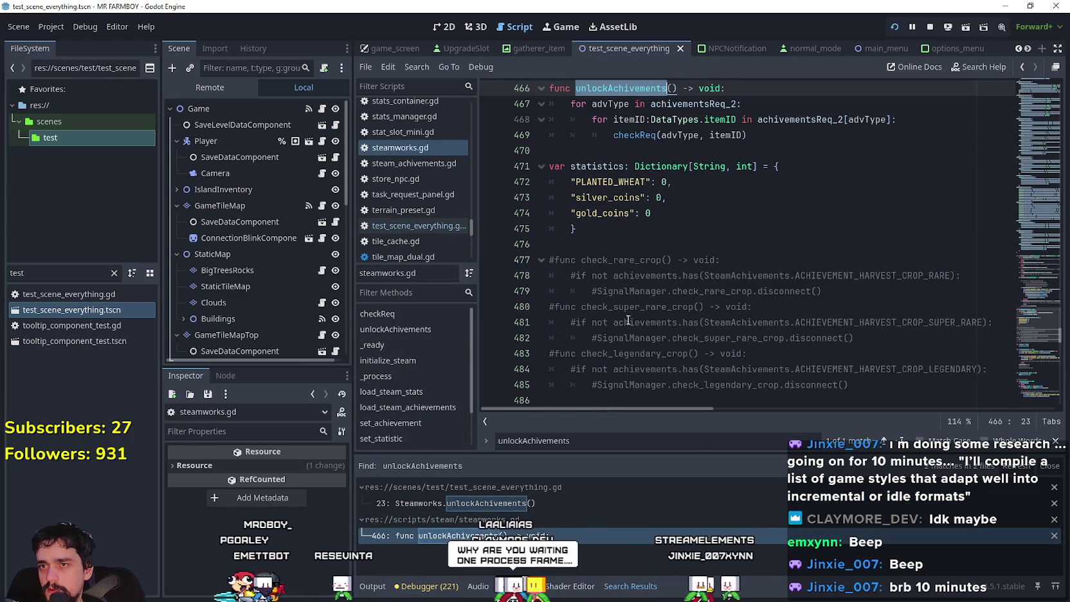
scroll(1026, 327, "down", 6)
scroll(1026, 326, "up", 15)
scroll(1027, 321, "up", 6)
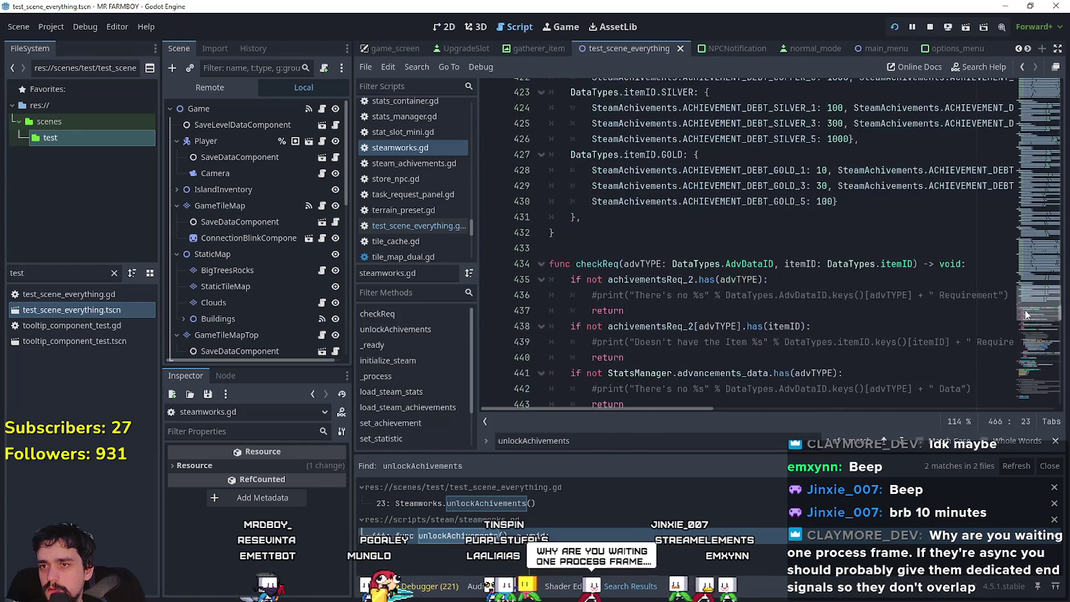
scroll(1025, 317, "down", 15)
scroll(1024, 335, "up", 4)
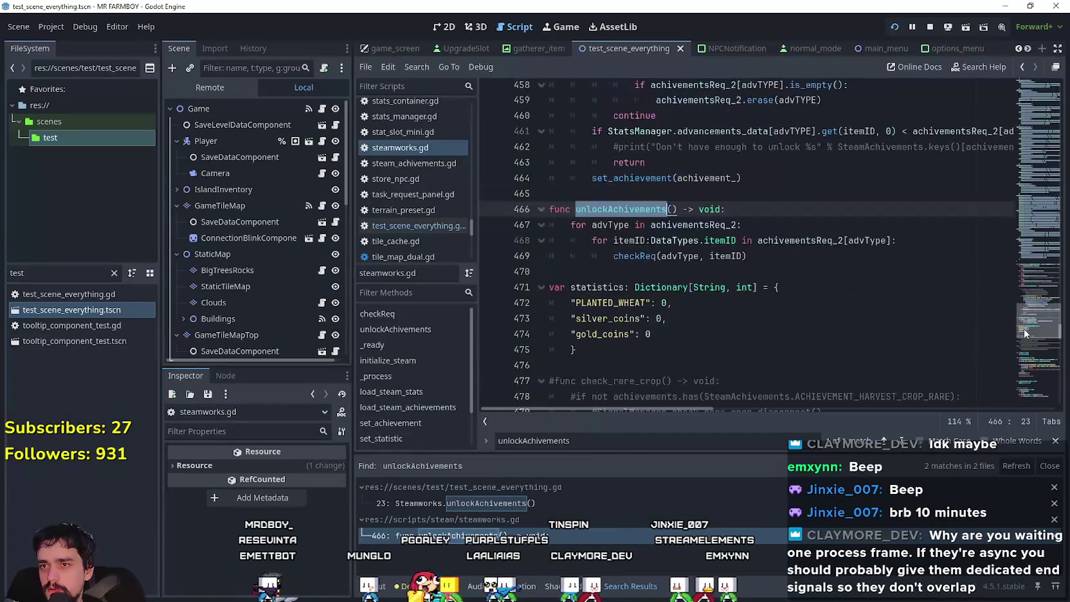
scroll(1025, 333, "down", 18)
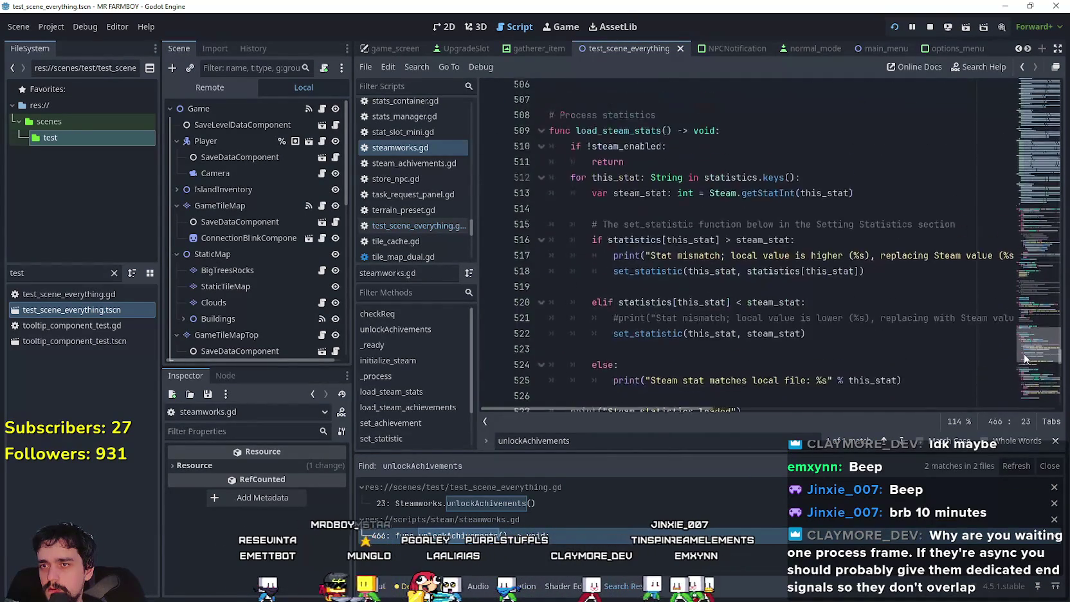
scroll(1023, 360, "up", 4)
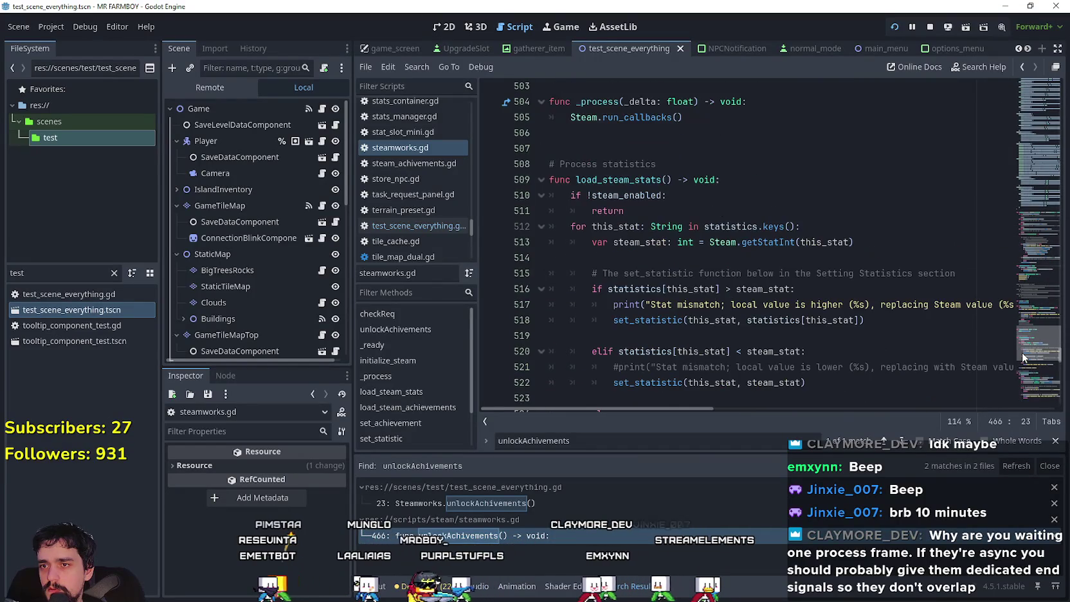
scroll(592, 167, "down", 2)
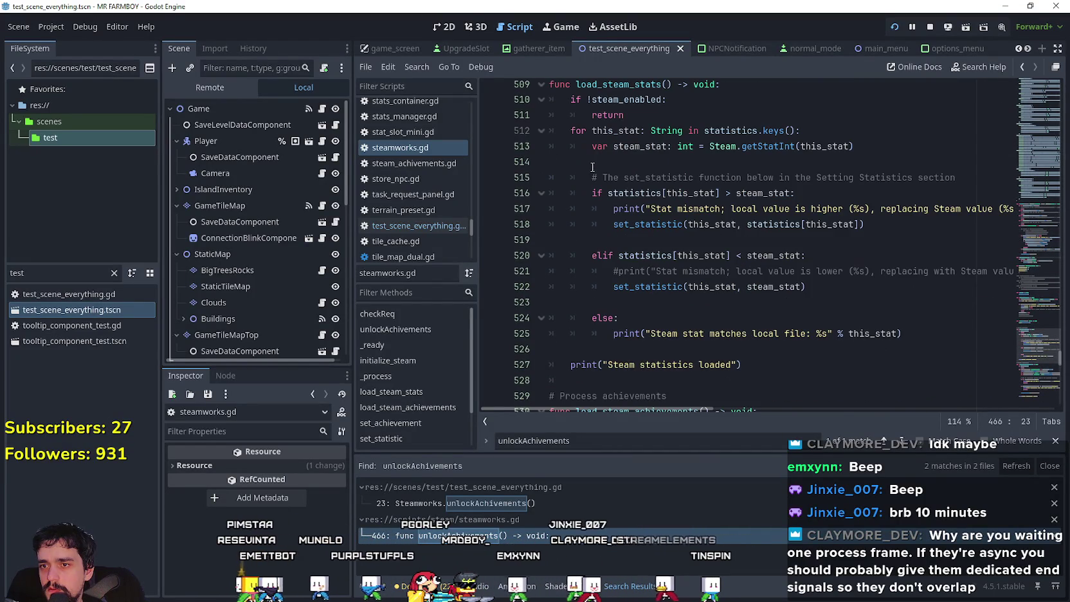
double_click(648, 286)
scroll(656, 285, "up", 2)
scroll(664, 287, "down", 5)
scroll(664, 287, "down", 11)
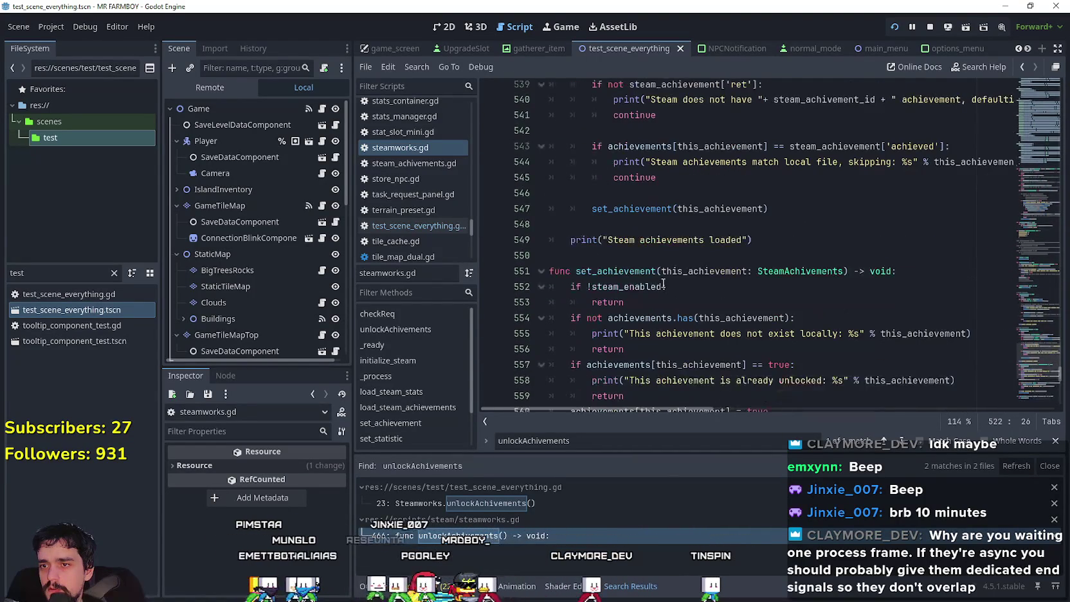
scroll(708, 283, "down", 10)
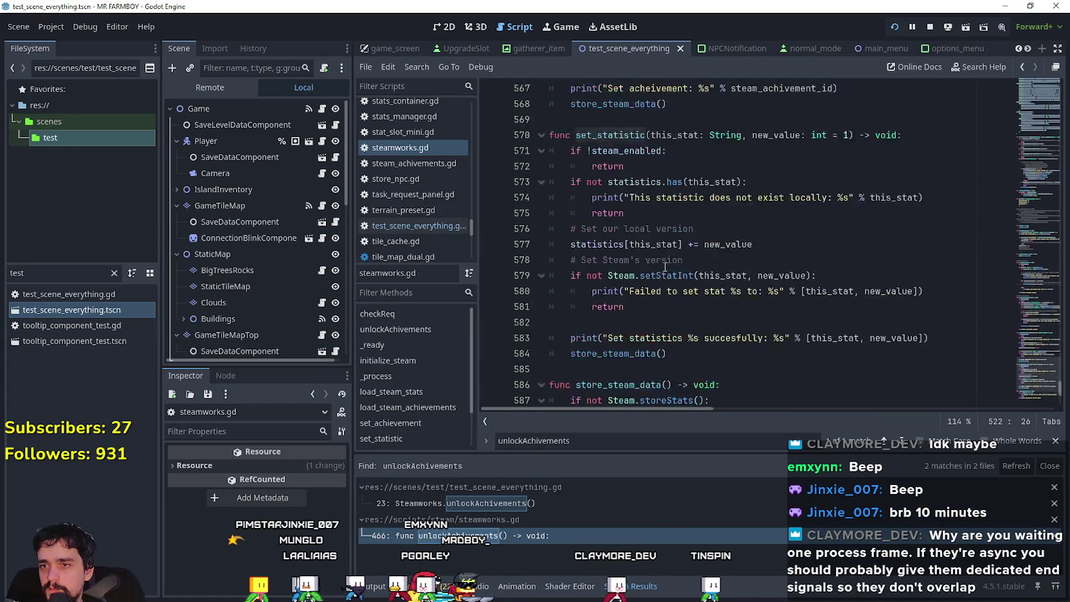
scroll(817, 288, "up", 11)
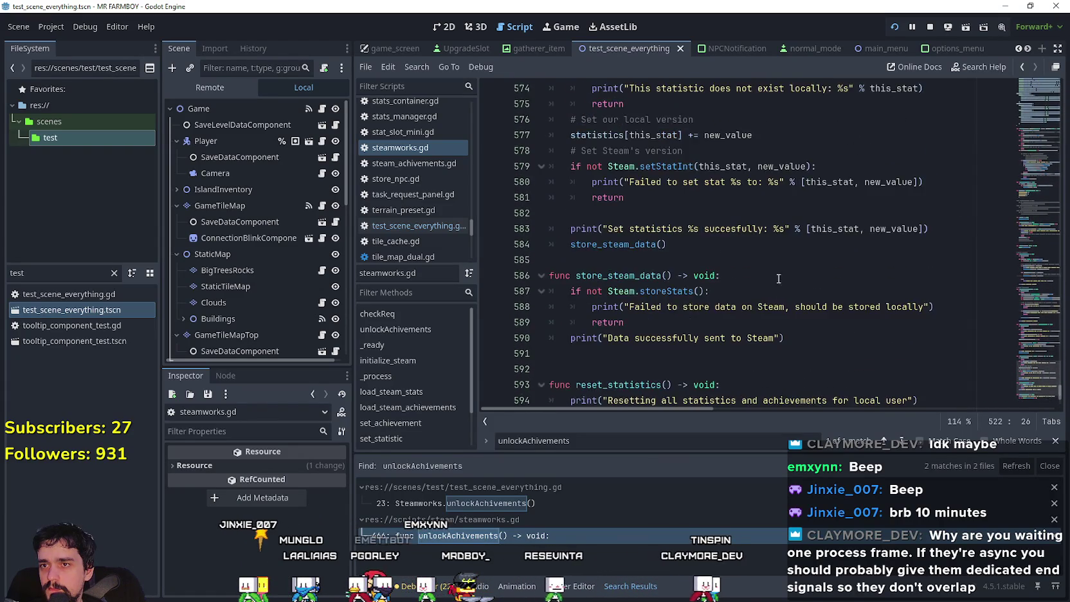
scroll(599, 264, "up", 9)
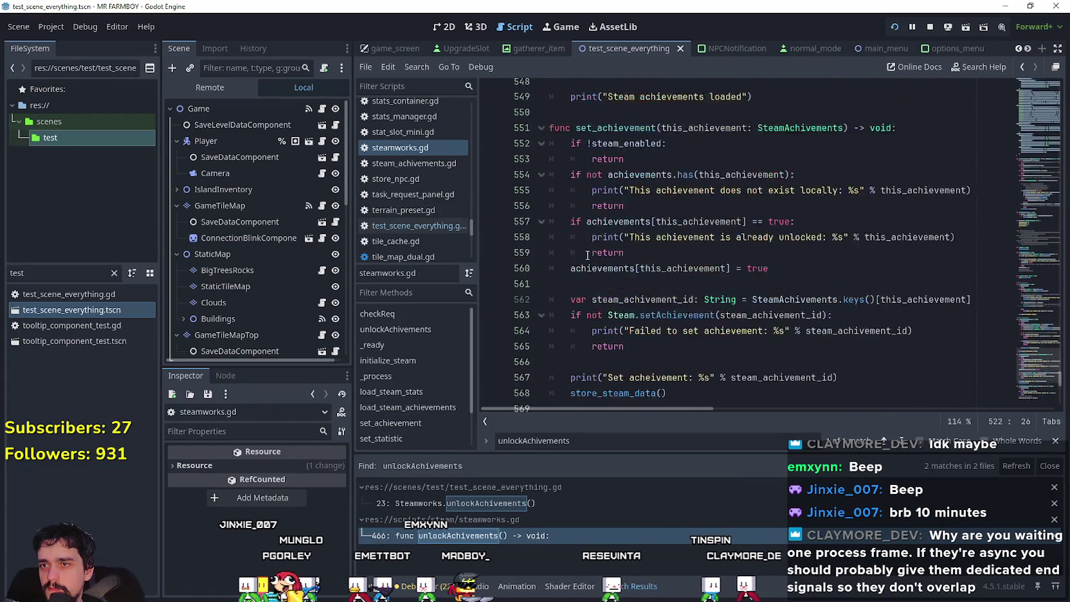
scroll(588, 252, "down", 3)
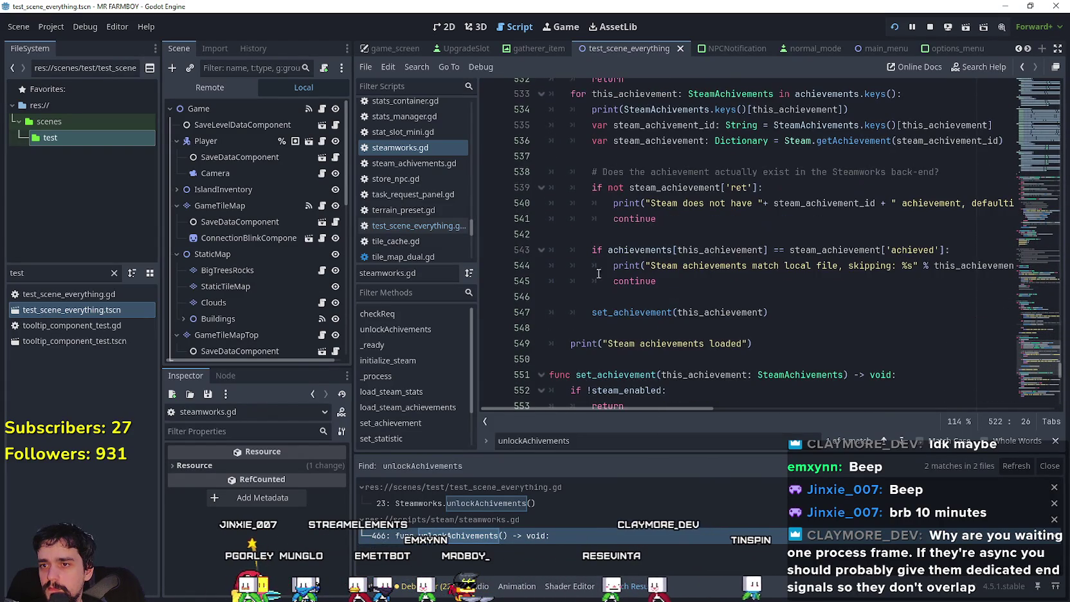
left_click(794, 331)
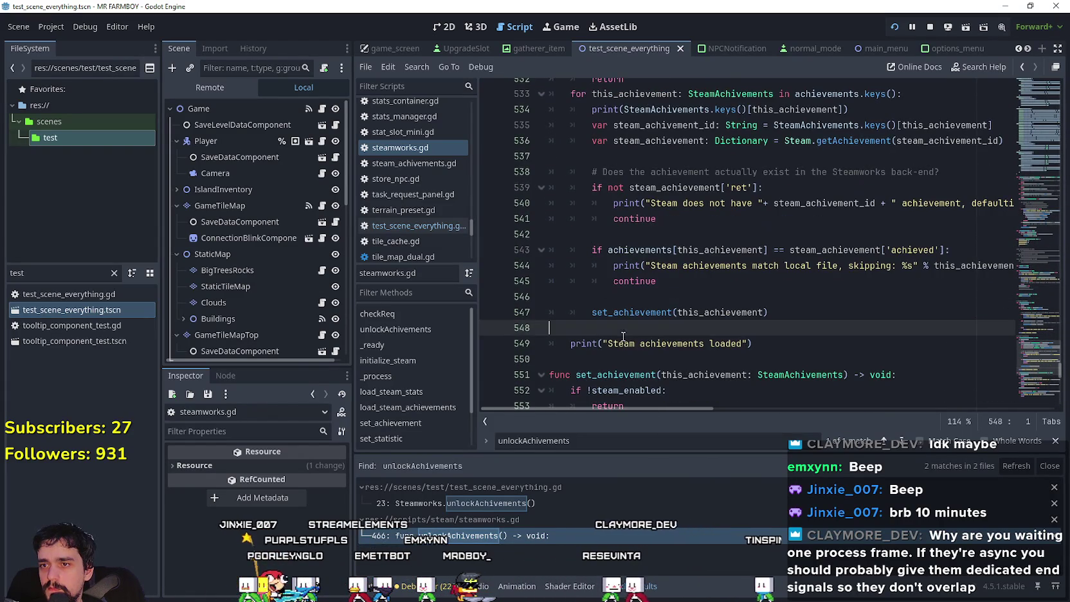
left_click(794, 338)
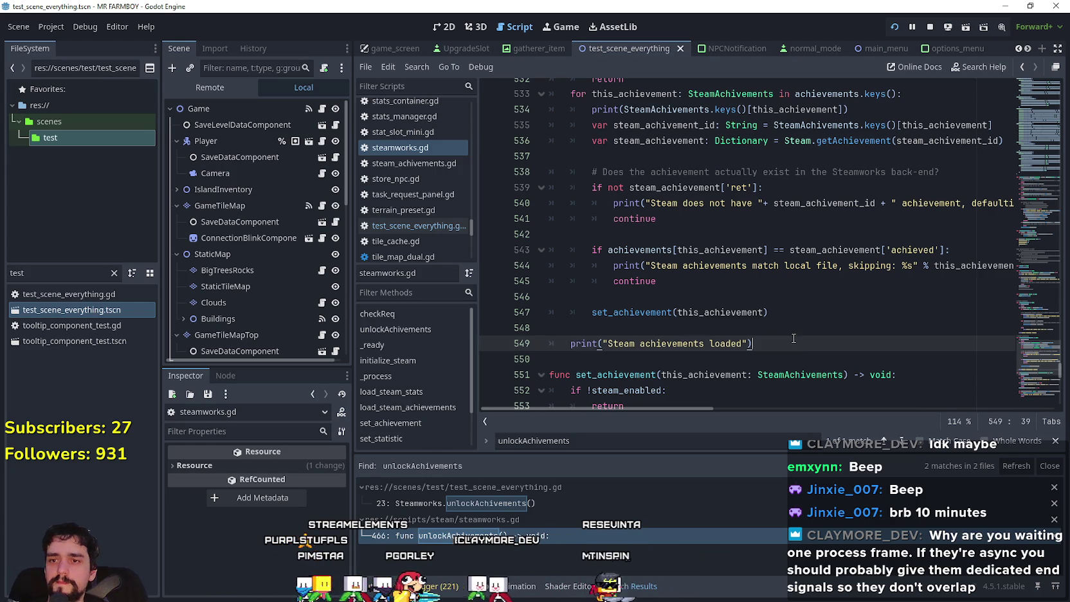
- Add an indented unlockAchivements() call on a new line after the 'Steam achievements loaded' print
key("Return")
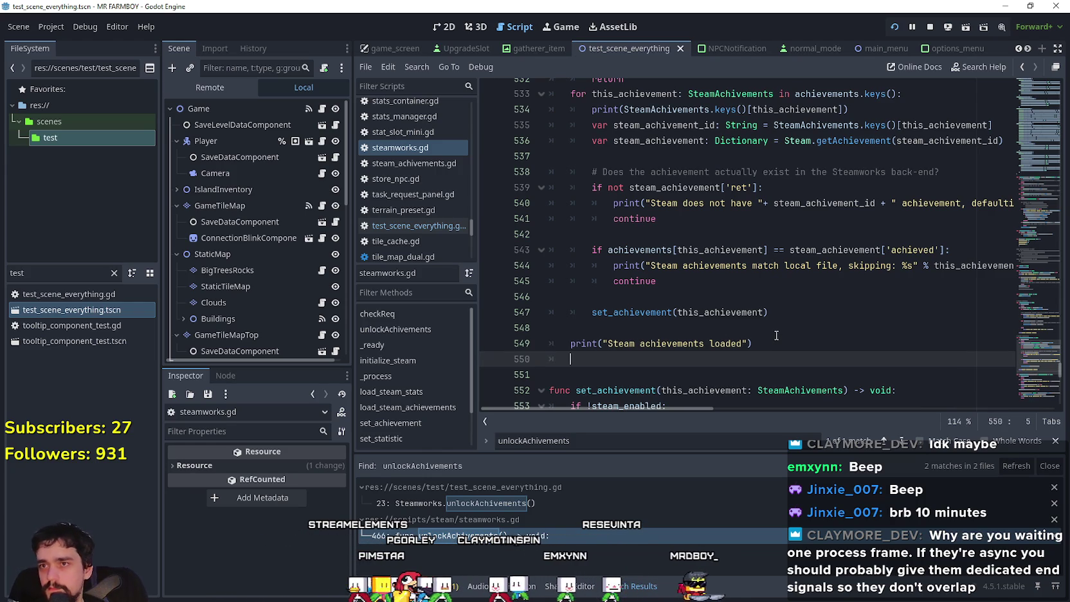
key("BackSpace")
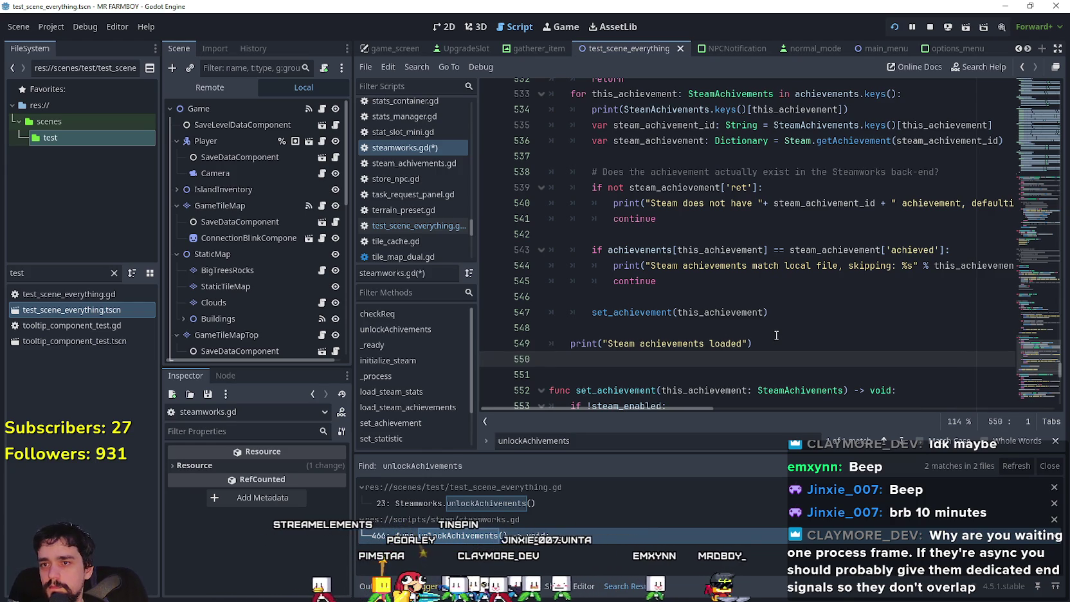
scroll(576, 233, "up", 4)
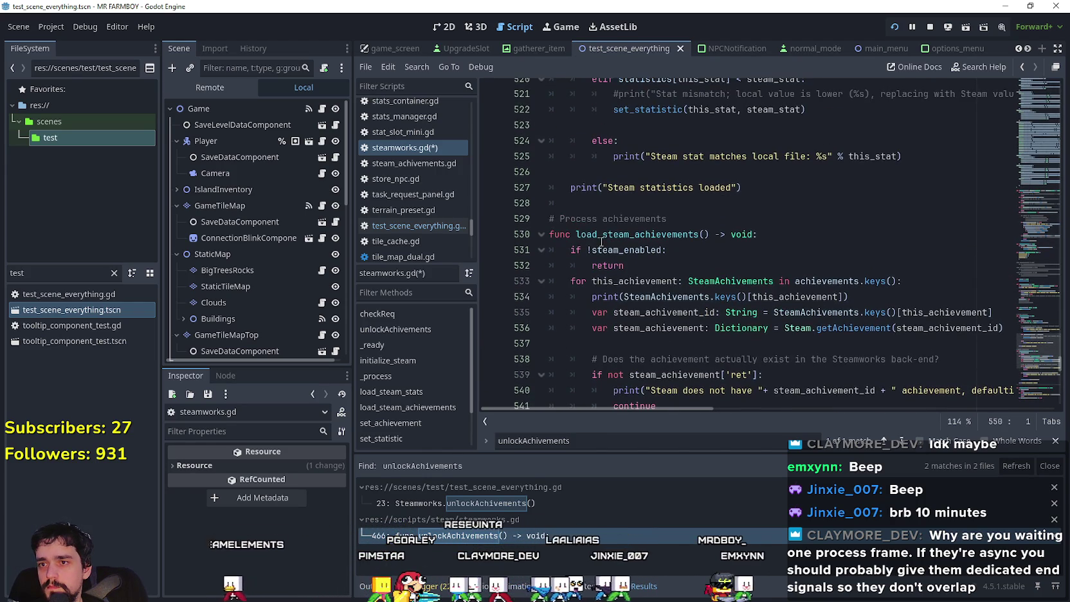
scroll(576, 233, "down", 6)
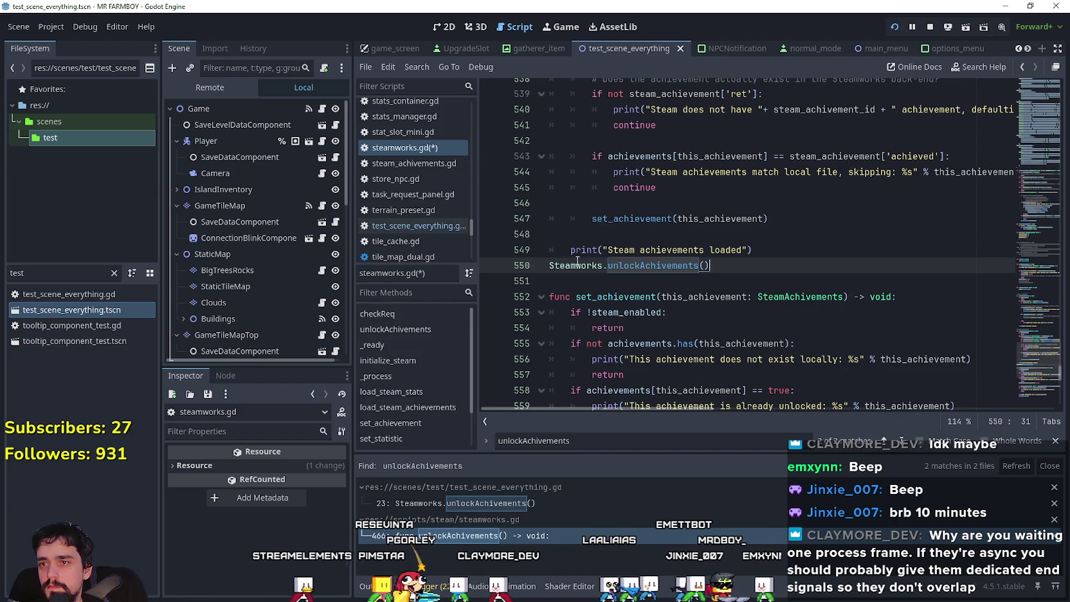
key("Tab")
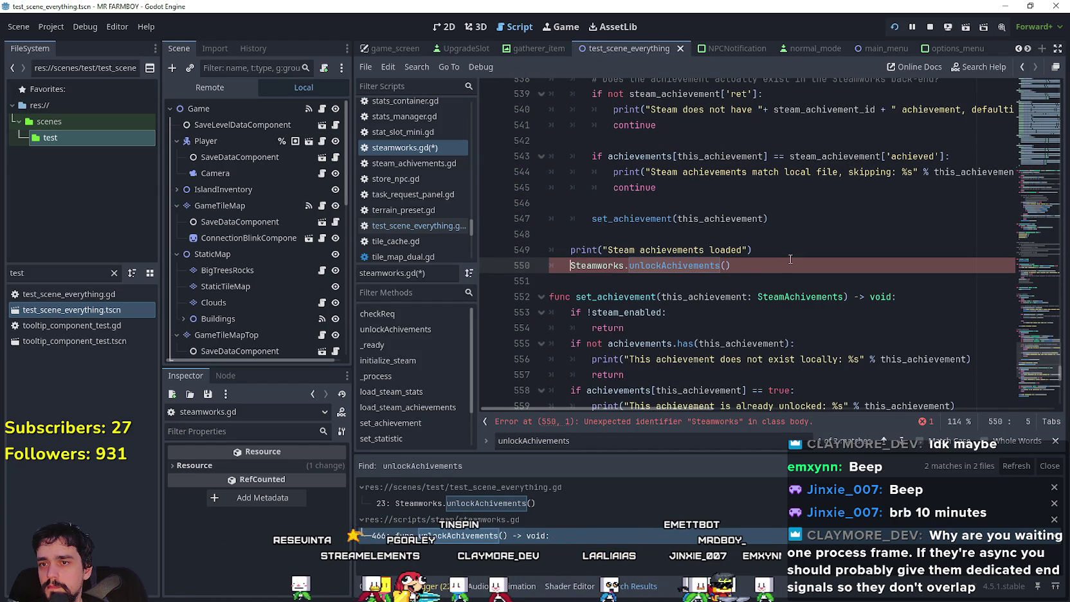
key("End")
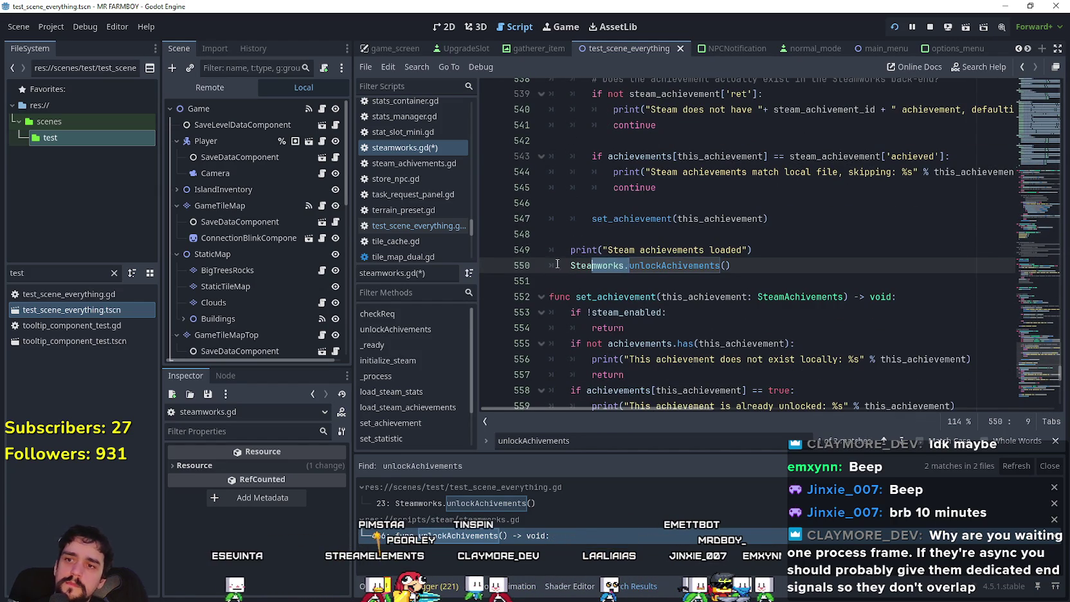
key("ctrl+shift+Return")
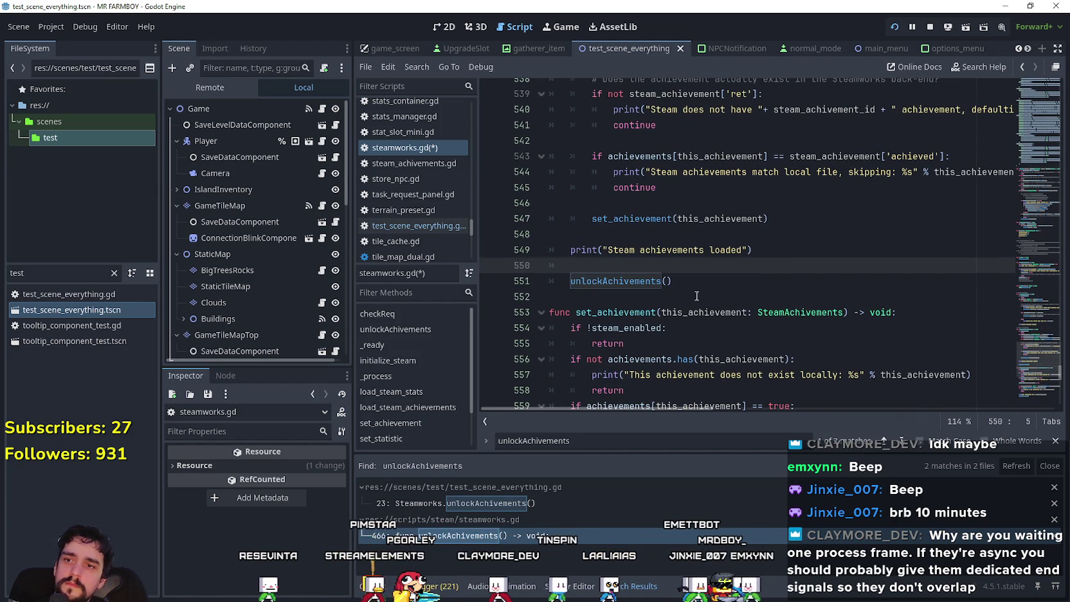
left_click(696, 294)
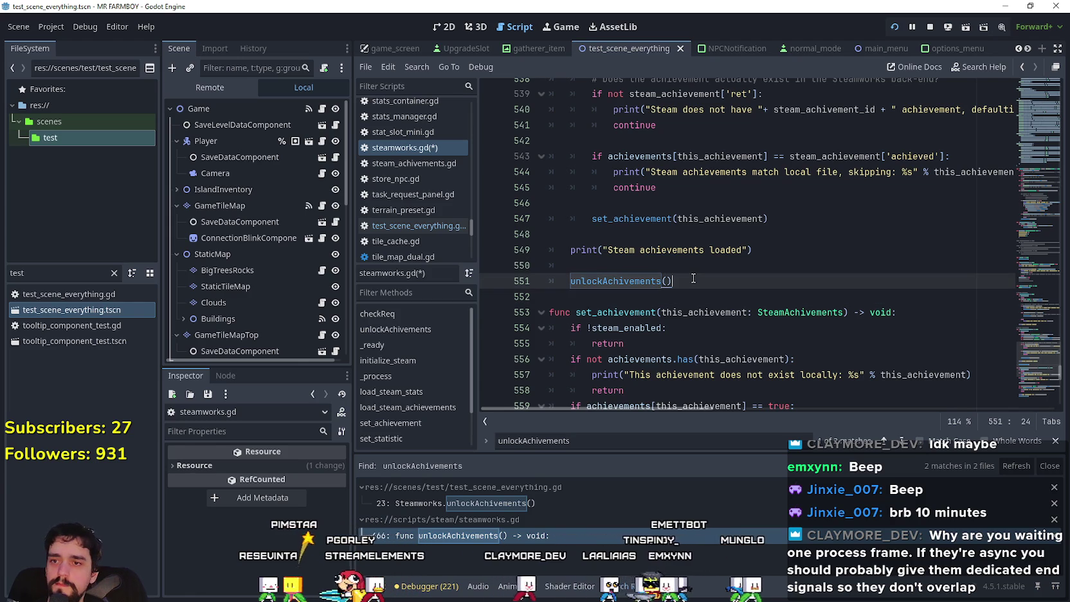
key("ctrl+shift+Return")
key("Up")
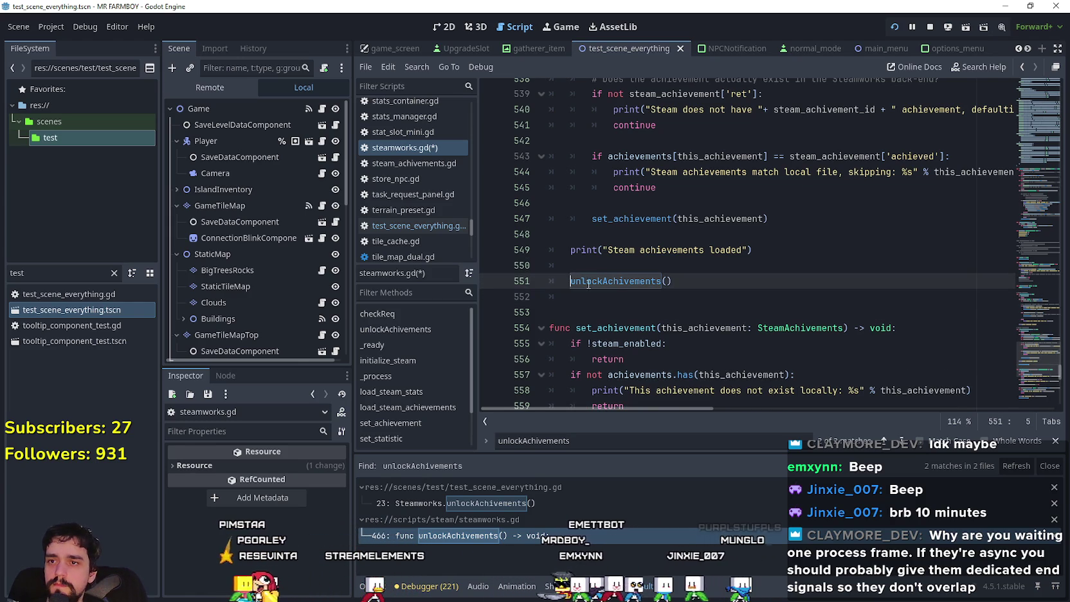
- Tidy the blank lines around the new call at line 551 and stop the running game
scroll(585, 344, "up", 1)
left_click(586, 312)
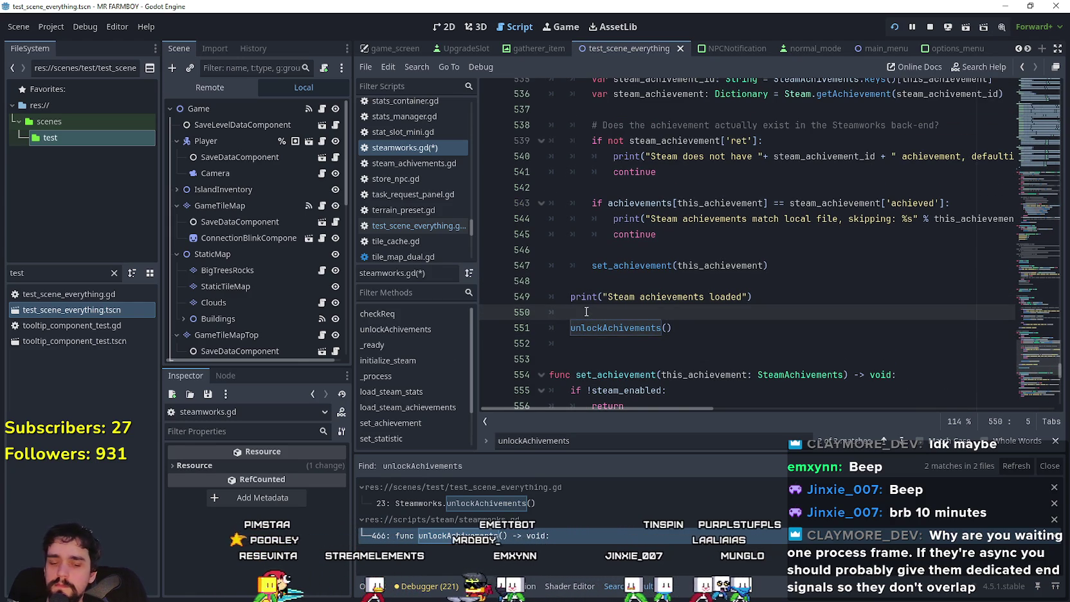
left_click(573, 327)
scroll(574, 327, "up", 1)
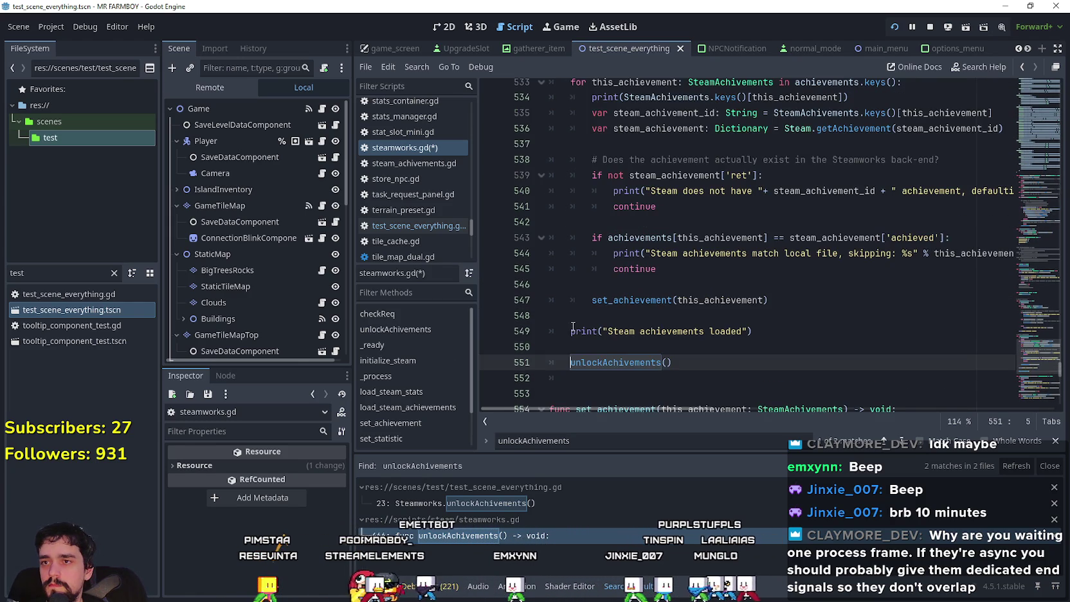
scroll(579, 302, "up", 5)
scroll(586, 276, "down", 7)
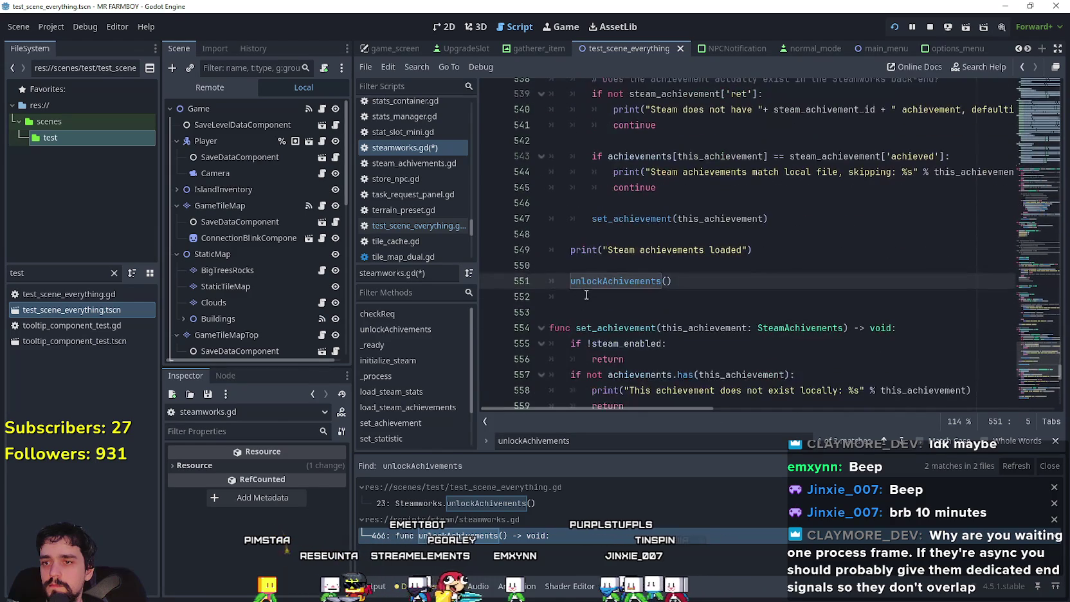
left_click(605, 250)
left_click(602, 265)
scroll(617, 248, "up", 6)
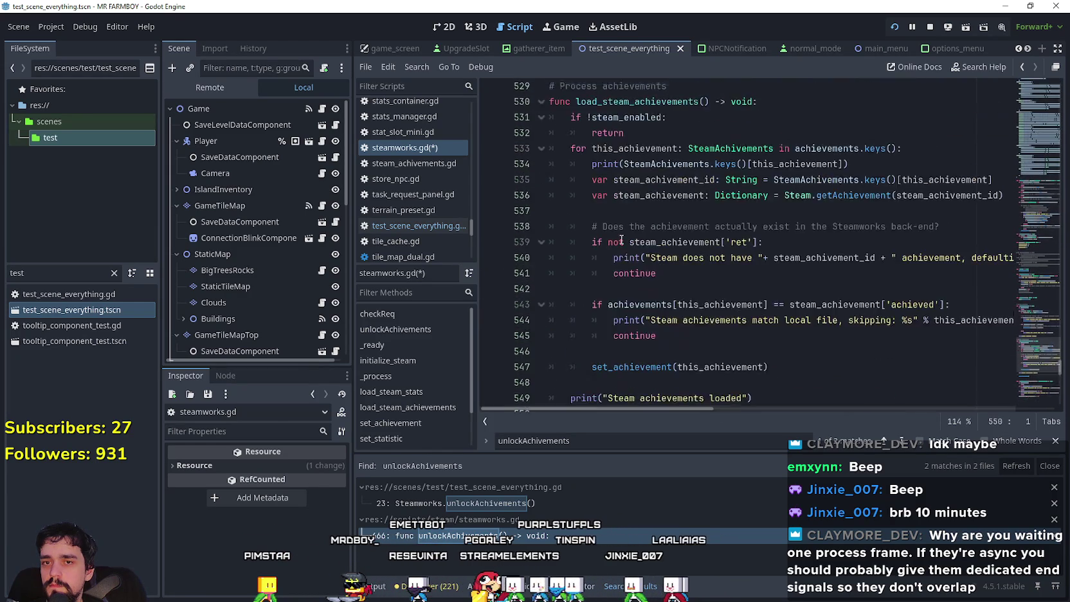
scroll(622, 238, "down", 4)
scroll(615, 241, "up", 3)
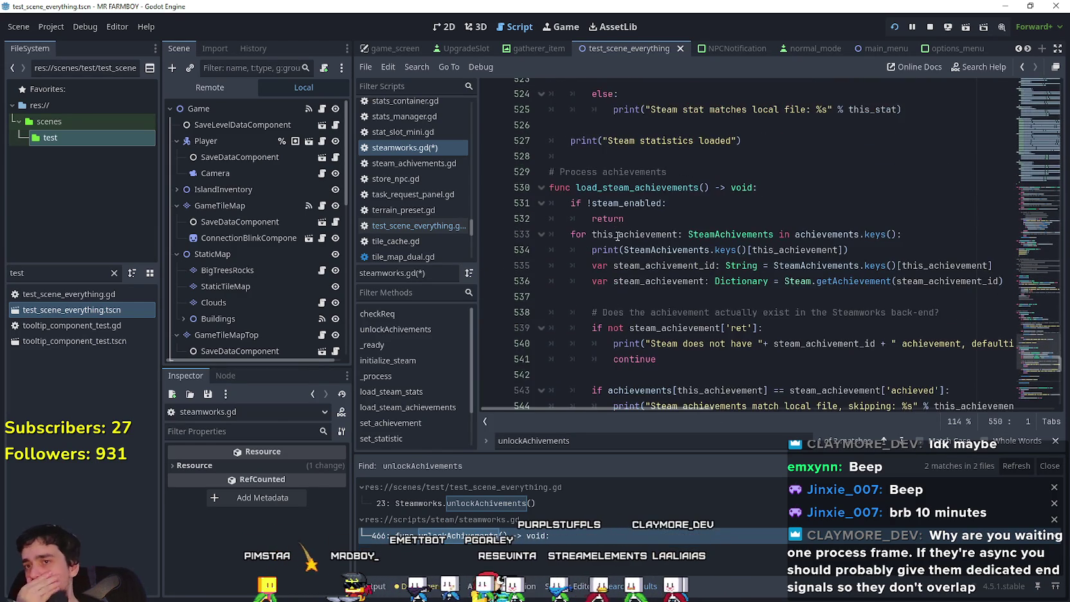
left_click(931, 26)
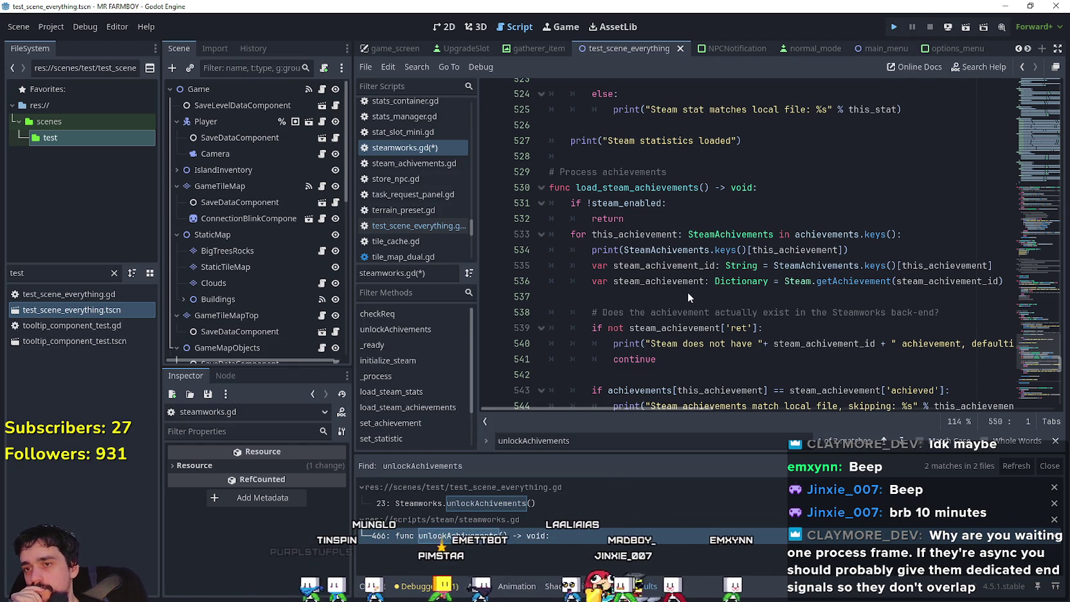
- Relaunch MR FARMBOY with F5, load Save 1 to reach the farm, then close the game window
key("F5")
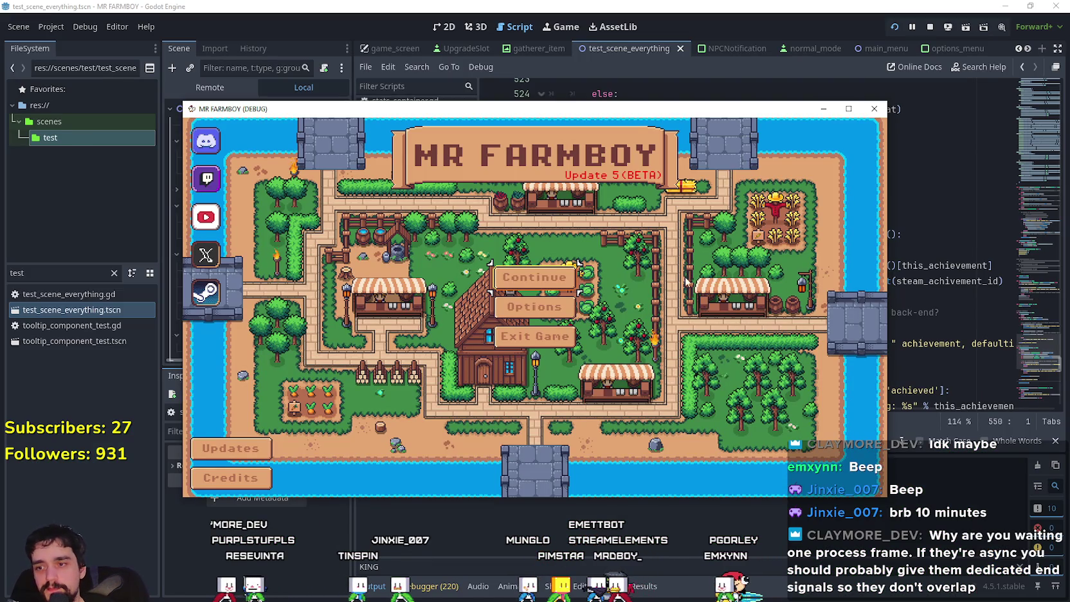
left_click(534, 277)
scroll(566, 344, "down", 5)
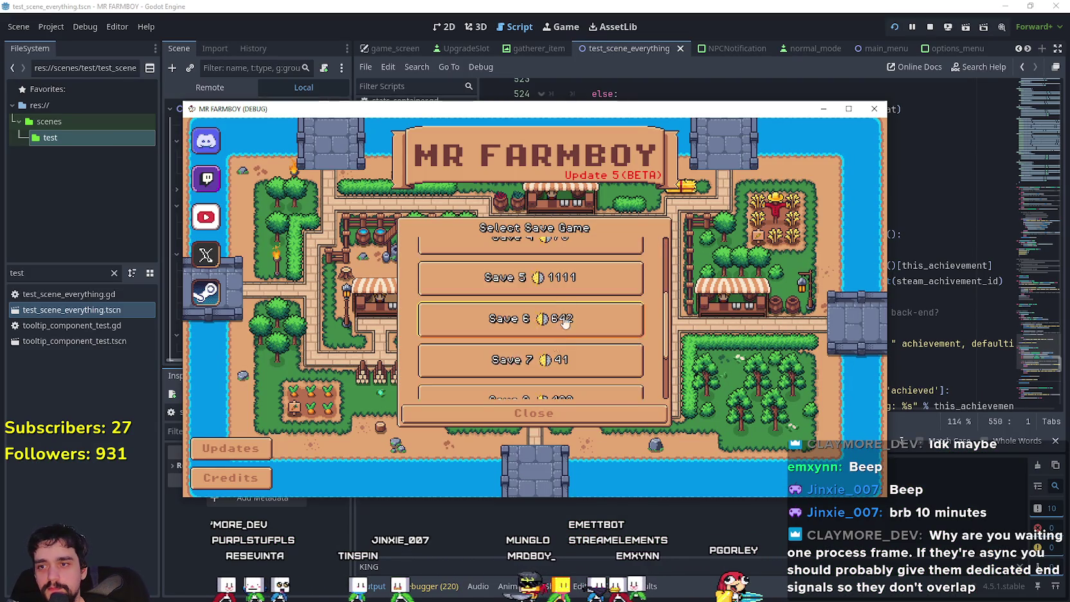
scroll(567, 344, "up", 5)
left_click(518, 261)
left_click(519, 264)
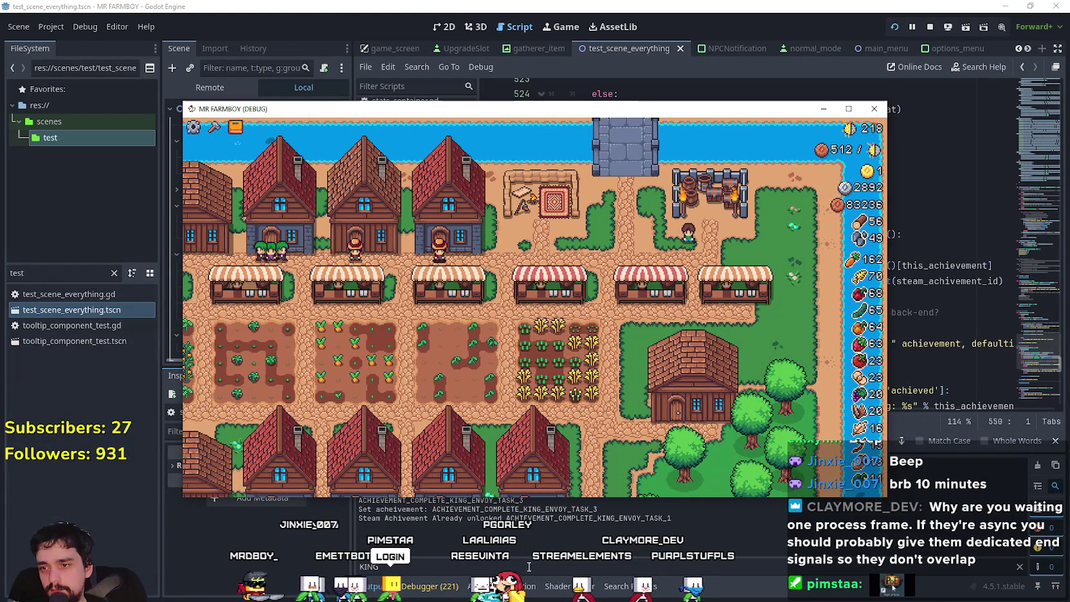
left_click(874, 109)
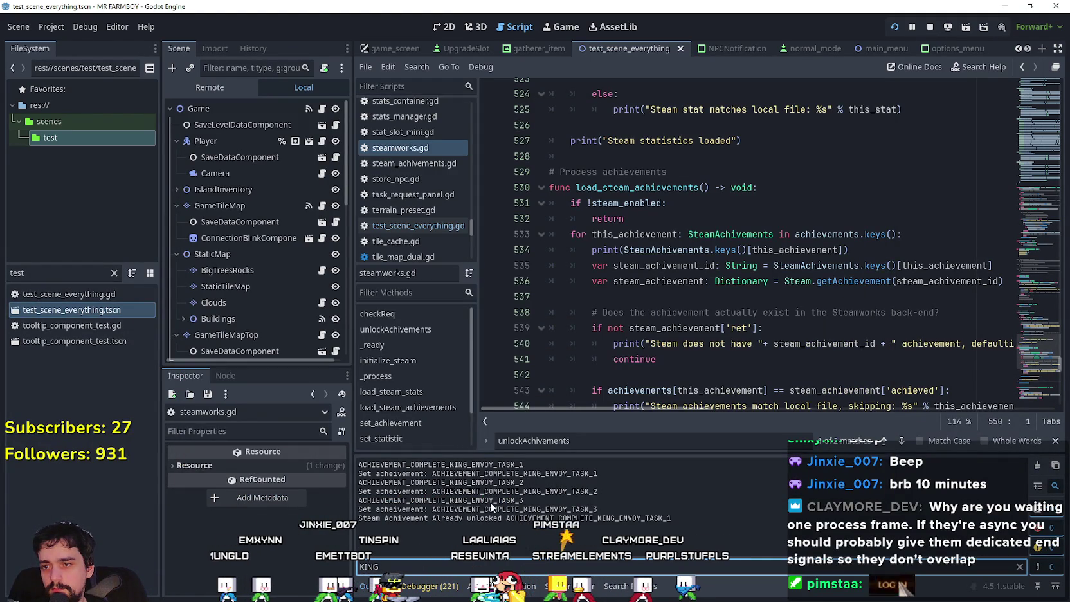
- Clear the KING filter from the Output log and type main_ into the FileSystem filter
key("BackSpace")
key("BackSpace")
key("BackSpace")
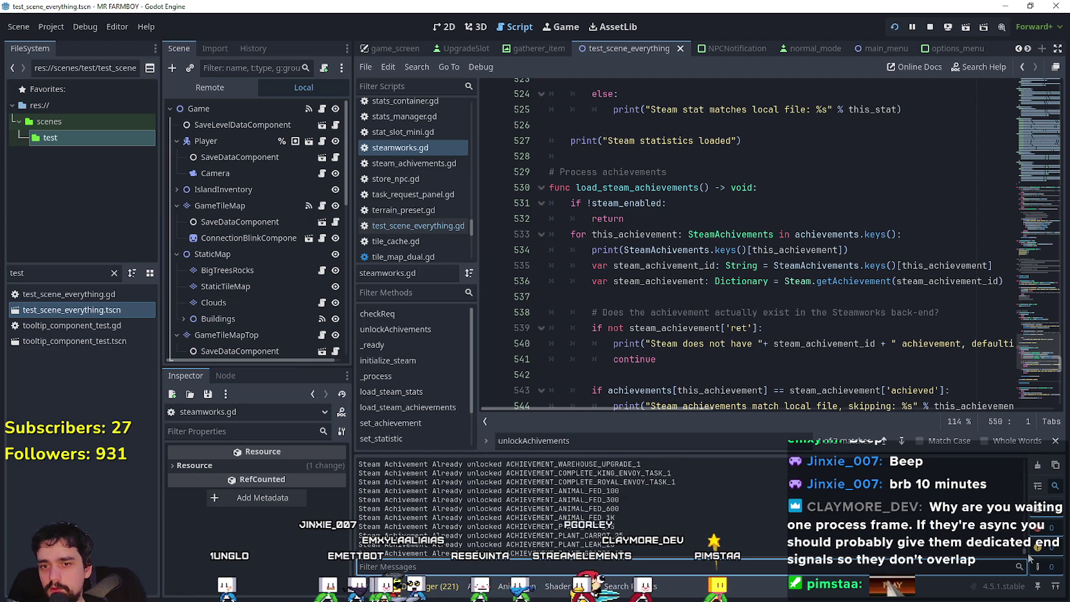
mouse_move(1027, 558)
left_mouse_down()
mouse_move(1017, 446)
mouse_move(1020, 588)
mouse_move(1033, 463)
mouse_move(1032, 560)
left_mouse_up()
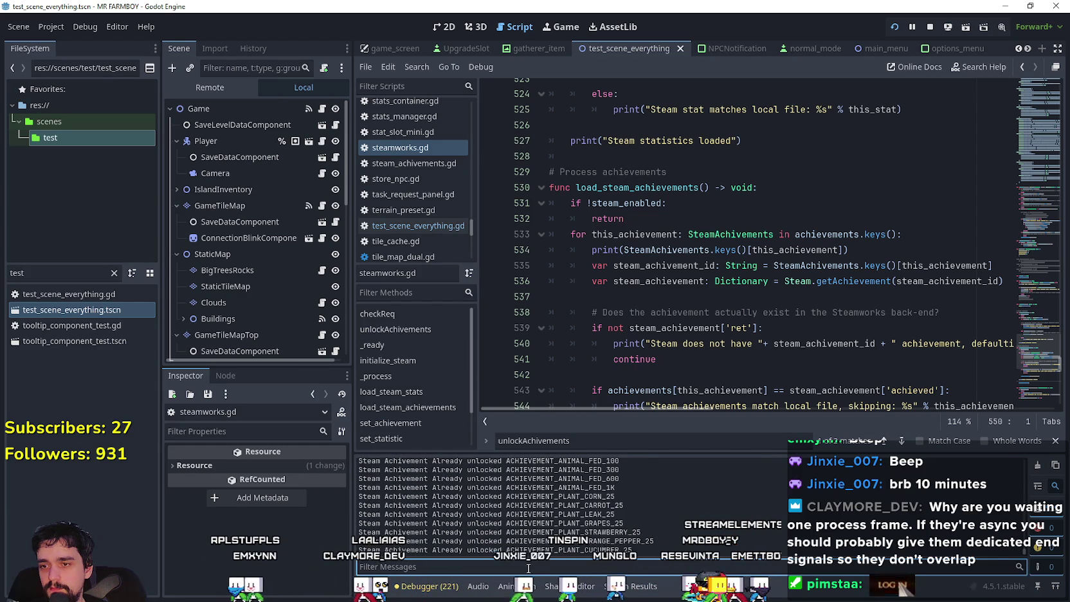
left_click(772, 296)
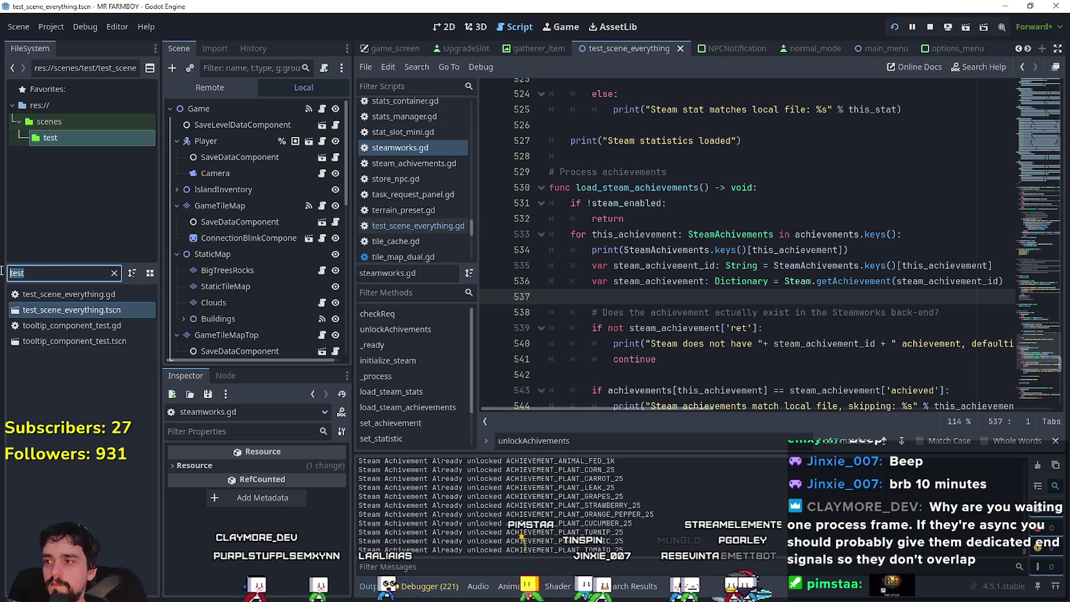
type("game")
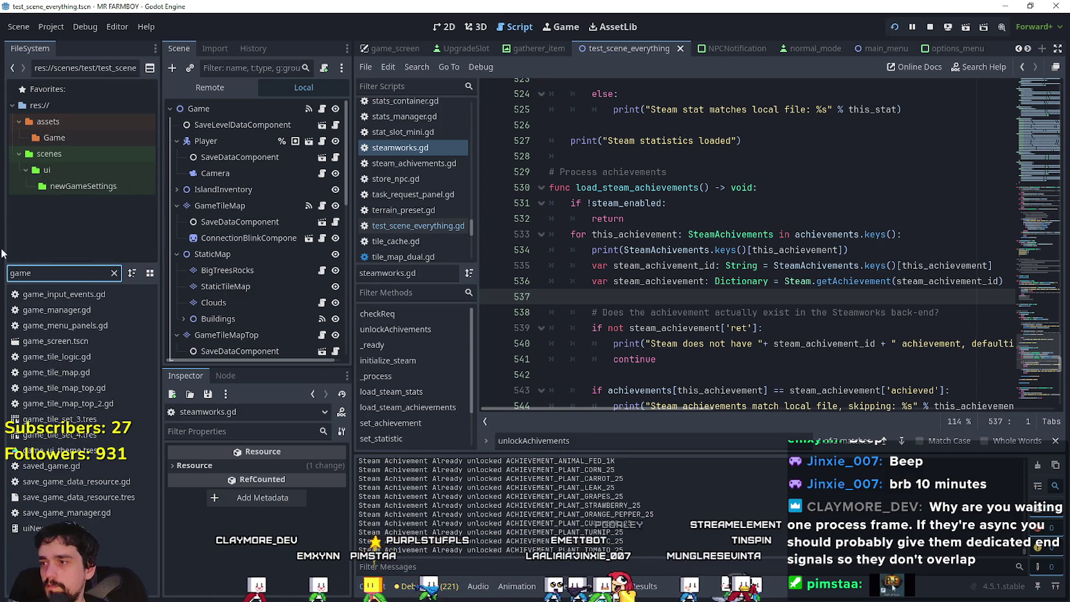
type("main_")
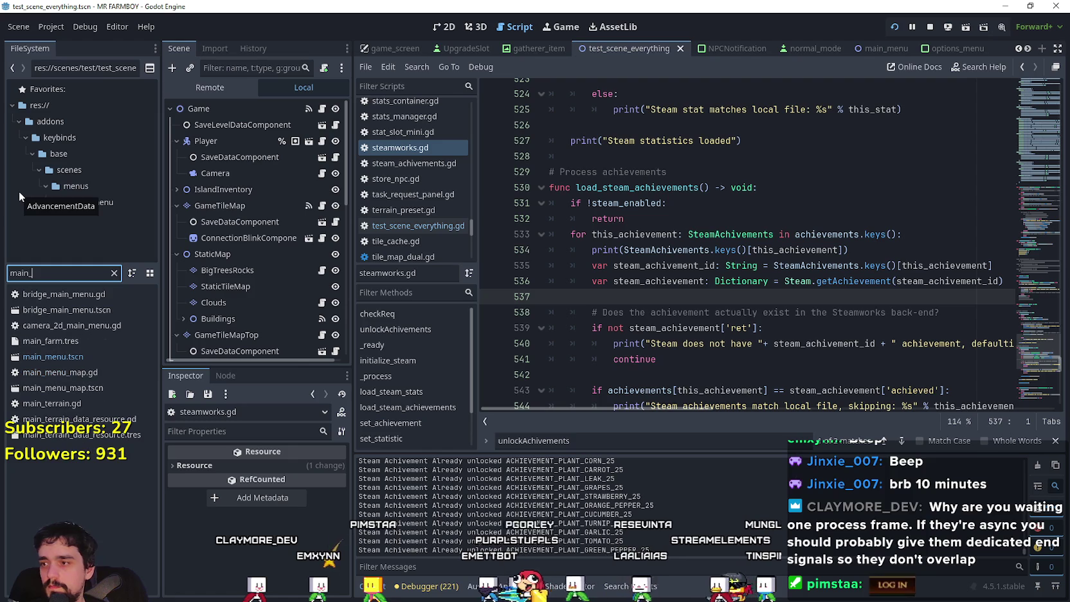
- Uncomment the achievement reset lines 23–25 in main_menu's LoginYo script, then stop and relaunch the game
double_click(113, 357)
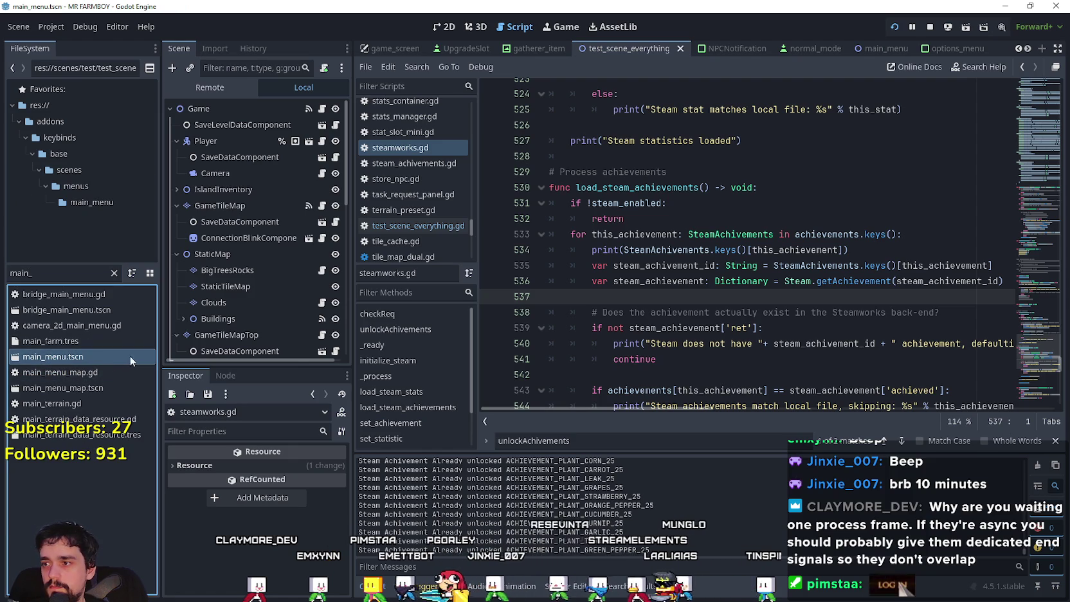
left_click(322, 141)
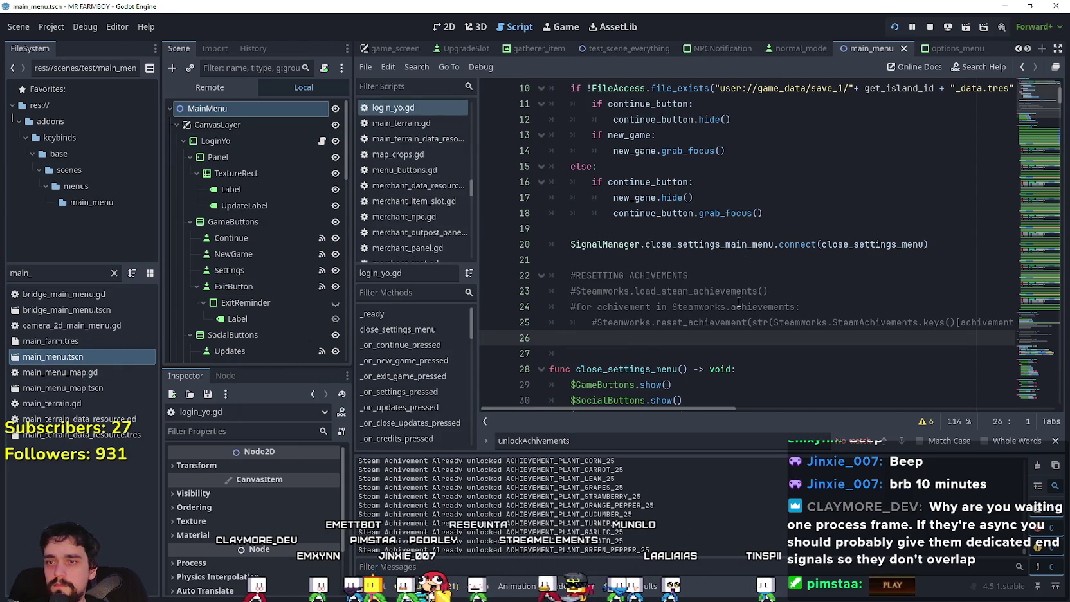
left_click_drag(622, 336, 525, 293)
key("ctrl+k")
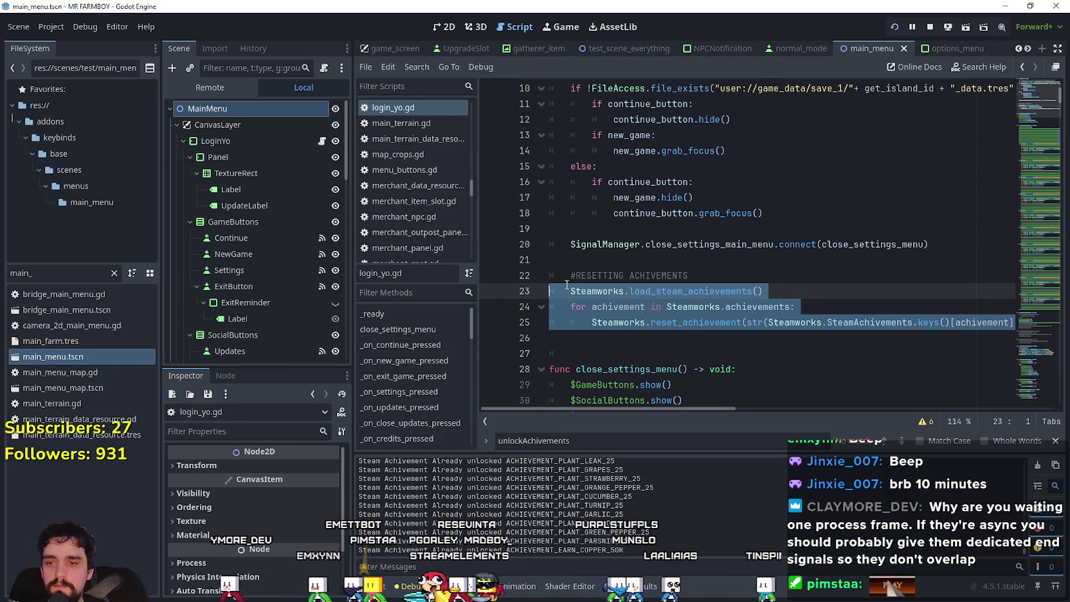
left_click(657, 265)
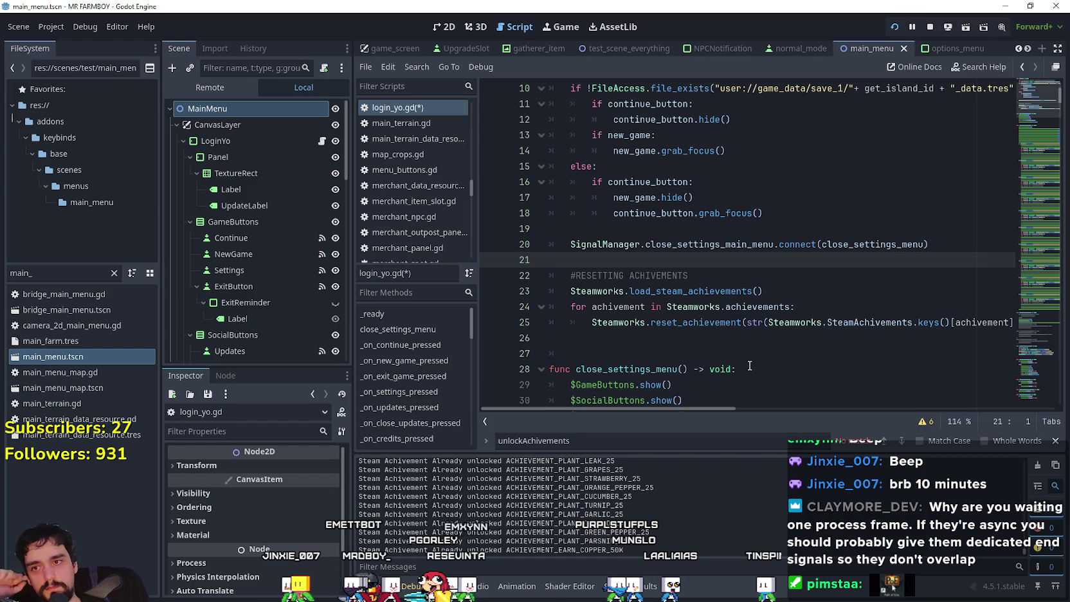
left_click(894, 27)
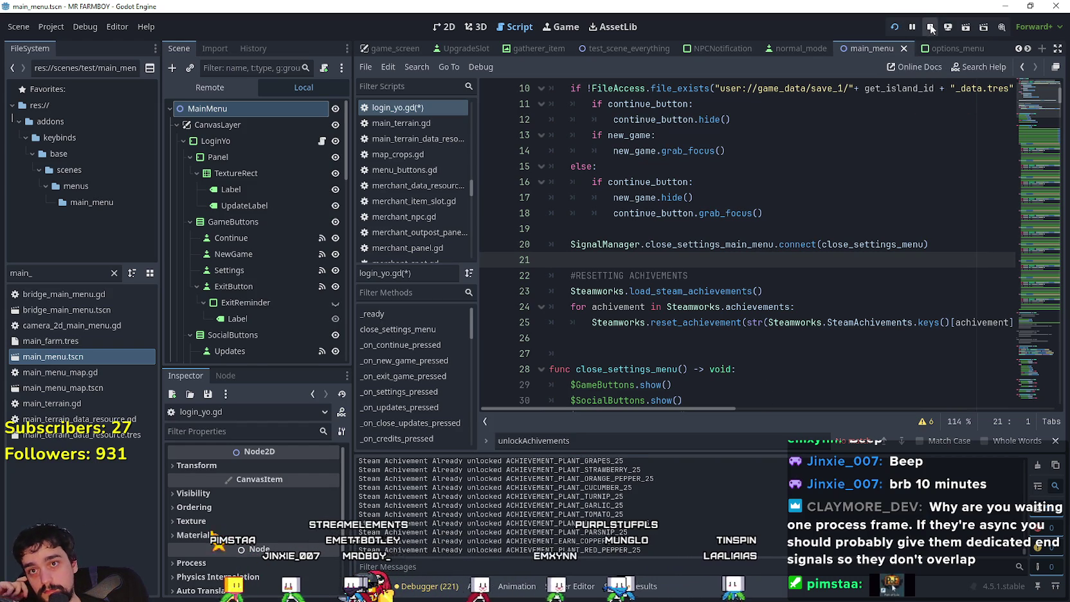
left_click(895, 27)
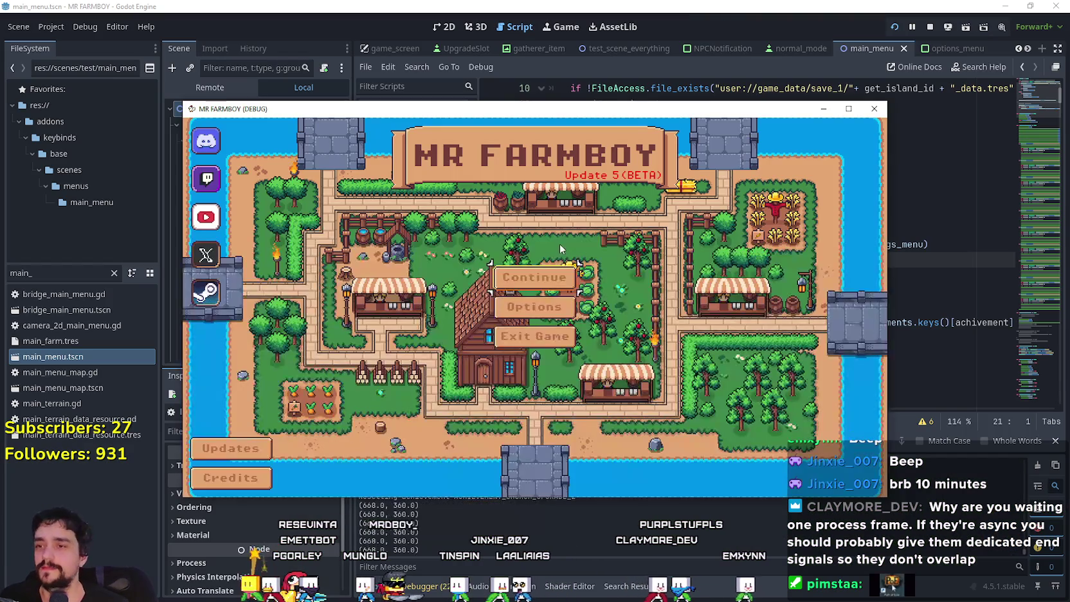
- Check MR FARMBOY's Steam library page shows 0 of 209 achievements, then stop the game in Godot
left_click(477, 546)
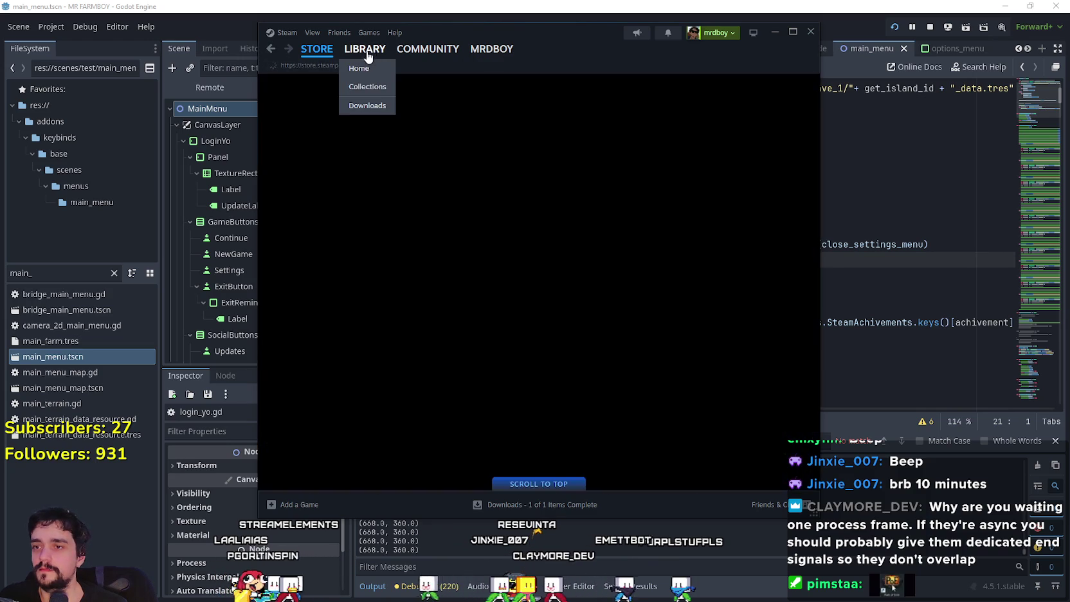
left_click(366, 53)
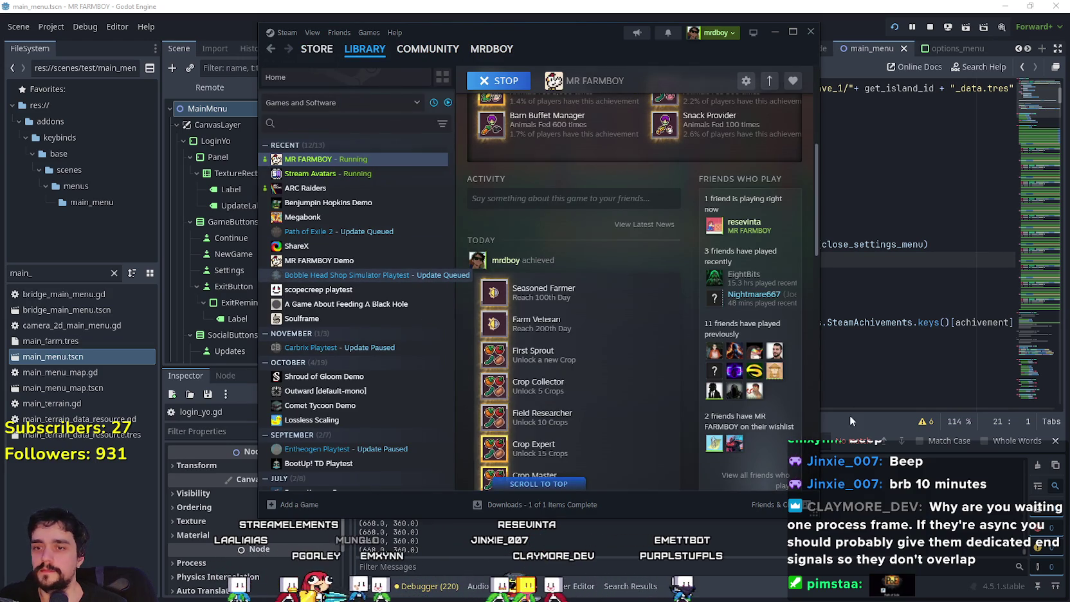
scroll(778, 385, "down", 5)
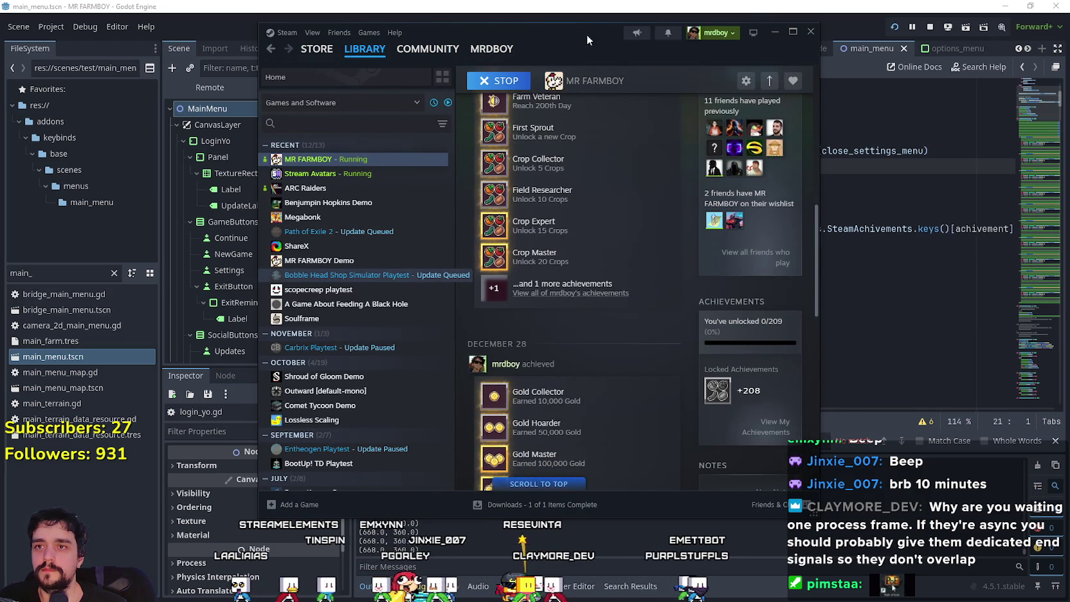
left_click(605, 4)
left_click(932, 27)
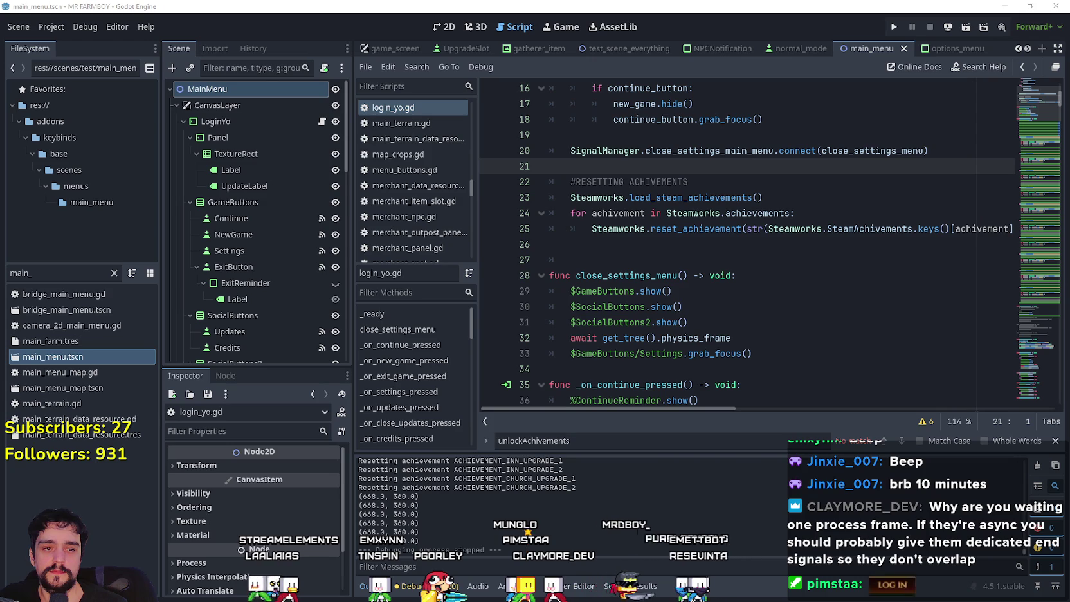
- Re-comment lines 23–25 in login_yo.gd, save it, and switch to the game_data save folder window
left_click_drag(634, 263, 540, 196)
key("ctrl+k")
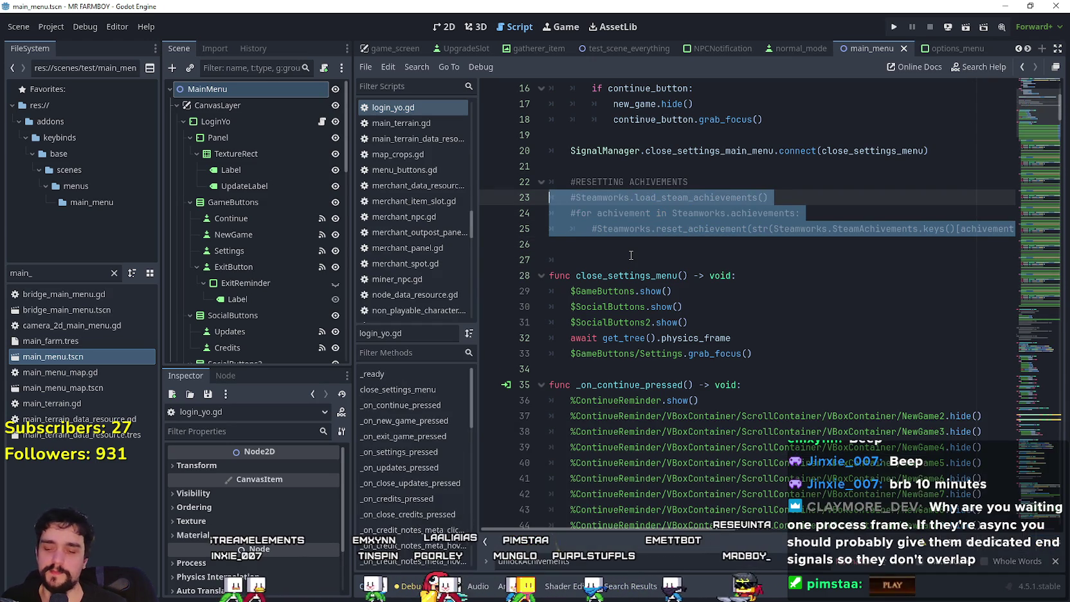
left_click(633, 247)
scroll(637, 238, "down", 2)
scroll(642, 231, "up", 2)
key("ctrl+s")
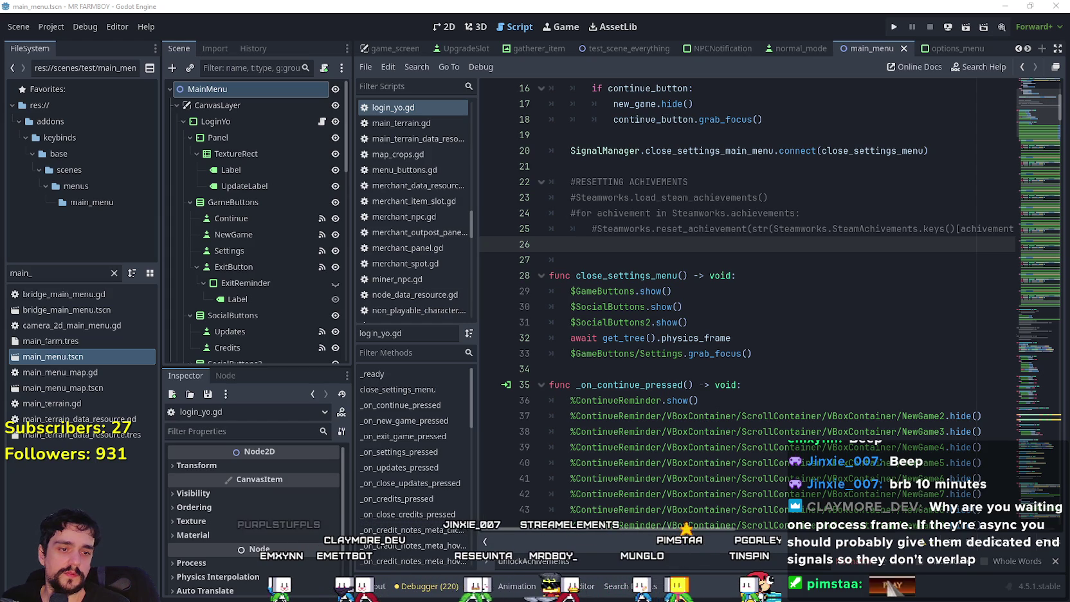
key("alt+Tab")
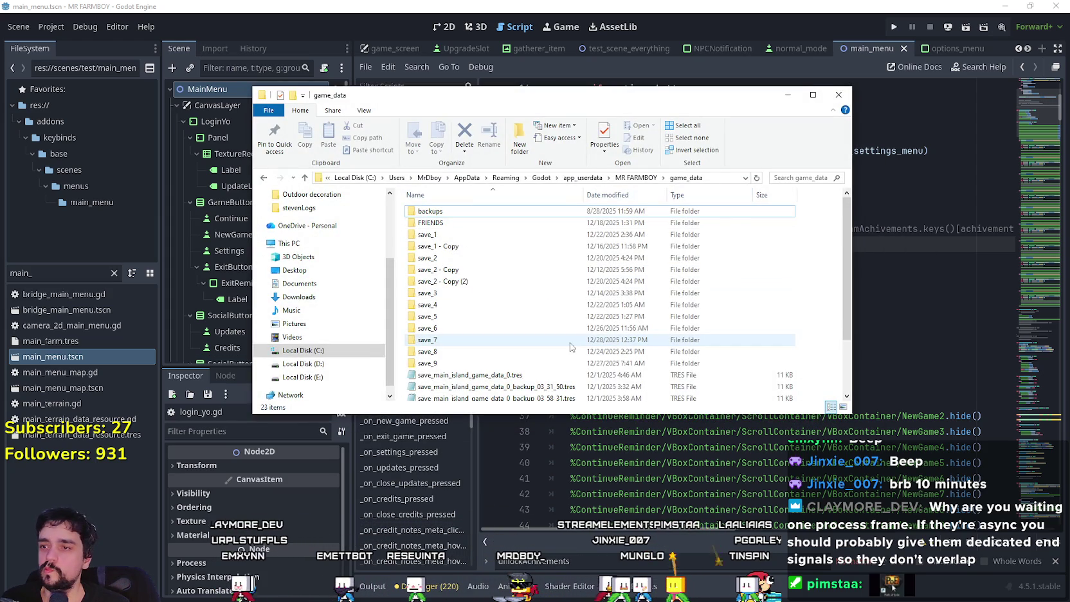
- Create a new folder named save_10 in the game_data folder
right_click(803, 337)
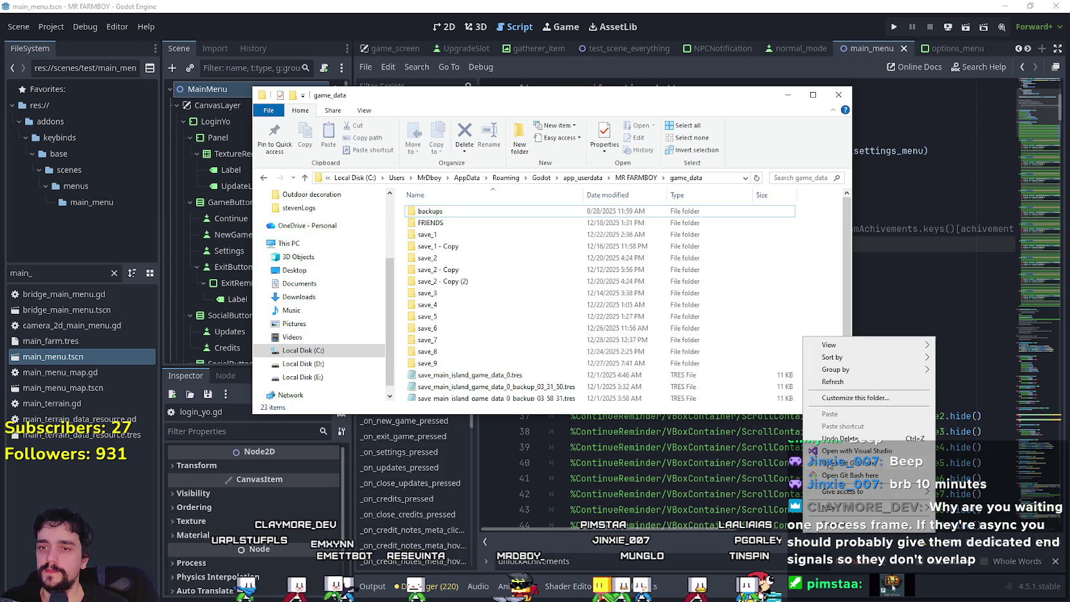
type("wfolder")
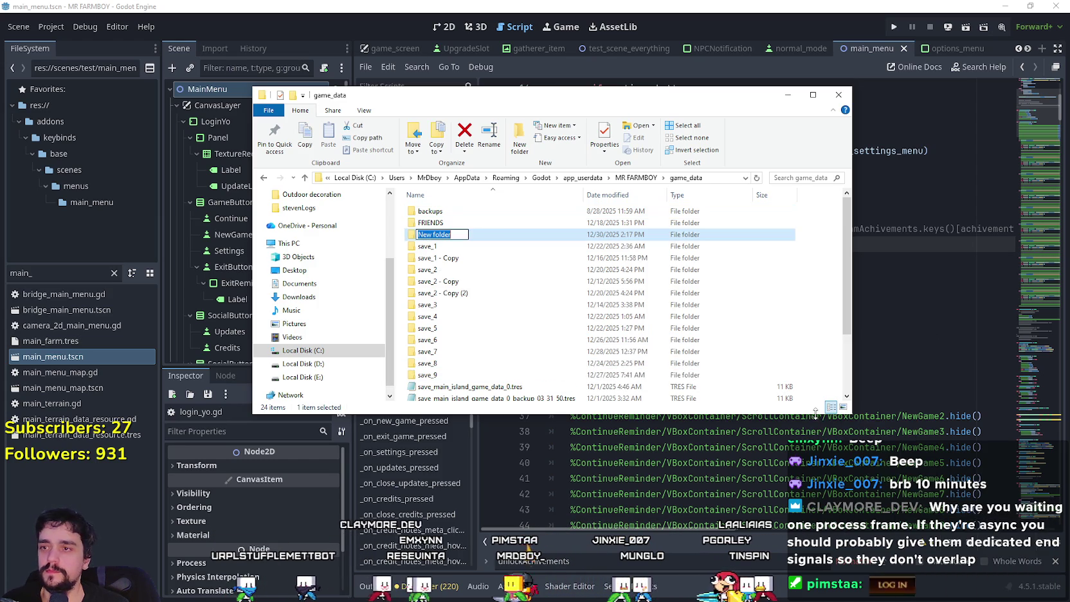
type("save_10")
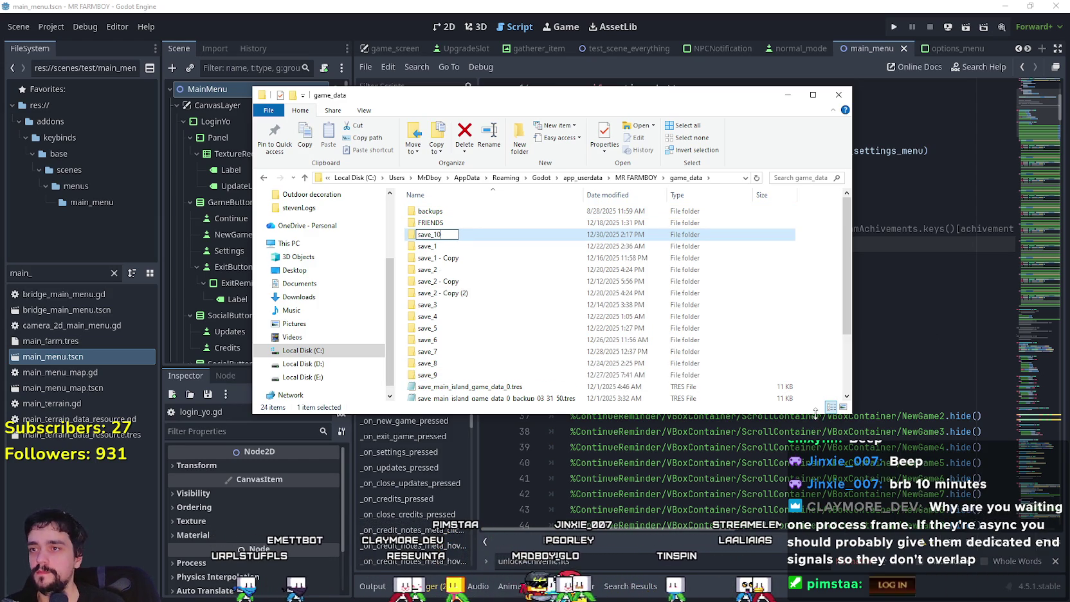
key("Return")
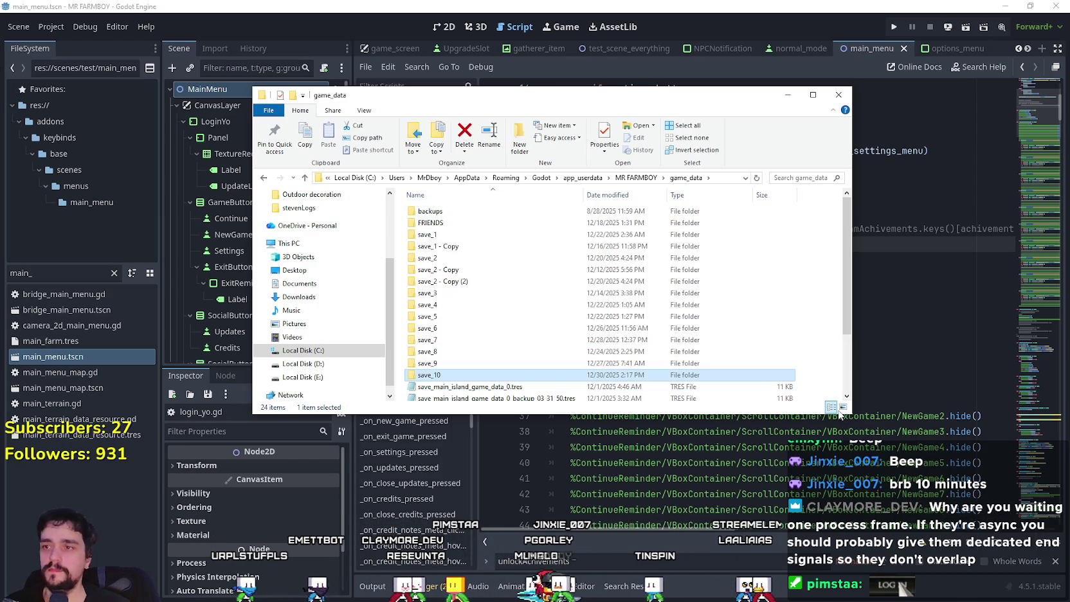
left_click(904, 588)
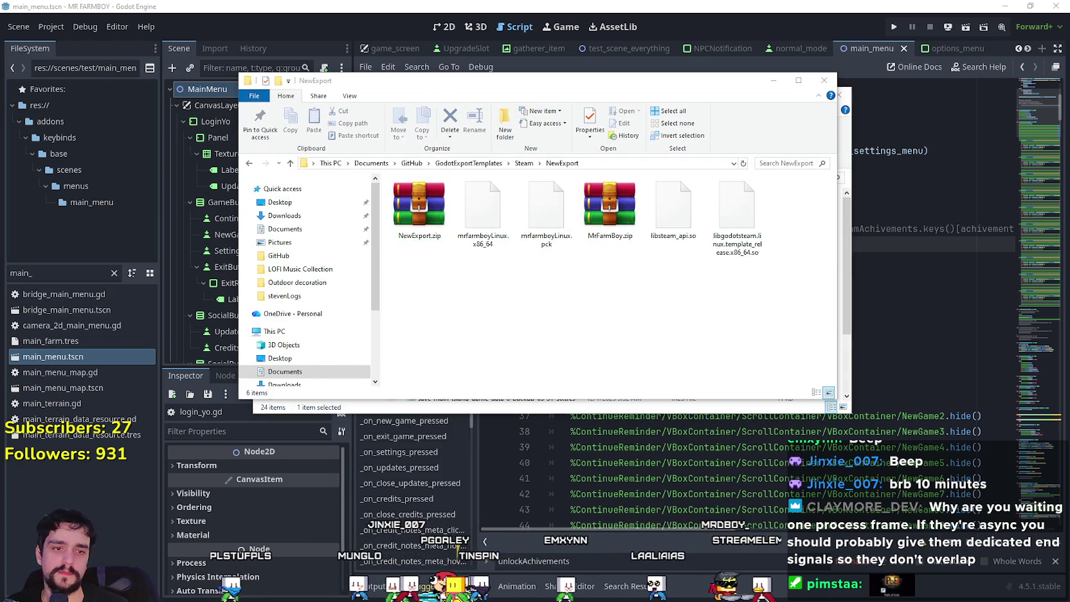
- Open the save_1 folder under game_data on E: and select both save files
left_click(892, 587)
left_click(596, 179)
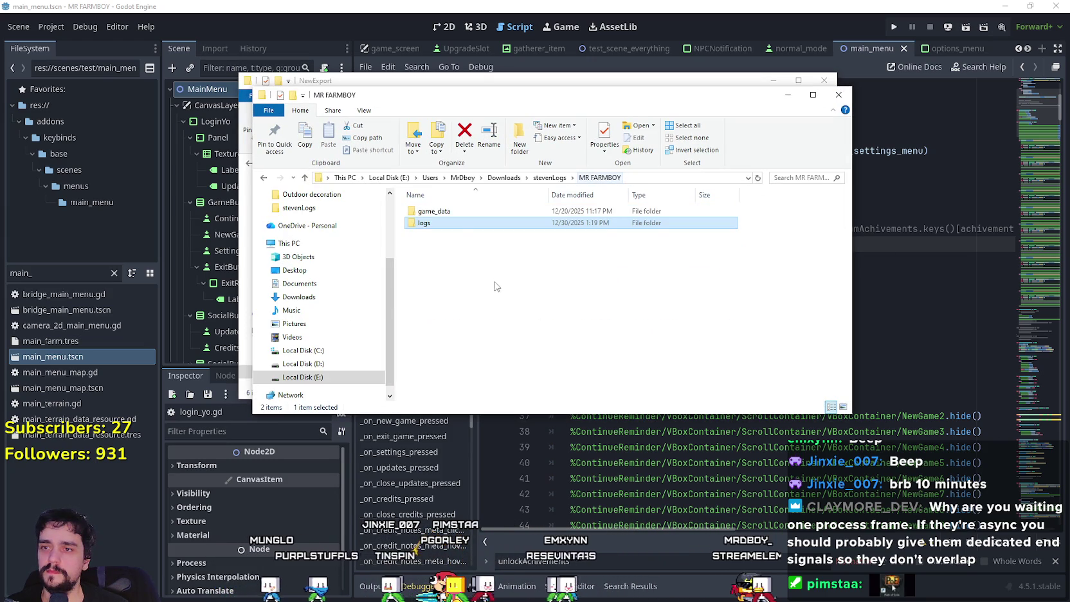
double_click(438, 211)
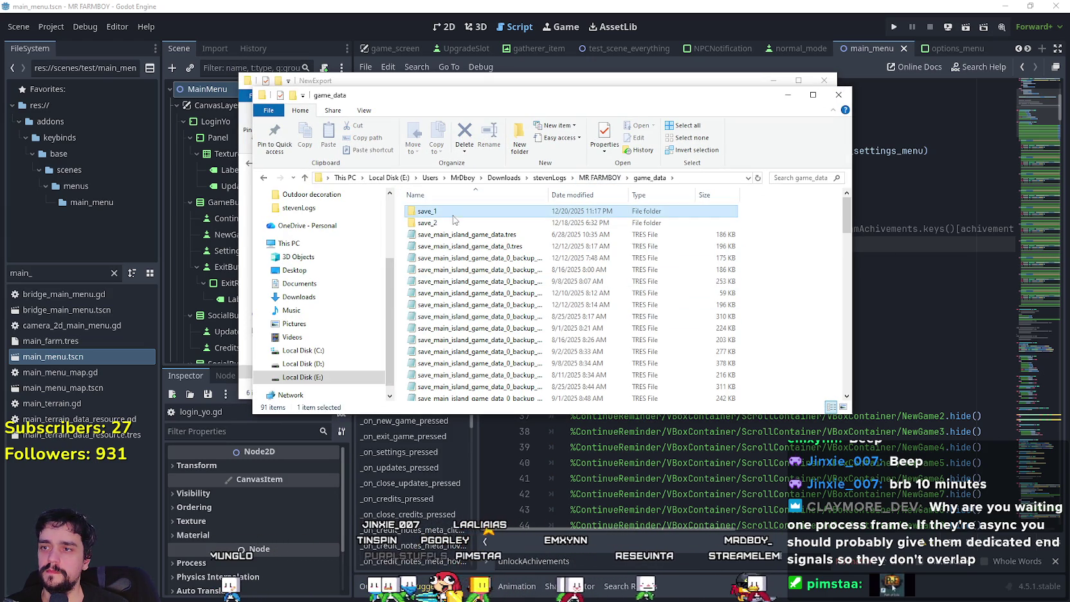
double_click(428, 211)
key("ctrl+a")
left_click_drag(400, 97, 659, 140)
left_click_drag(608, 87, 320, 80)
left_click(674, 101)
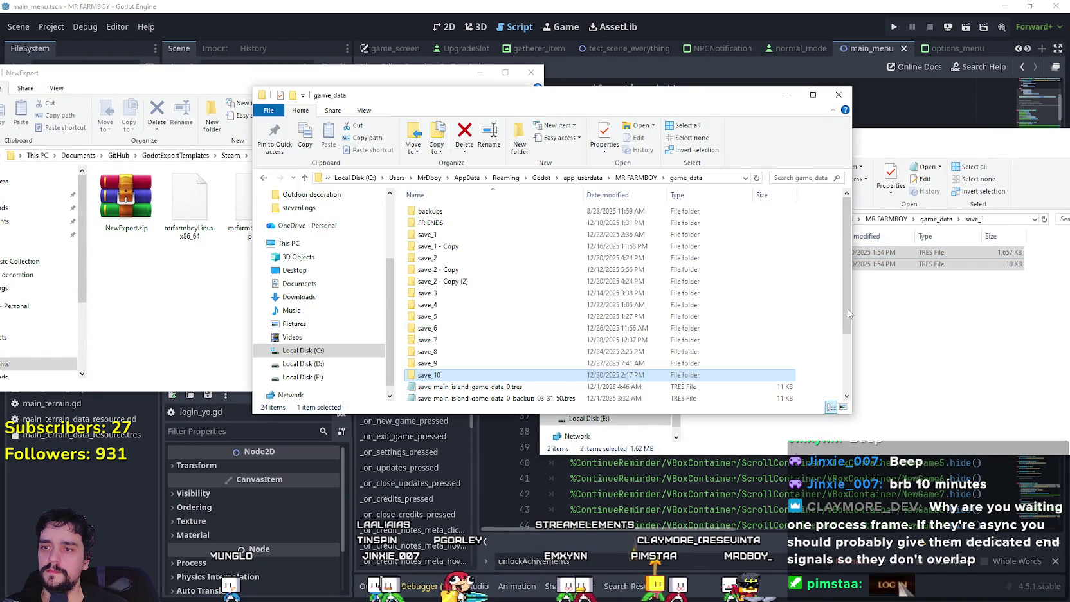
- Copy island_main_data.tres and player_data.tres into save_10, then run the project from Godot
double_click(444, 375)
left_click(909, 378)
mouse_move(733, 254)
left_mouse_down()
mouse_move(766, 277)
mouse_move(698, 241)
mouse_move(482, 234)
left_mouse_up()
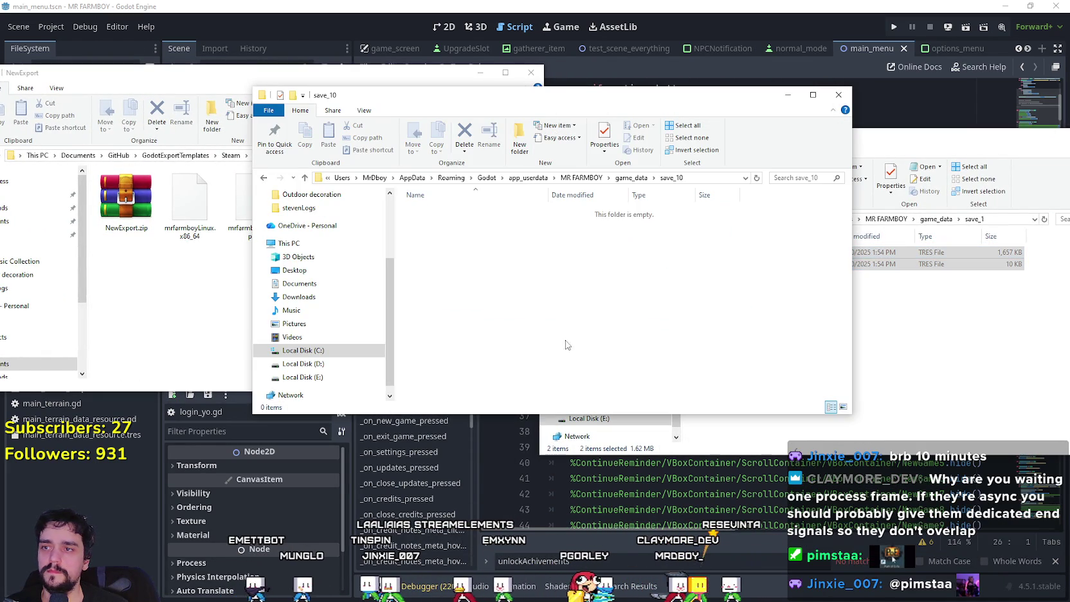
left_click(690, 344)
left_click(796, 5)
left_click(892, 27)
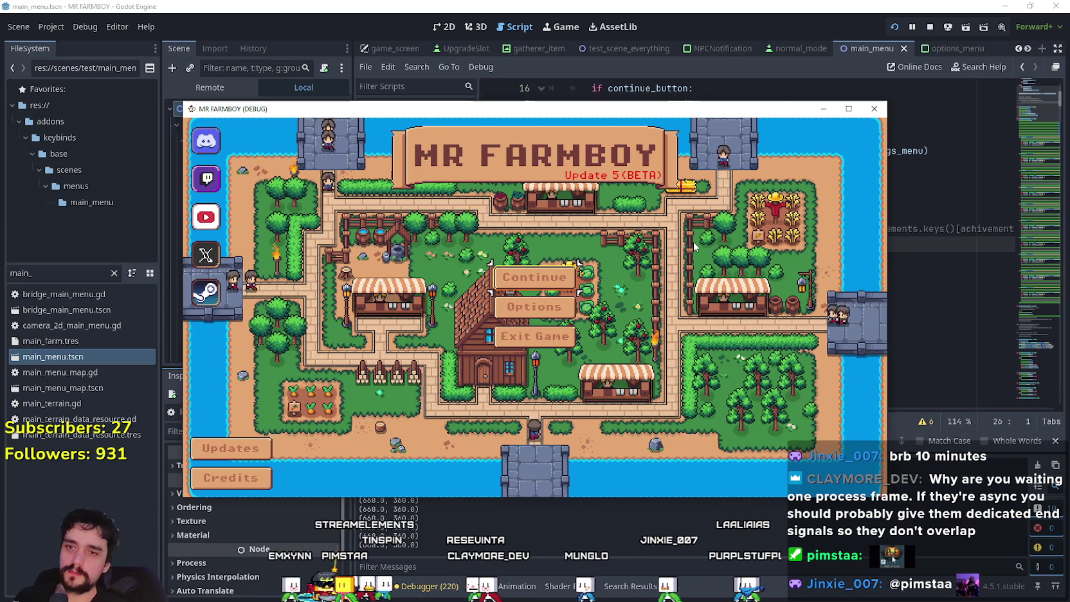
- Load Save 10 via Continue, check the King Envoy achievements in Godot's output log, then return
left_click(505, 277)
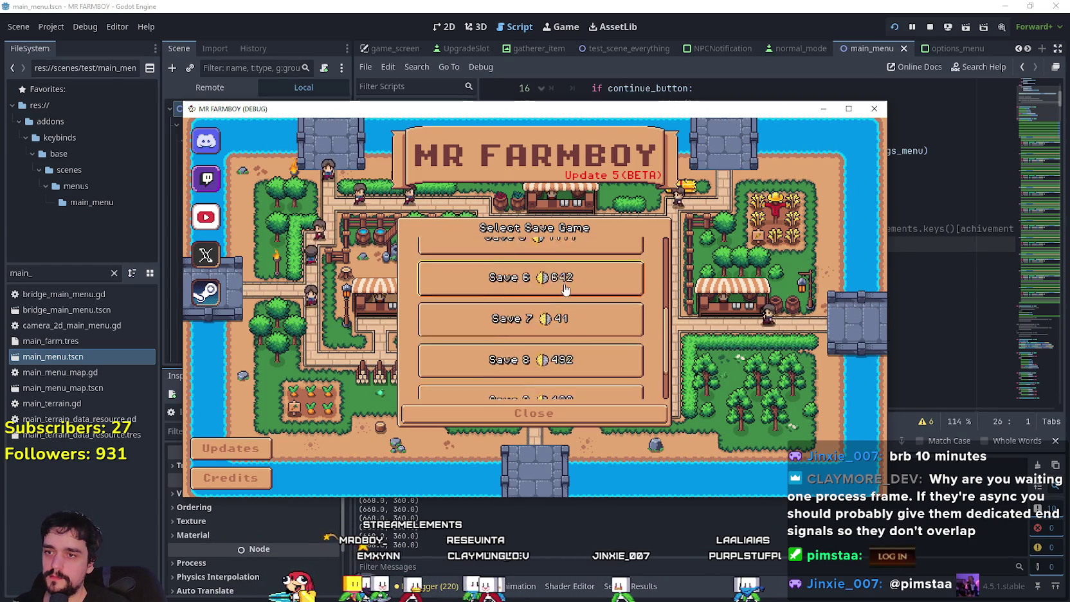
left_click(600, 380)
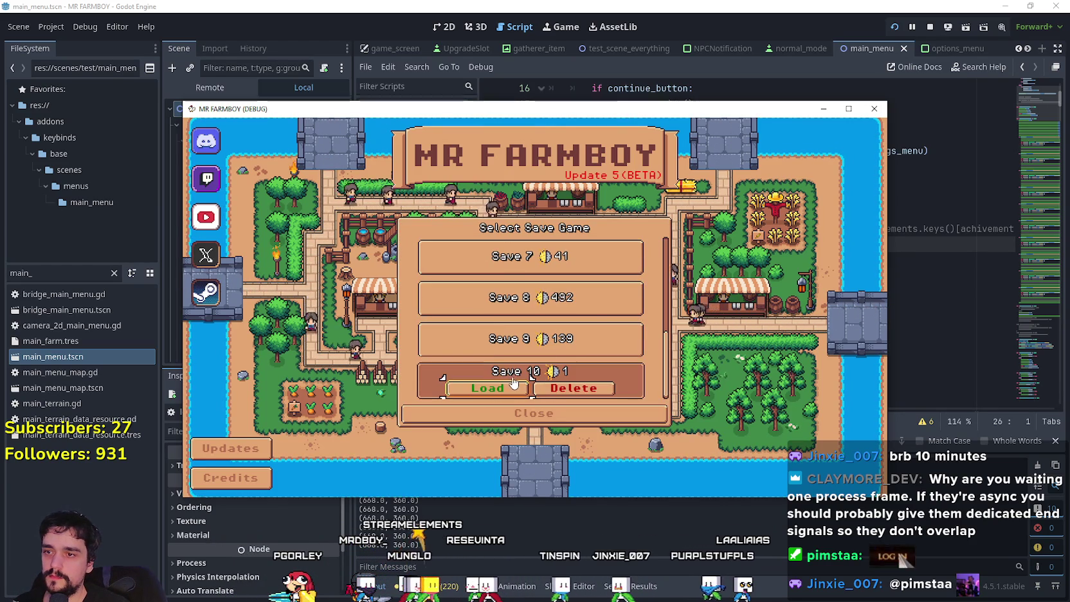
left_click(489, 381)
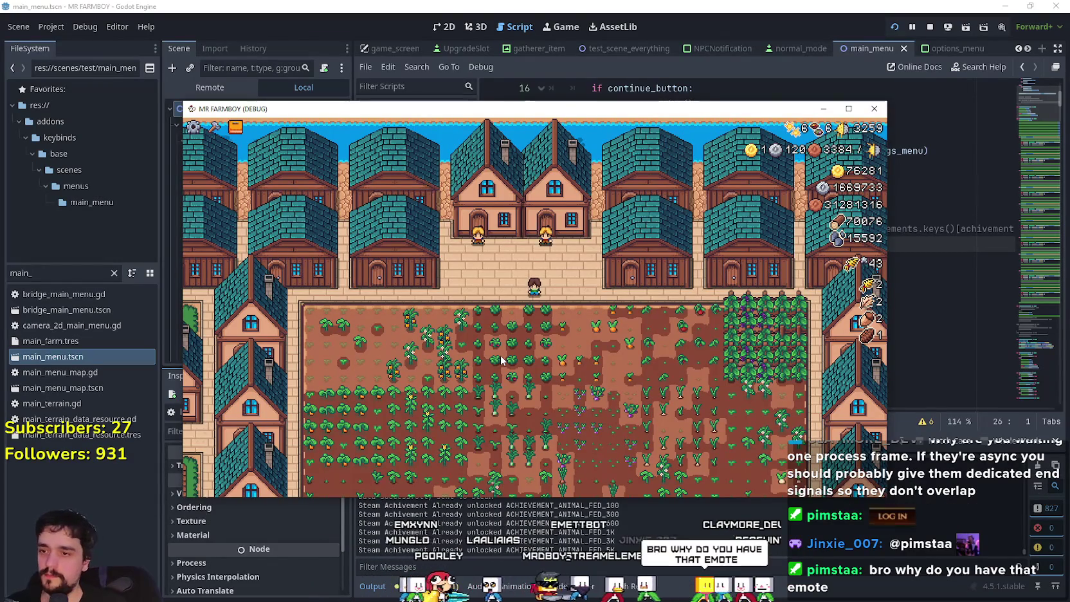
left_click(455, 566)
type("king")
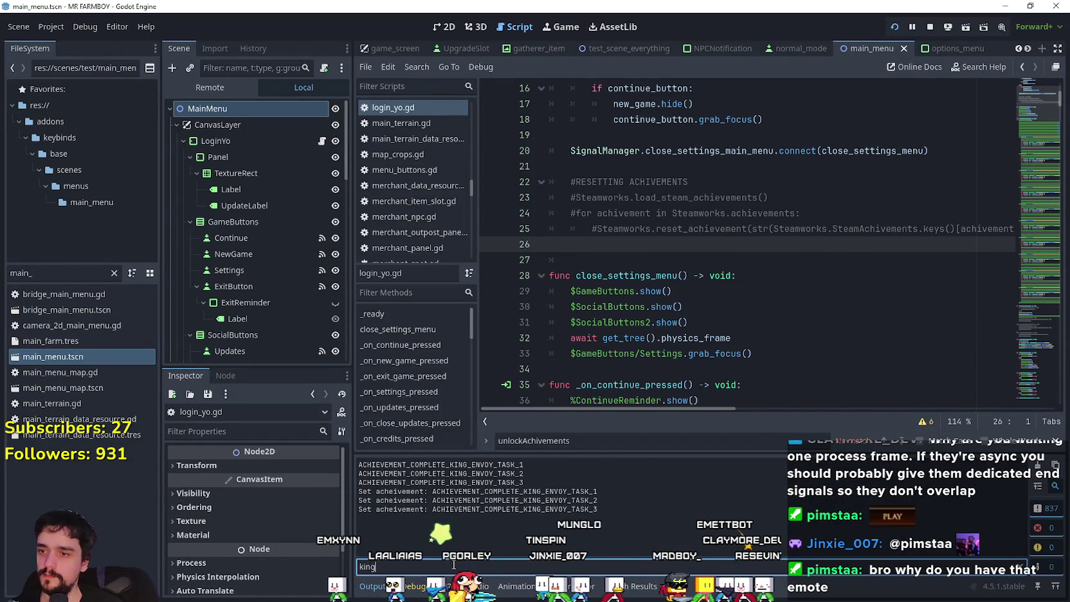
key("alt+Tab")
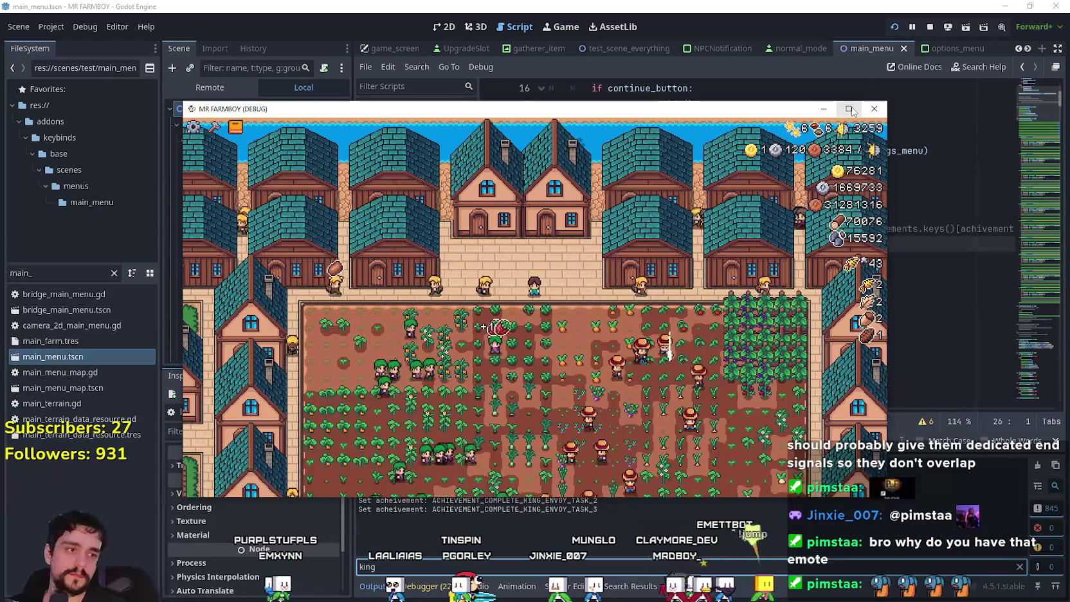
- Maximize the game, zoom out over the town and back in, then open the Advancements overview
left_click(850, 110)
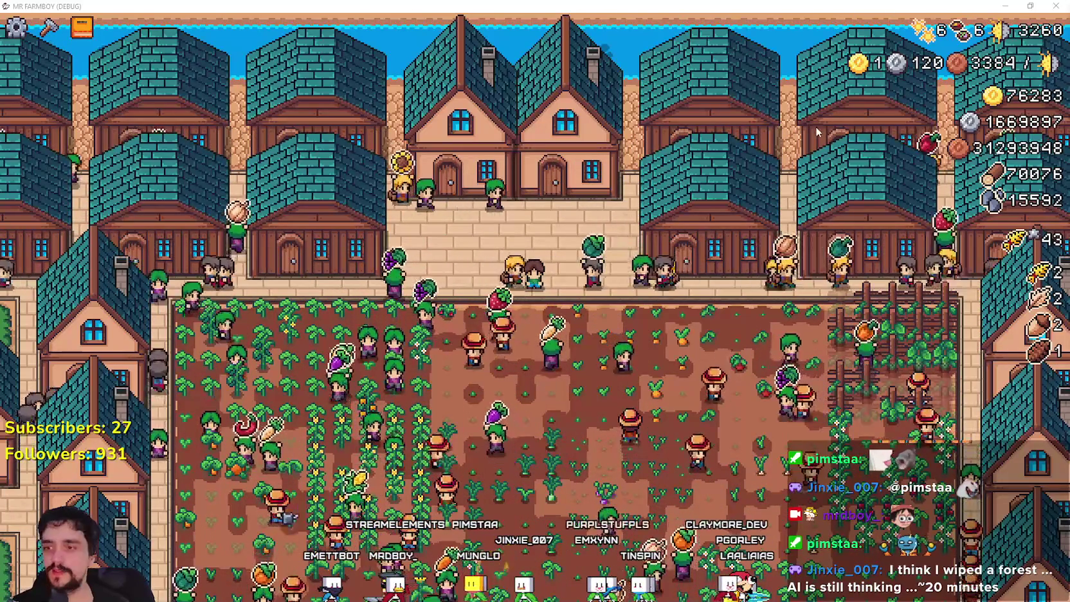
scroll(626, 375, "down", 5)
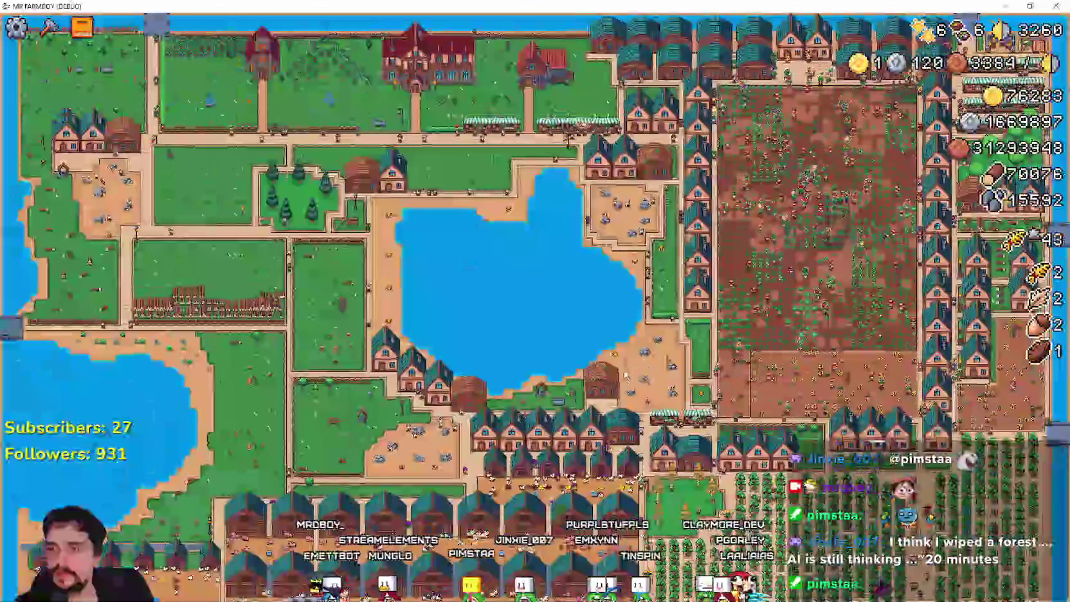
scroll(659, 321, "up", 5)
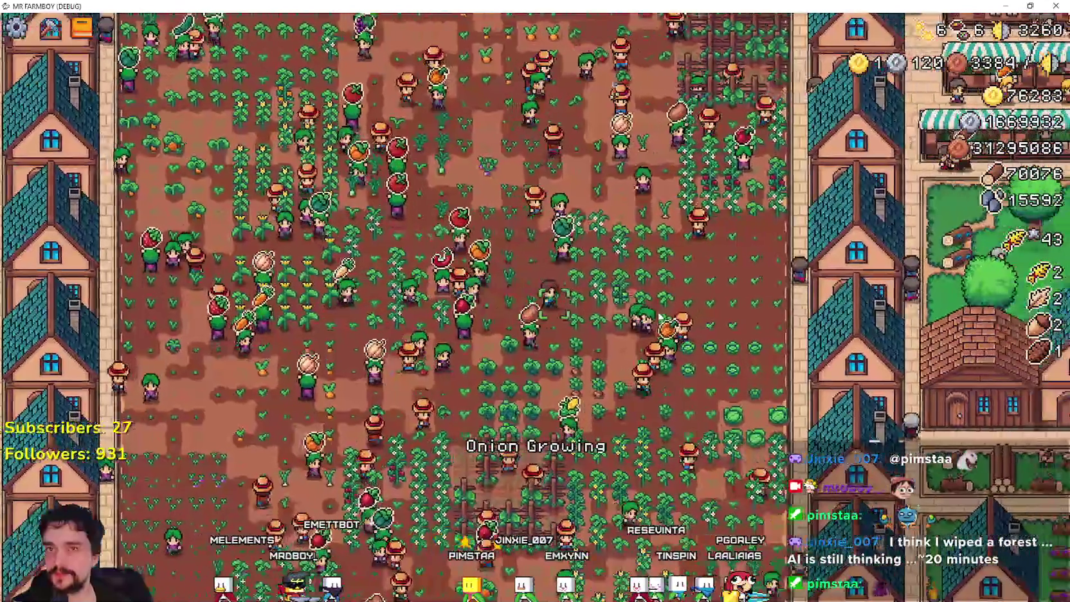
key("a")
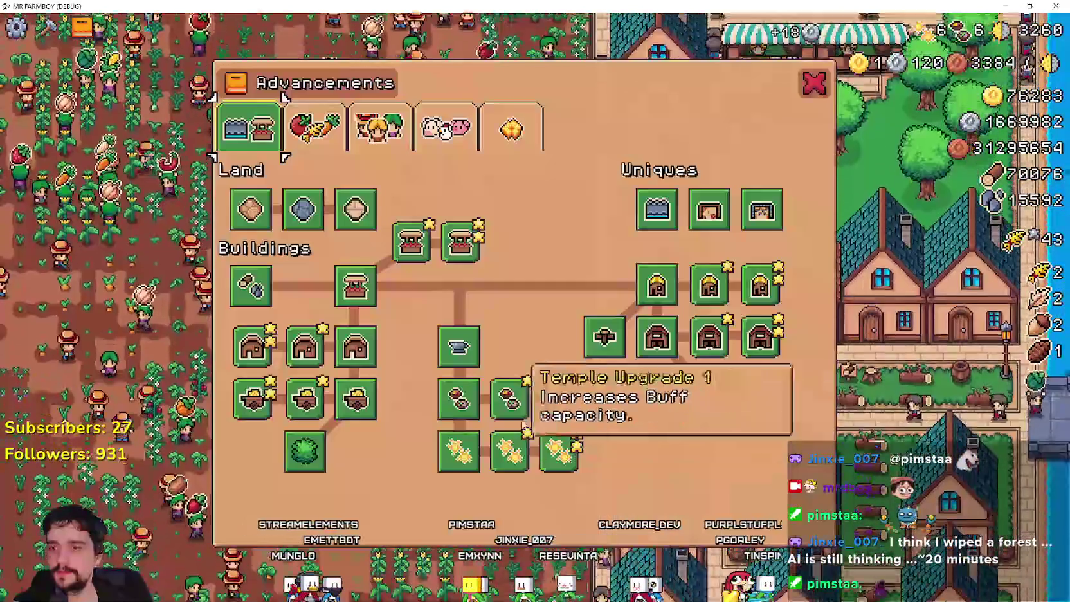
left_click(314, 132)
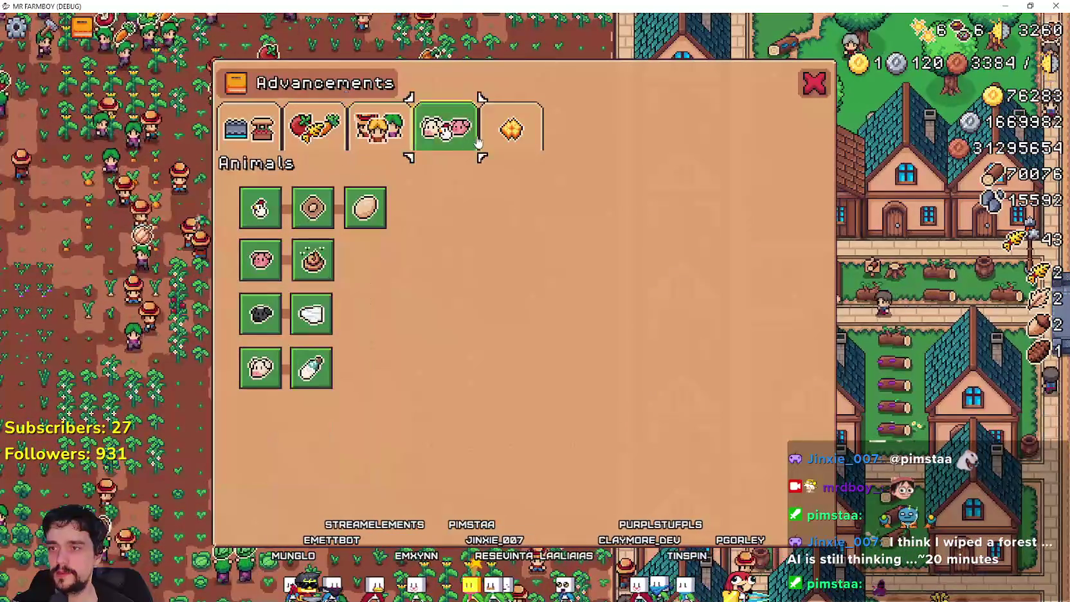
left_click(511, 132)
left_click(815, 85)
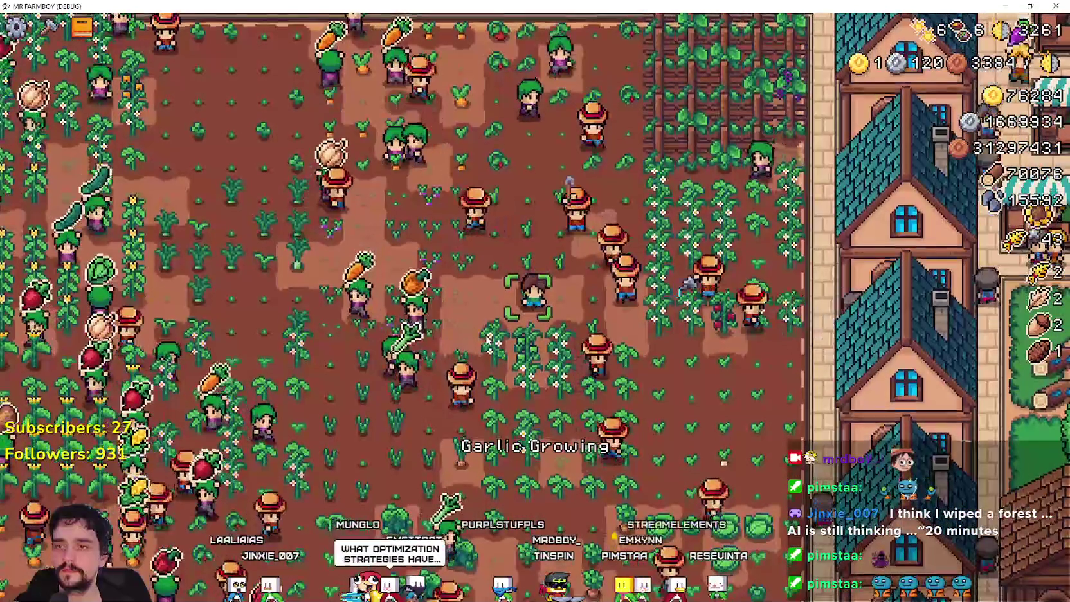
key("Escape")
left_click(538, 245)
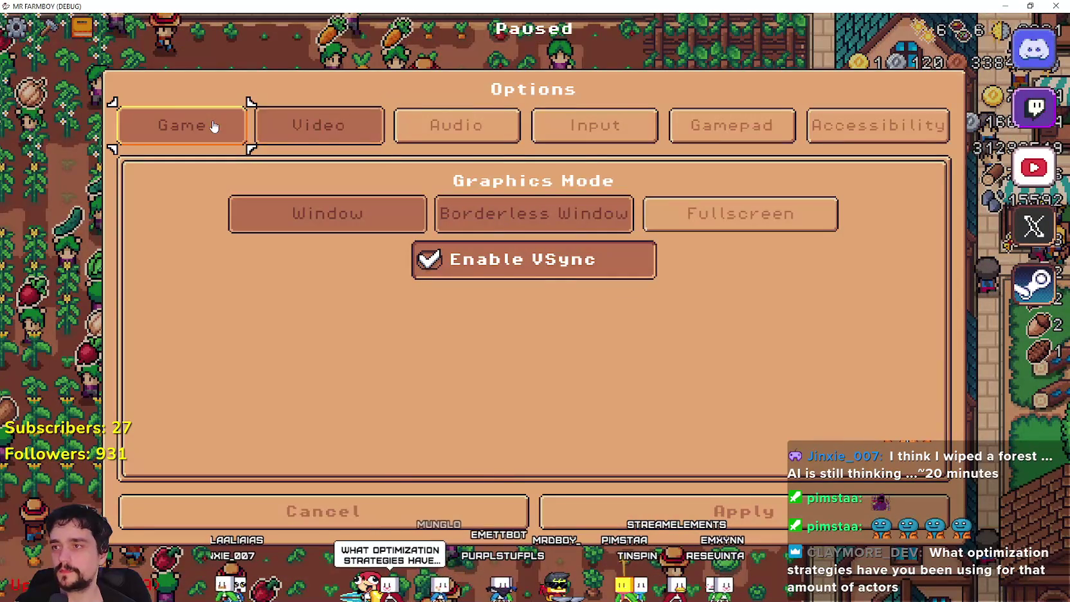
left_click(214, 126)
left_click(721, 496)
key("Escape")
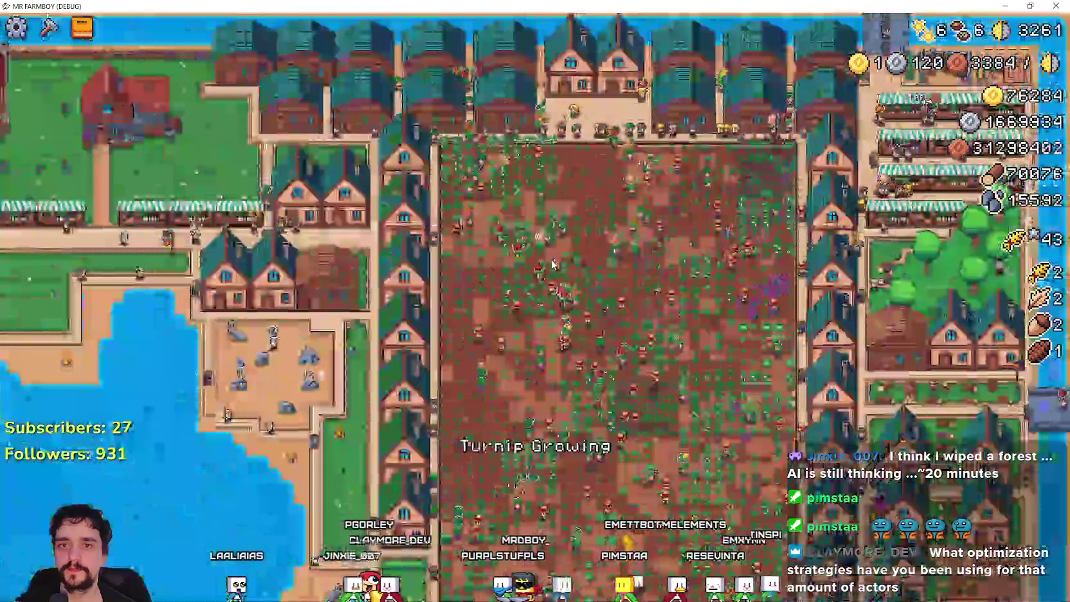
scroll(552, 264, "up", 5)
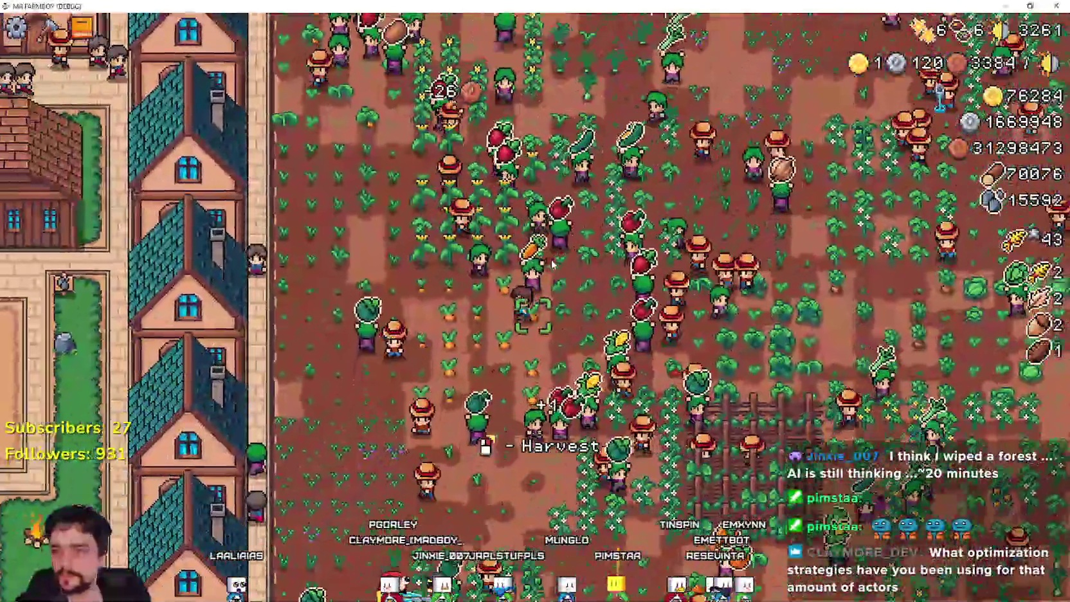
scroll(552, 264, "down", 5)
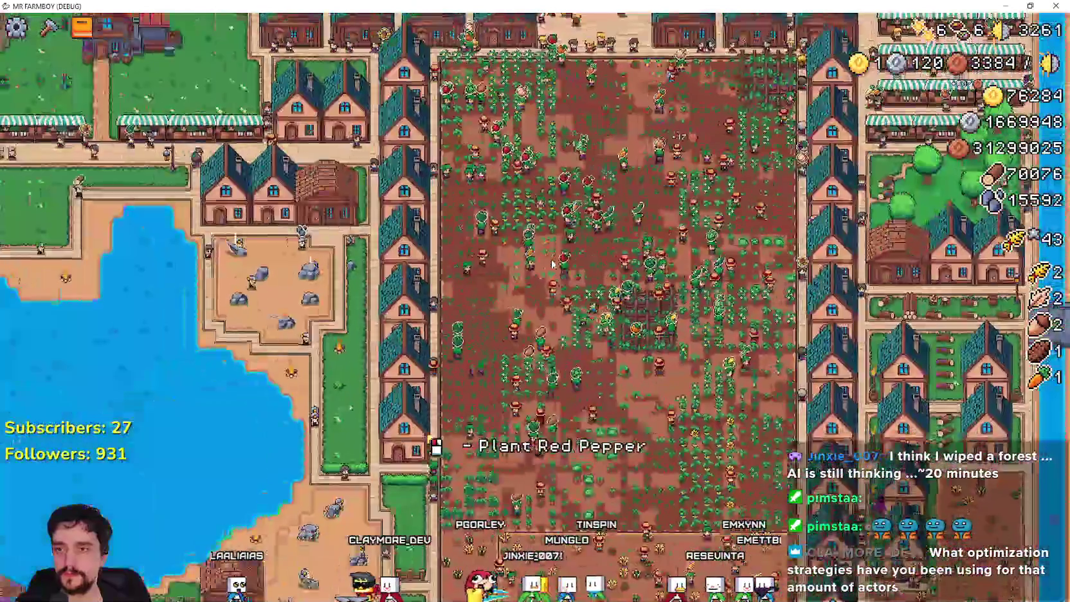
key("s")
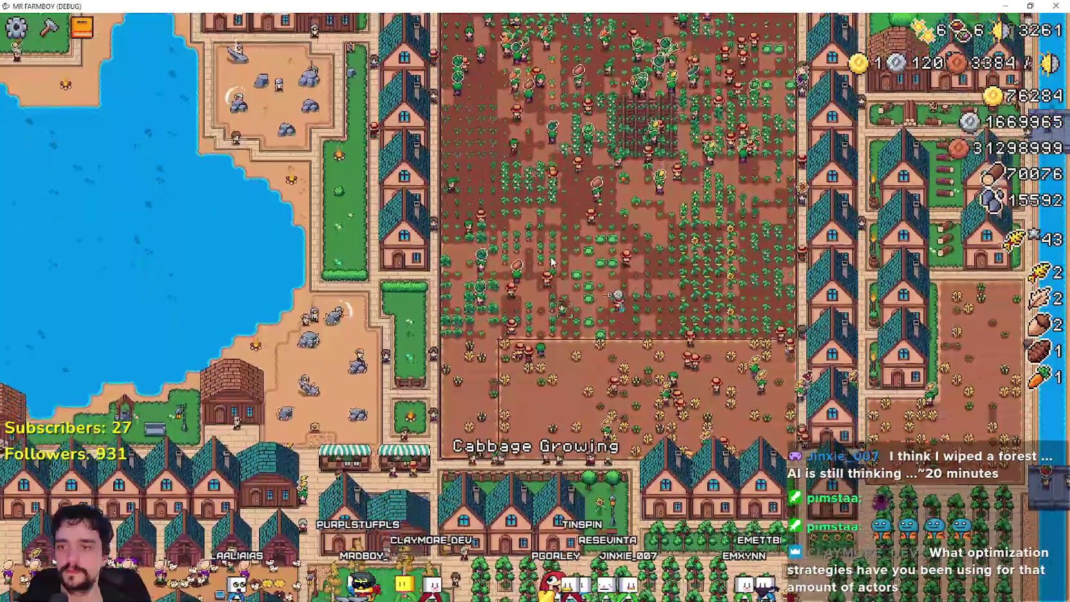
scroll(551, 261, "up", 5)
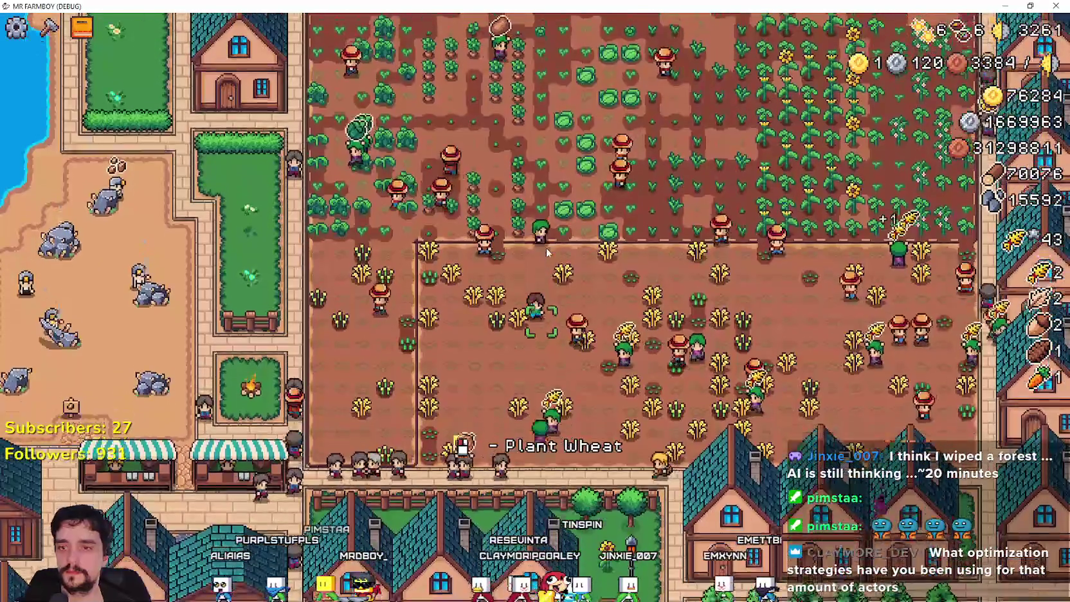
scroll(546, 248, "down", 3)
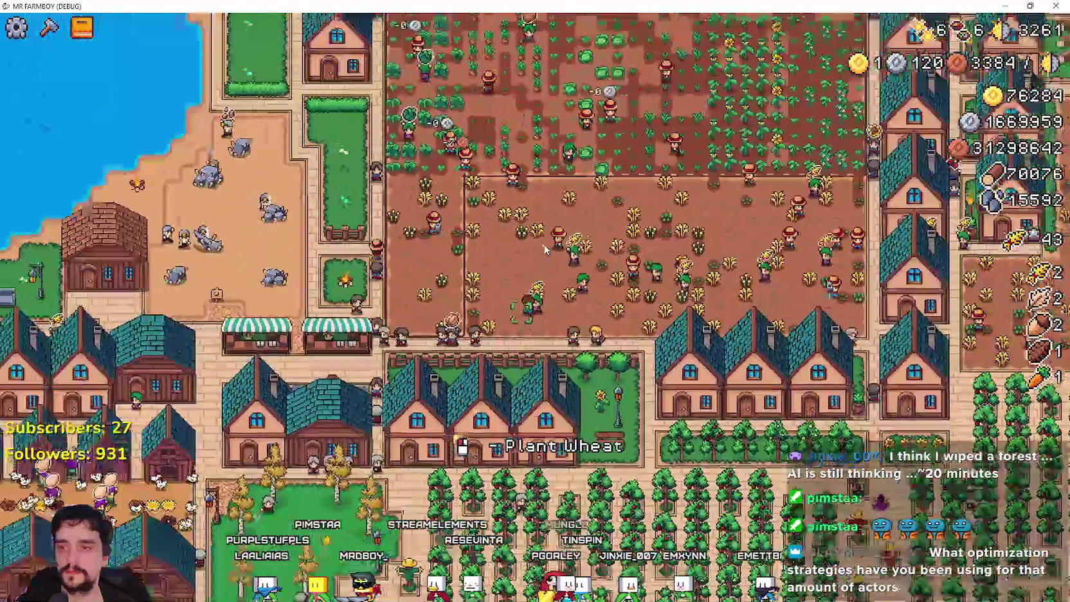
scroll(544, 249, "down", 2)
key("a")
scroll(545, 249, "up", 5)
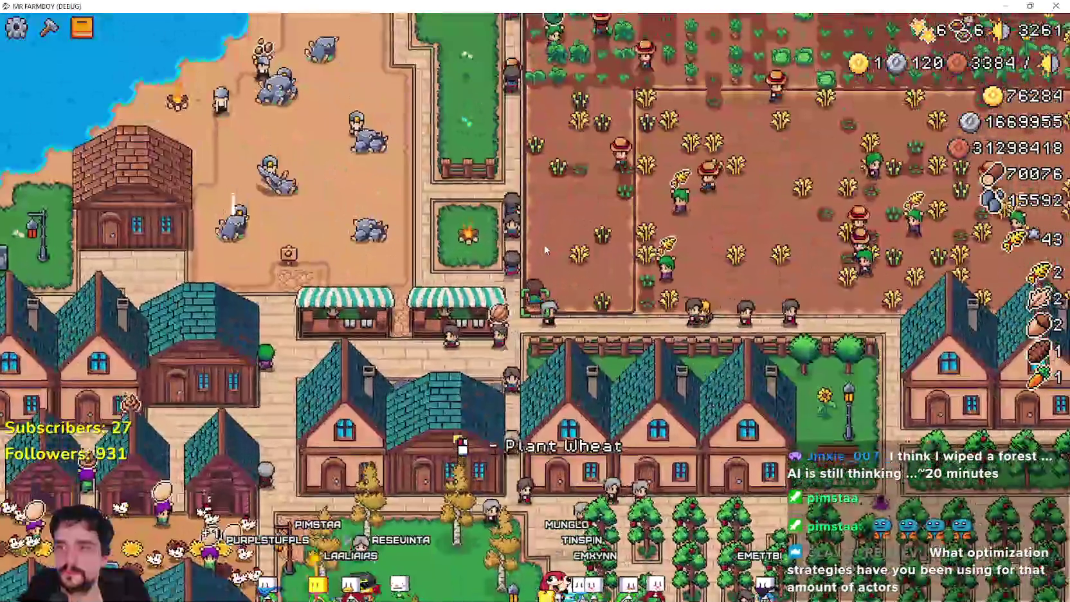
key("s")
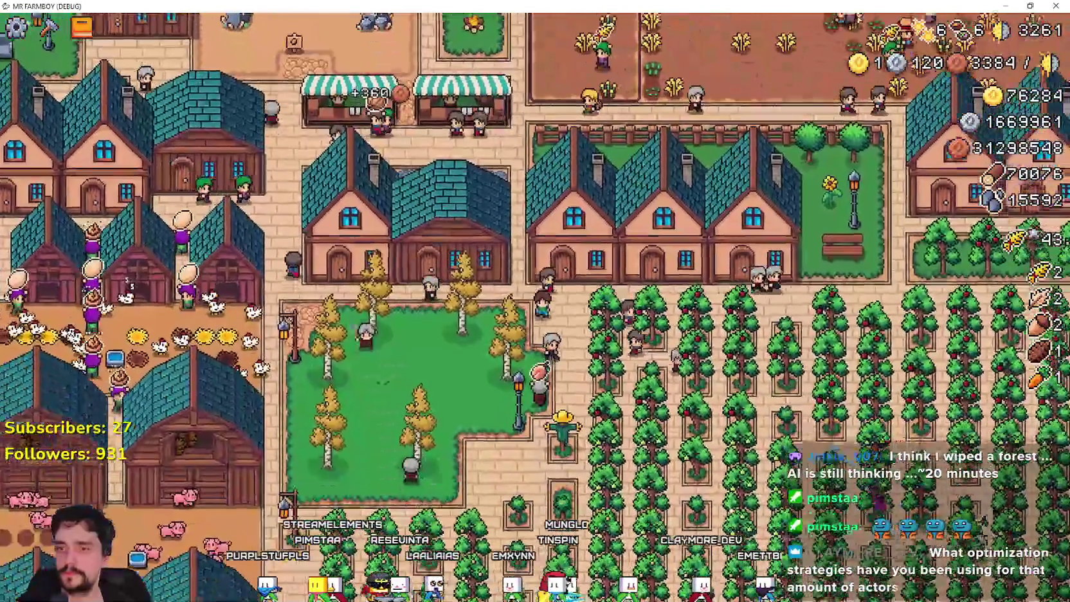
key("s")
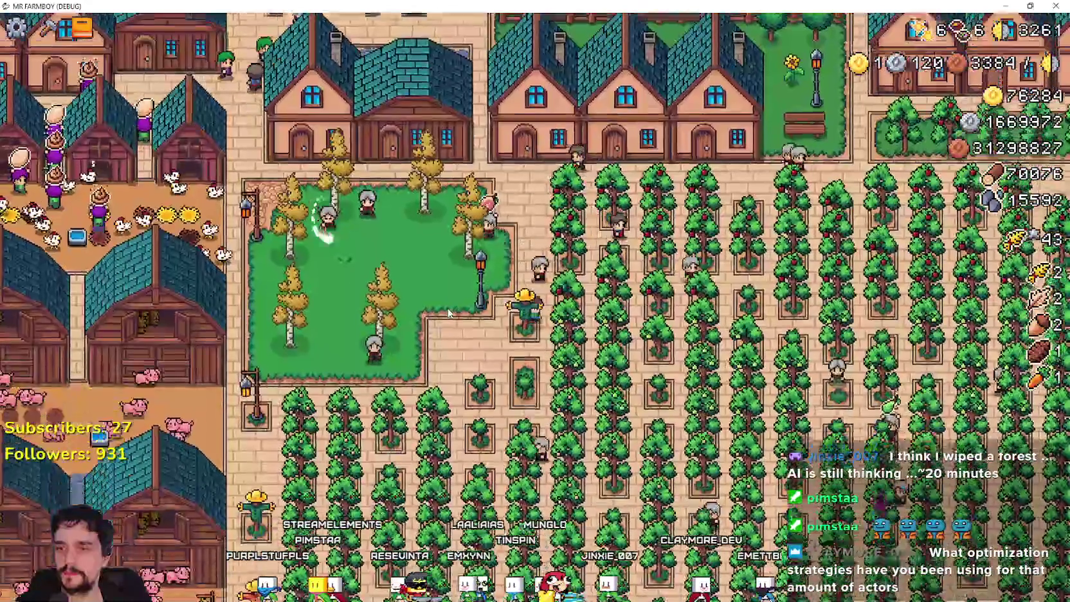
scroll(449, 312, "up", 3)
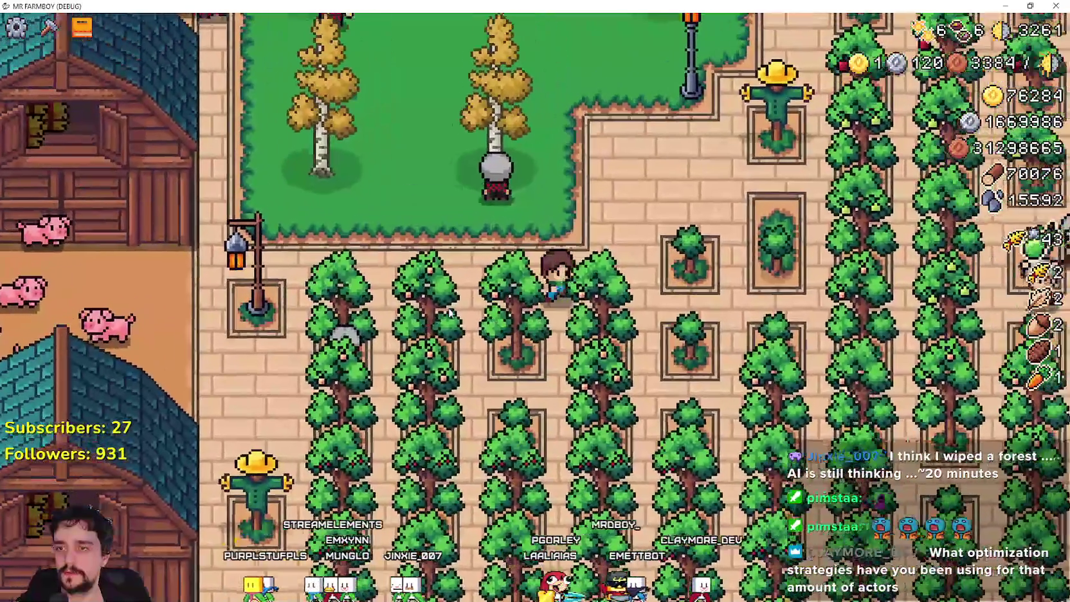
scroll(449, 312, "down", 3)
key("d")
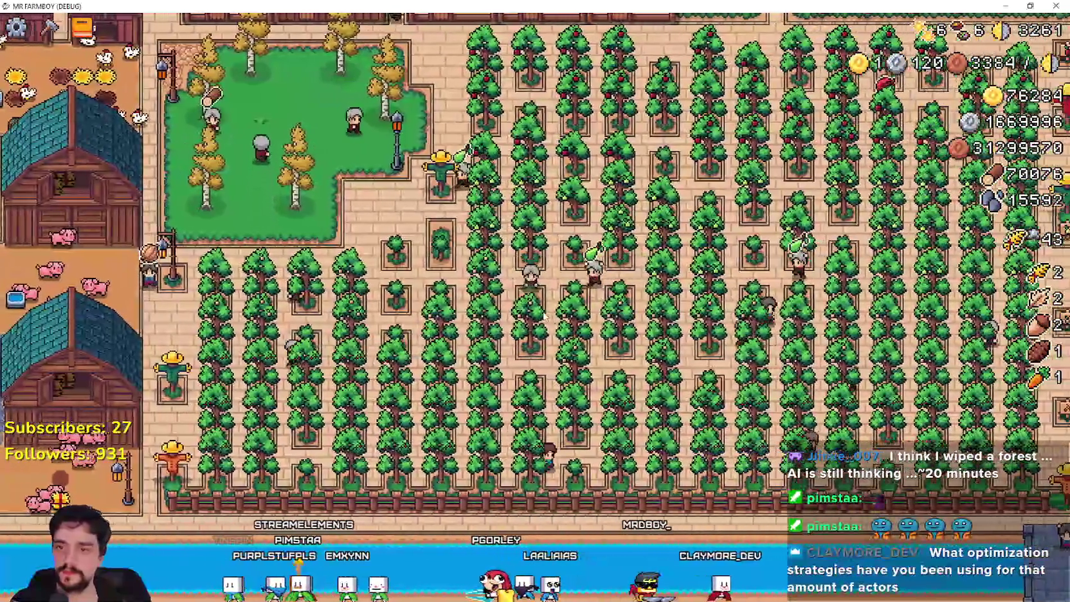
key("d")
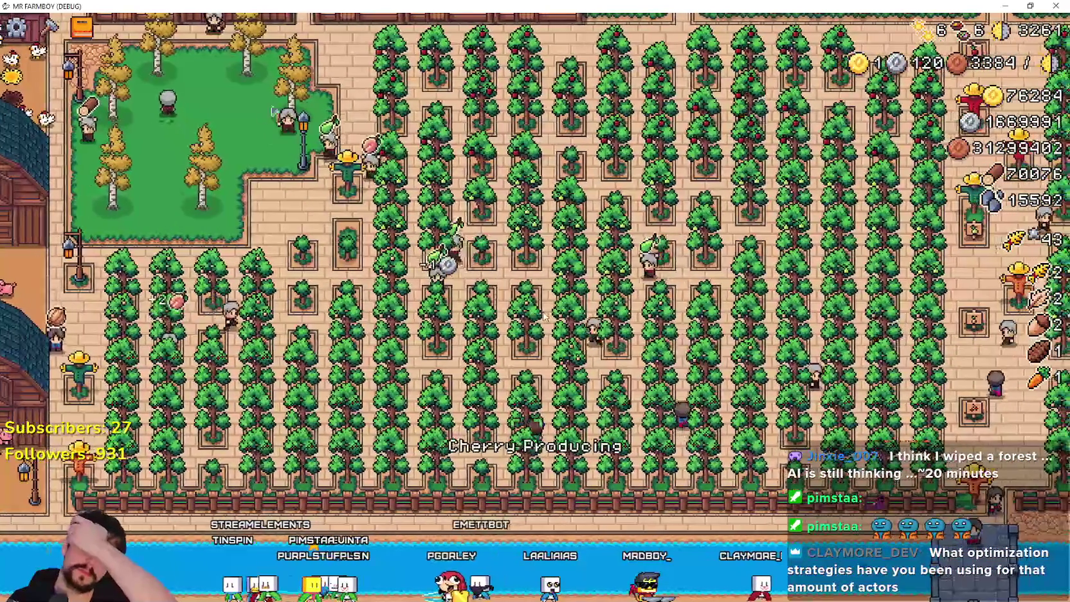
key("d")
key("w")
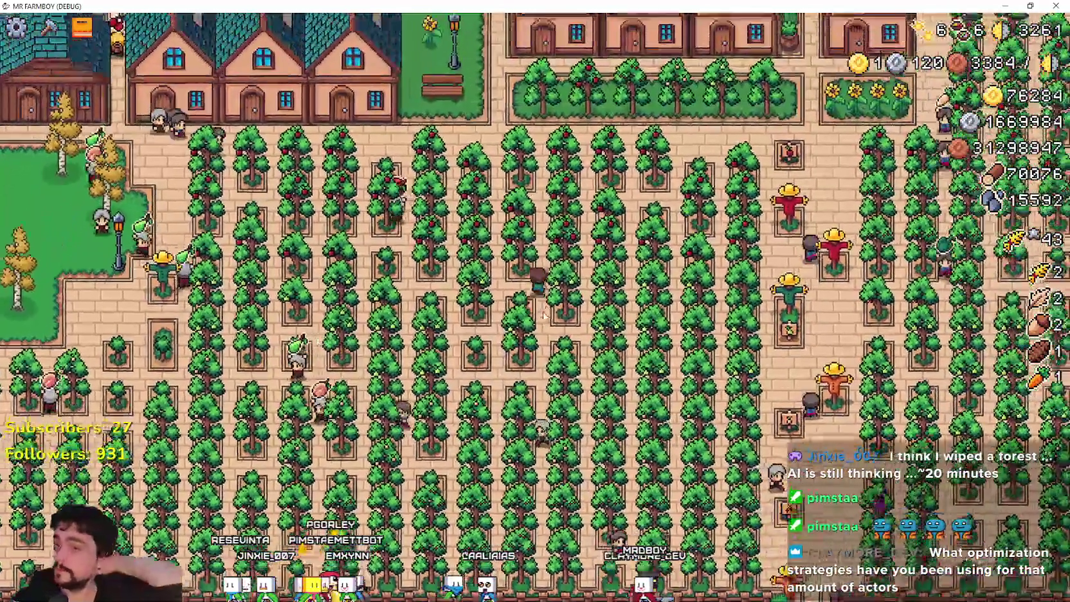
key("d")
key("w")
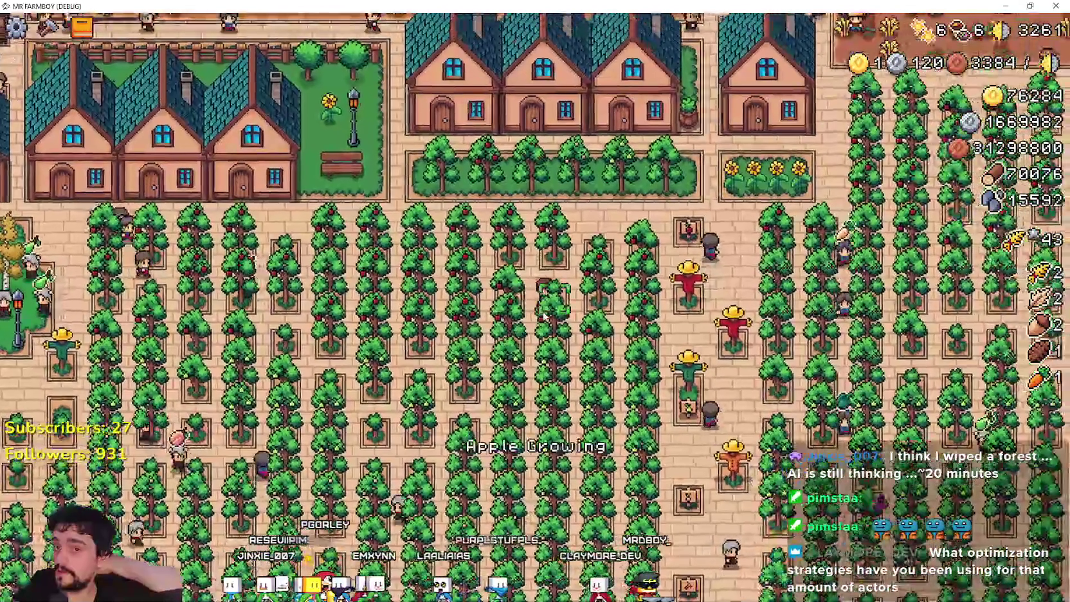
key("d")
key("s")
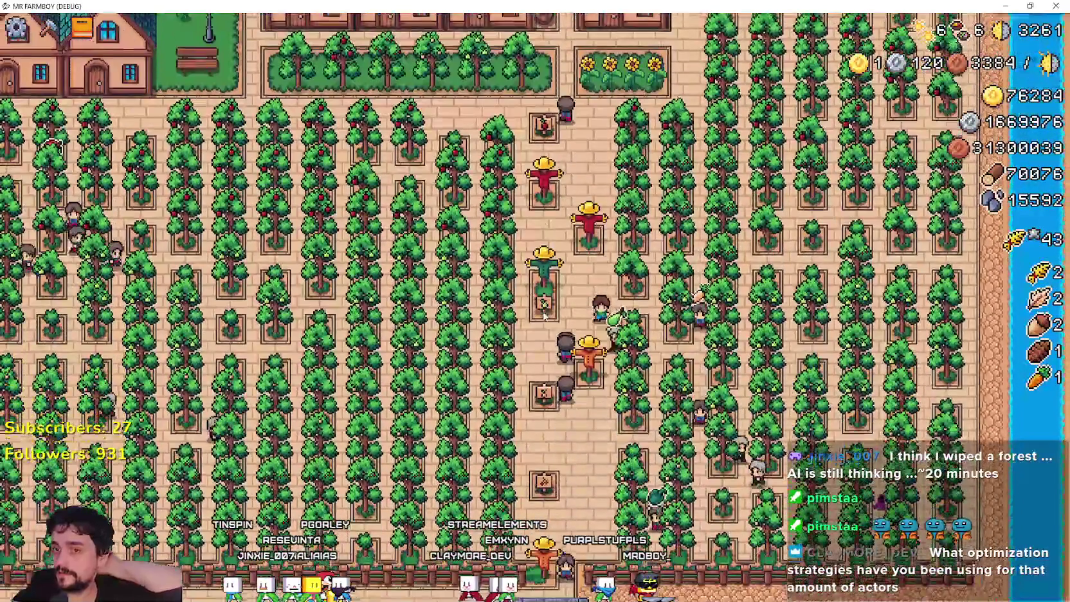
key("s")
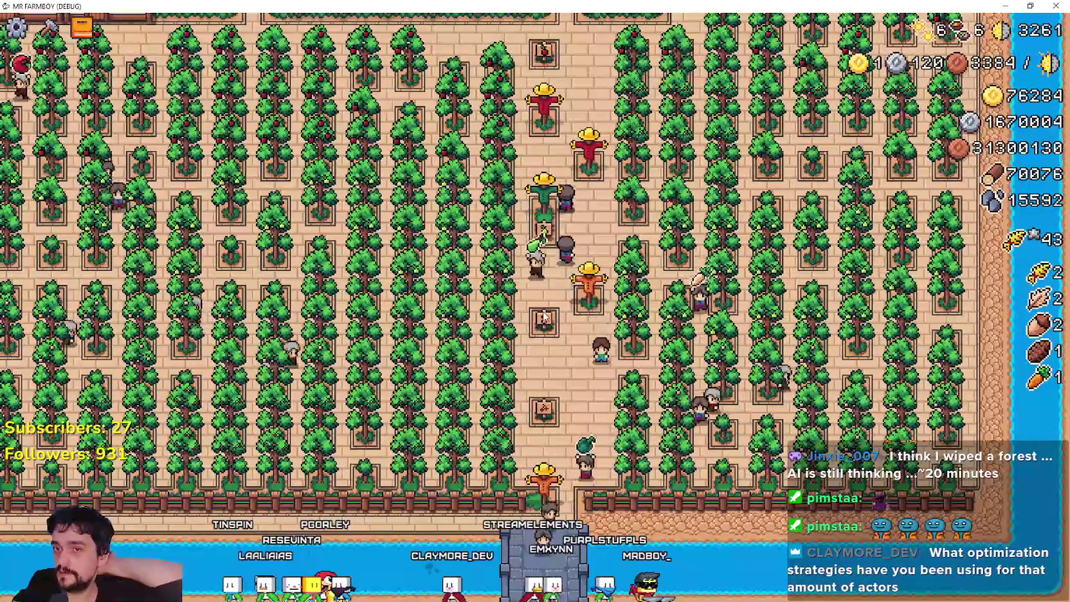
key("w")
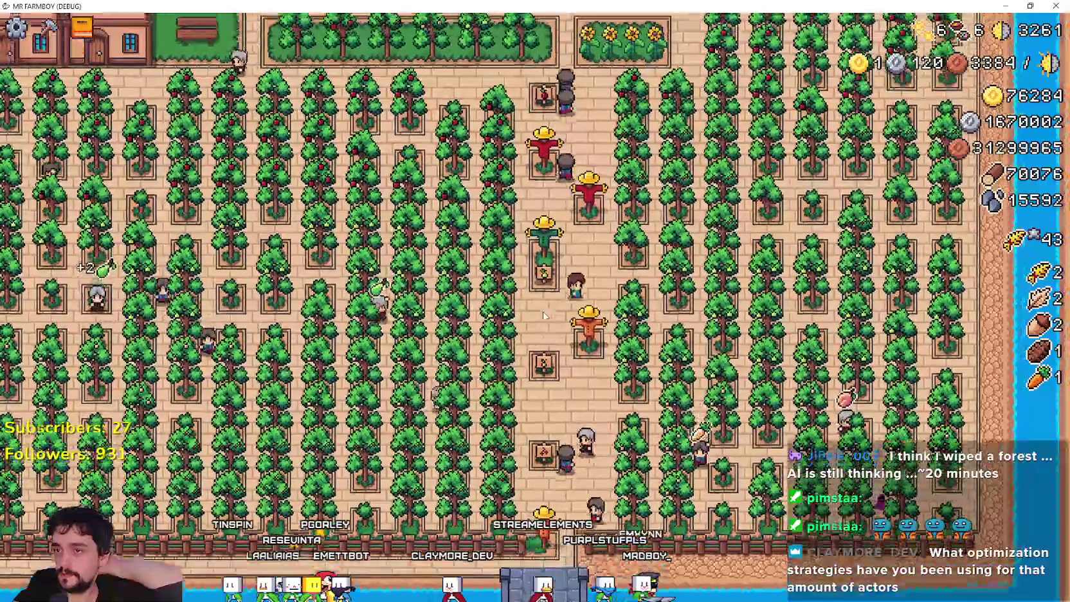
key("w")
key("a")
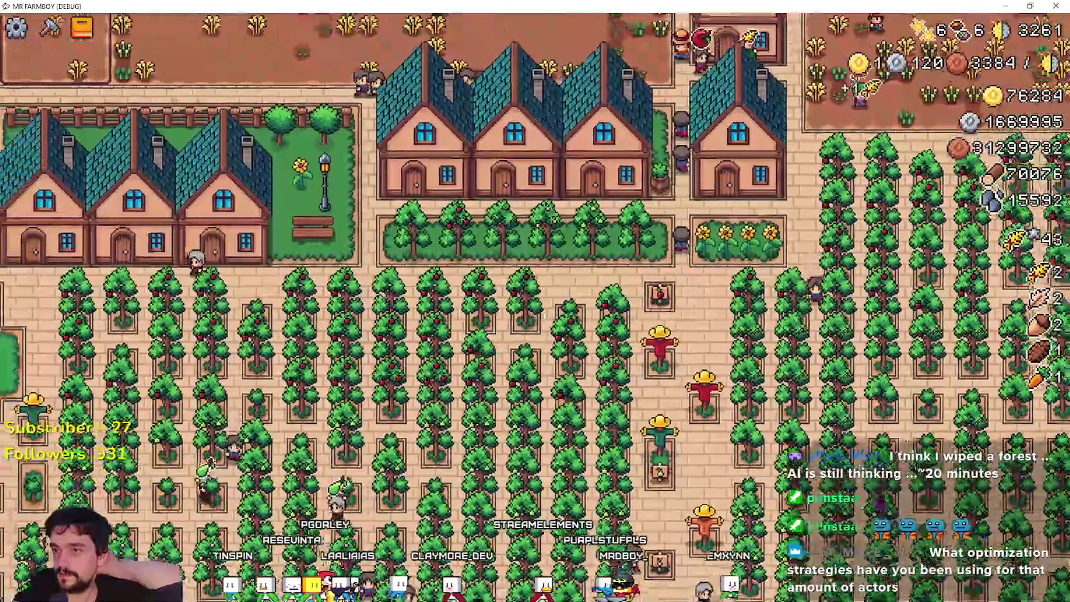
key("a")
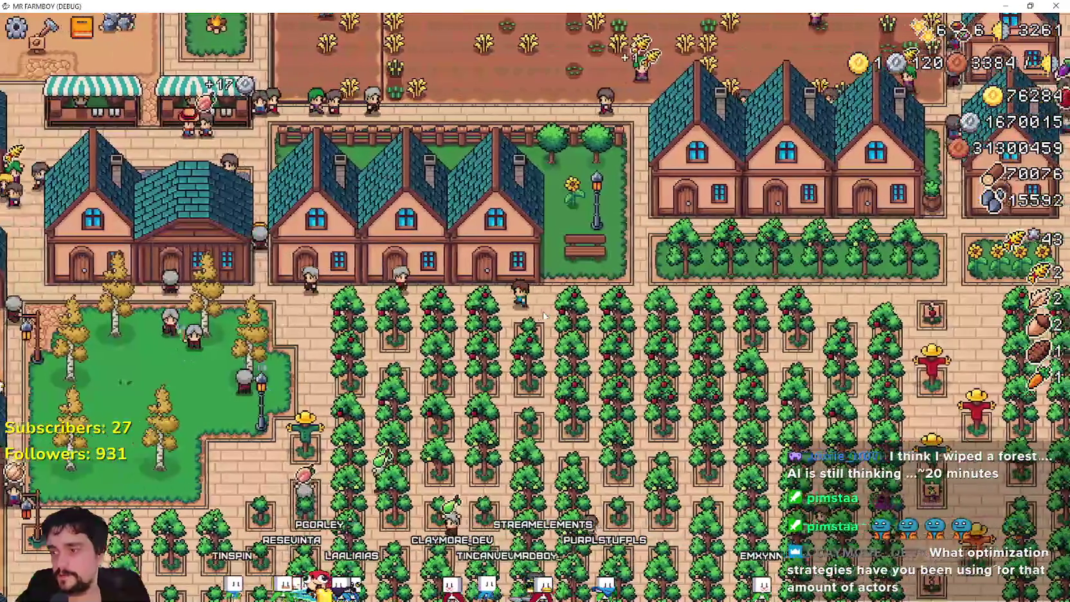
key("a")
key("s")
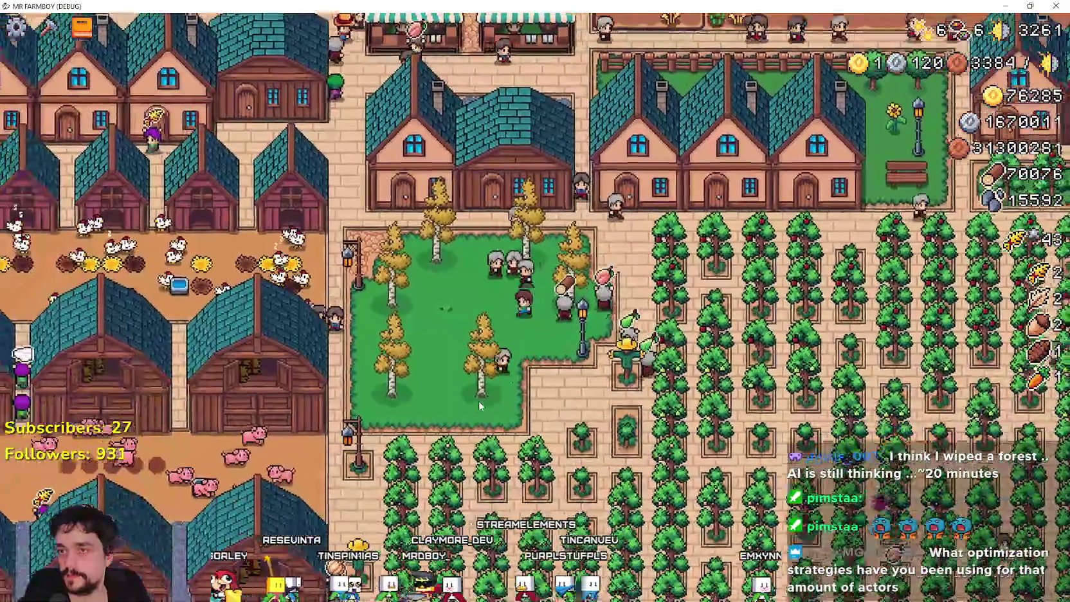
key("a")
key("s")
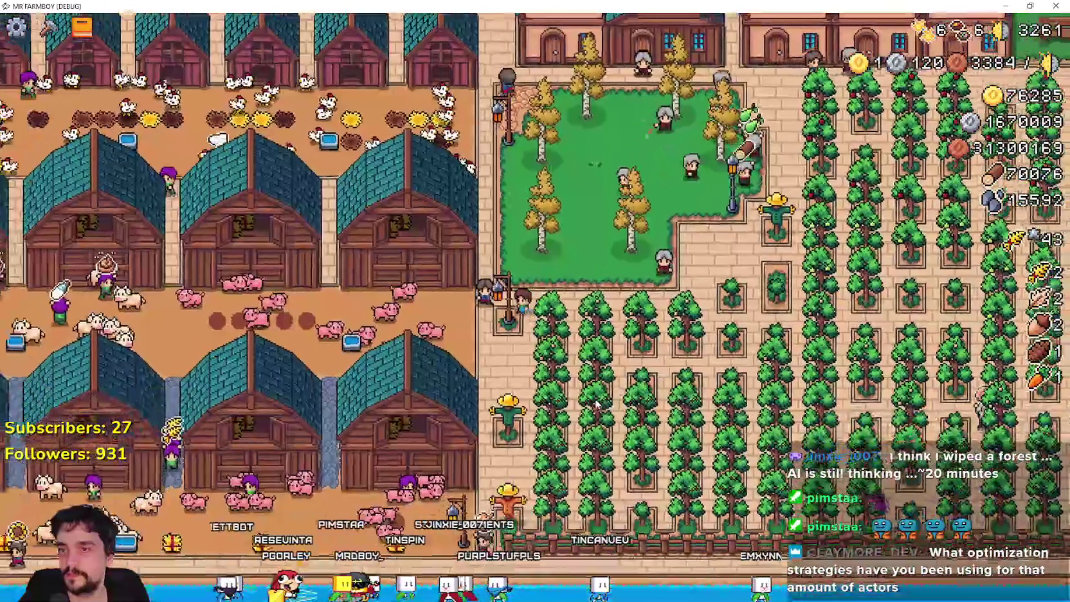
- Walk the farmer west past the barns to the chicken coop and inspect its flock and nests
scroll(599, 404, "up", 3)
scroll(598, 404, "down", 5)
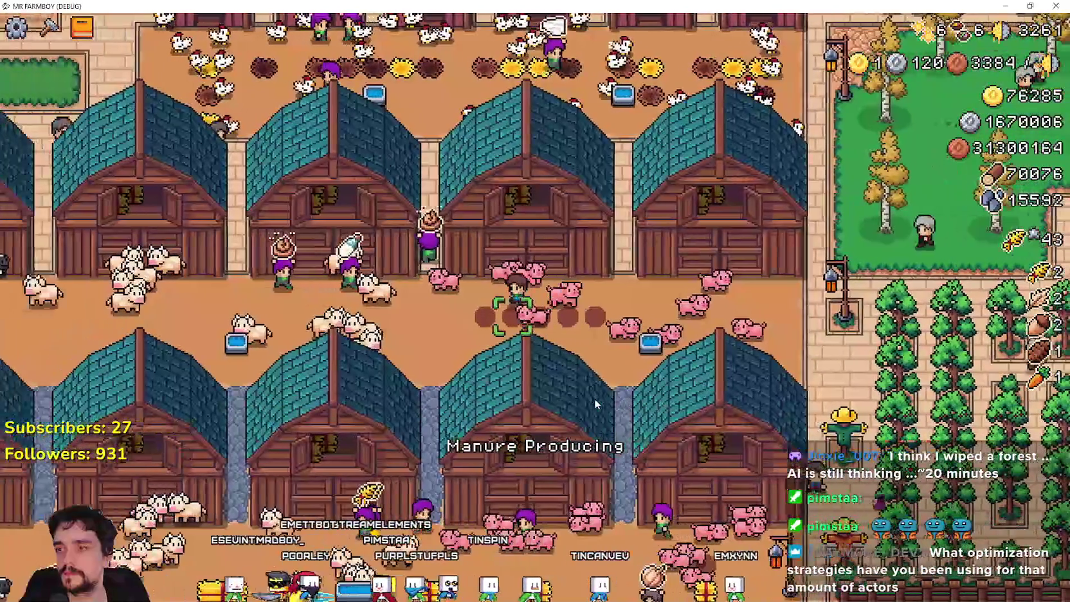
key("a")
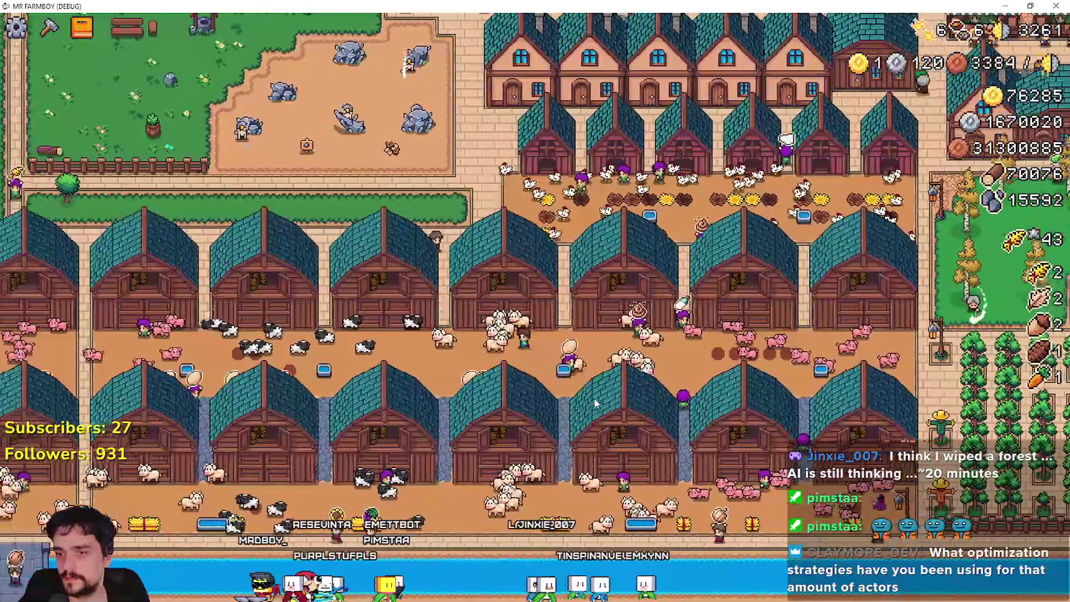
key("a")
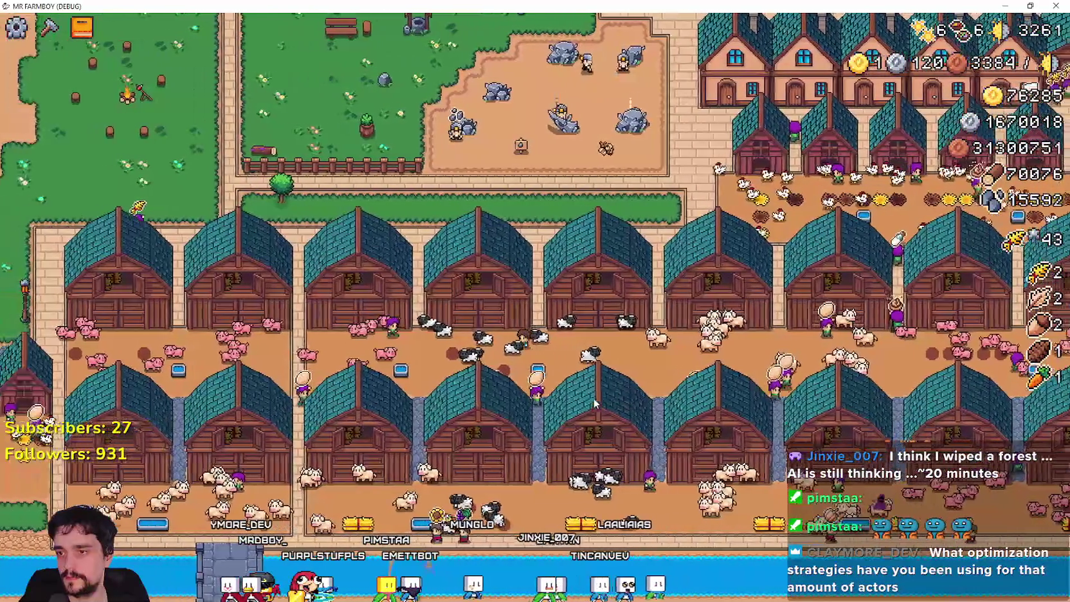
scroll(595, 403, "up", 3)
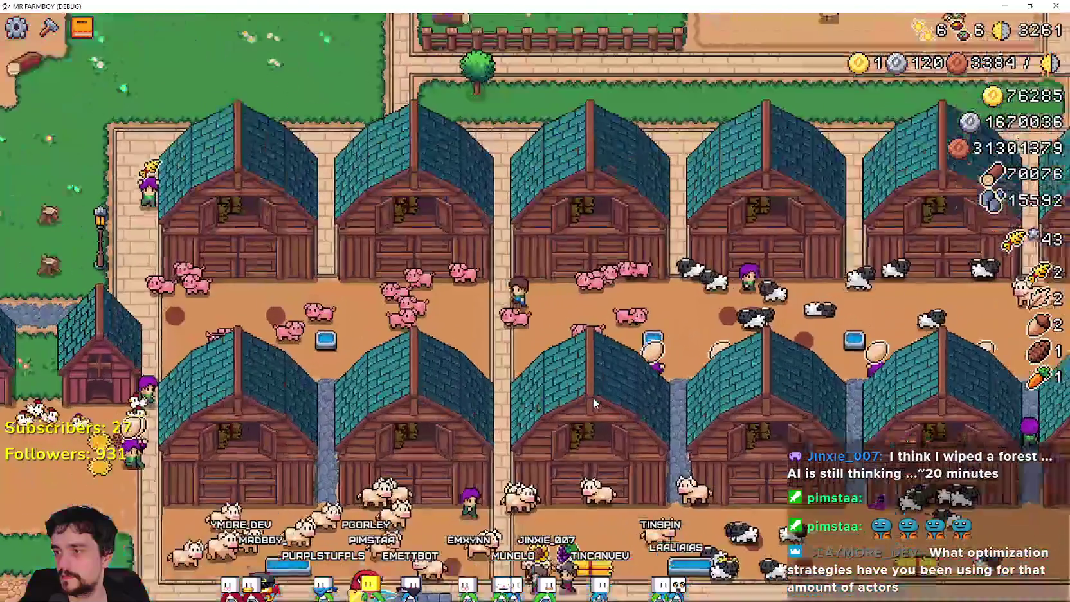
key("a")
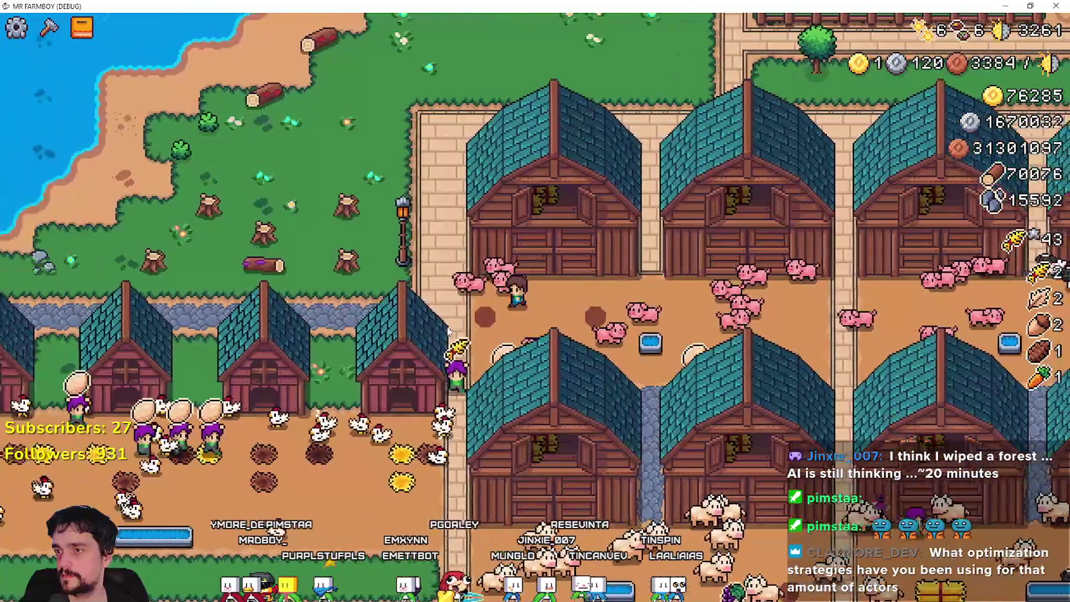
key("a")
key("s")
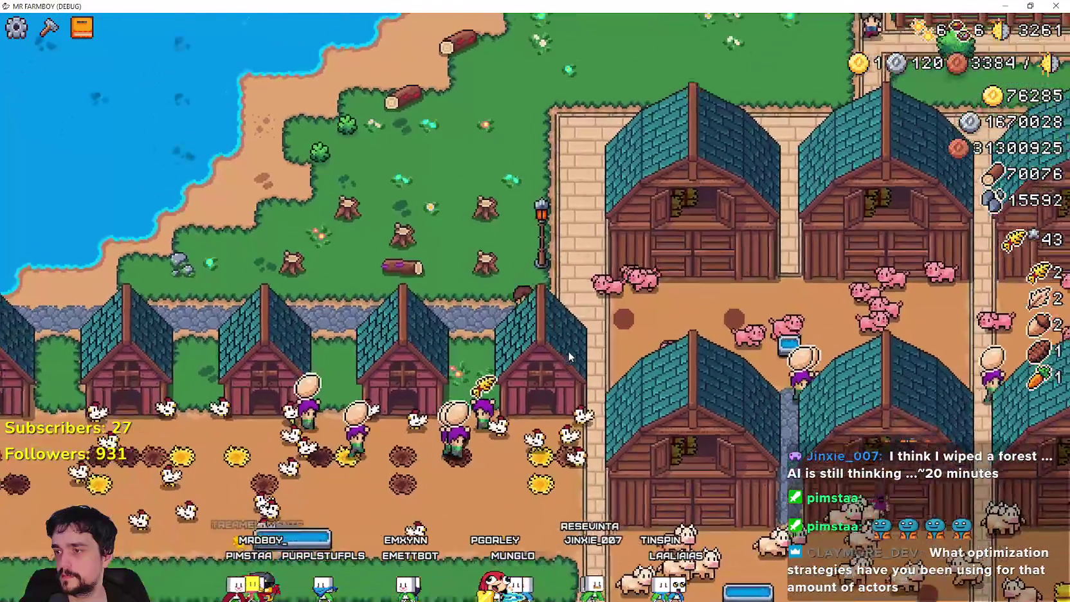
scroll(569, 351, "up", 3)
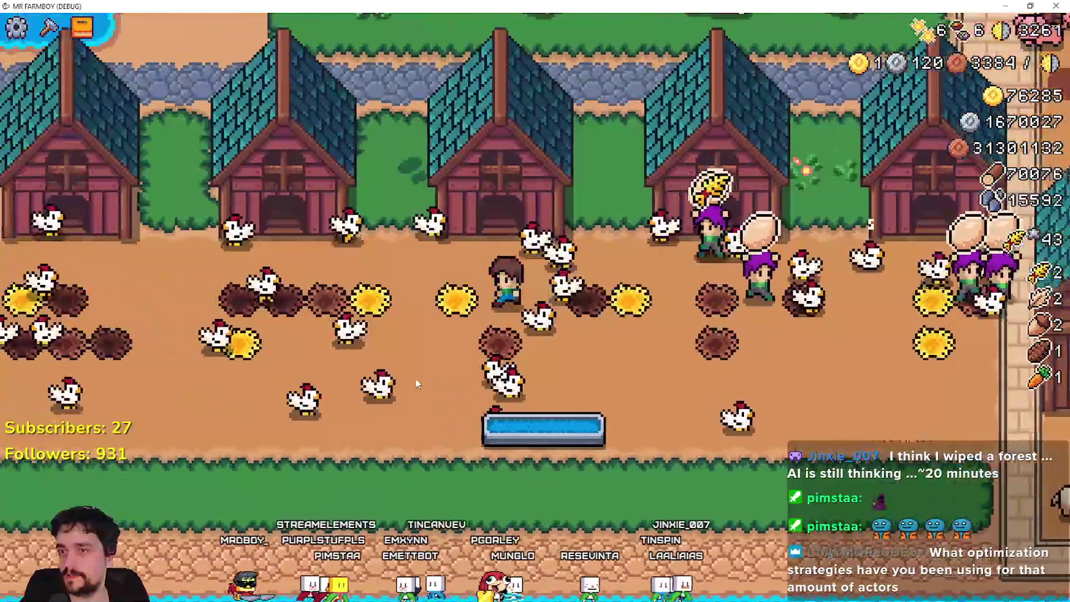
key("a")
key("w")
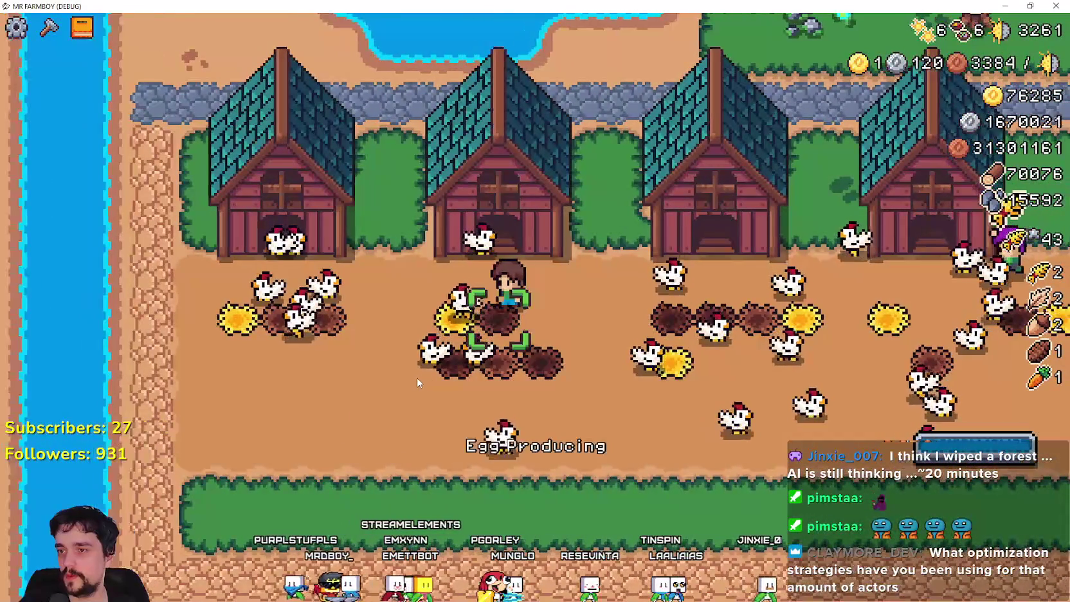
left_click(598, 417)
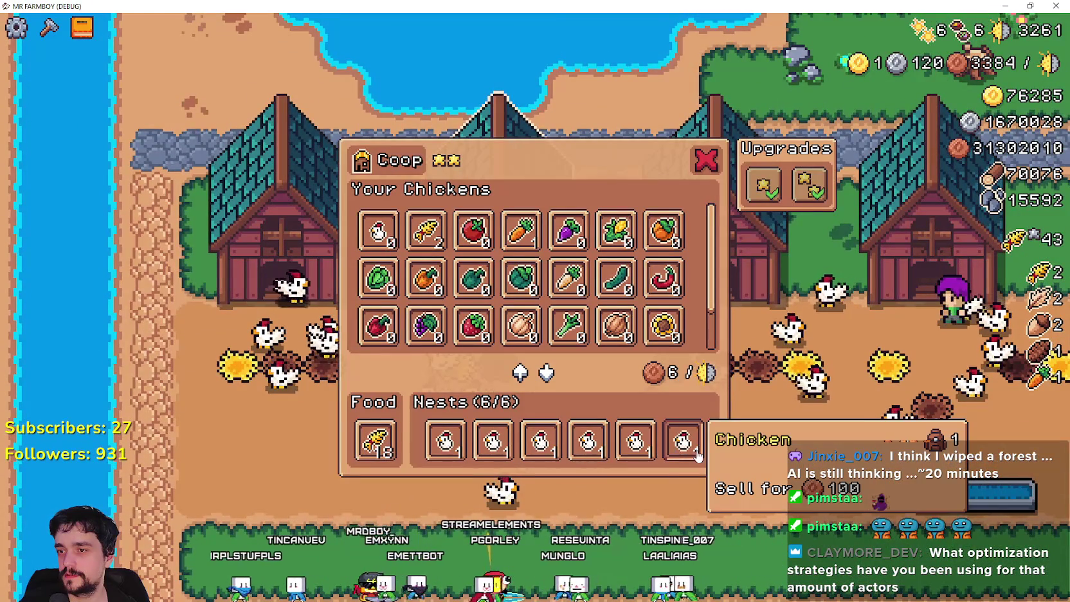
key("Escape")
- Walk north past the campfire to the brick path by the fenced farm and open Options
scroll(571, 421, "down", 3)
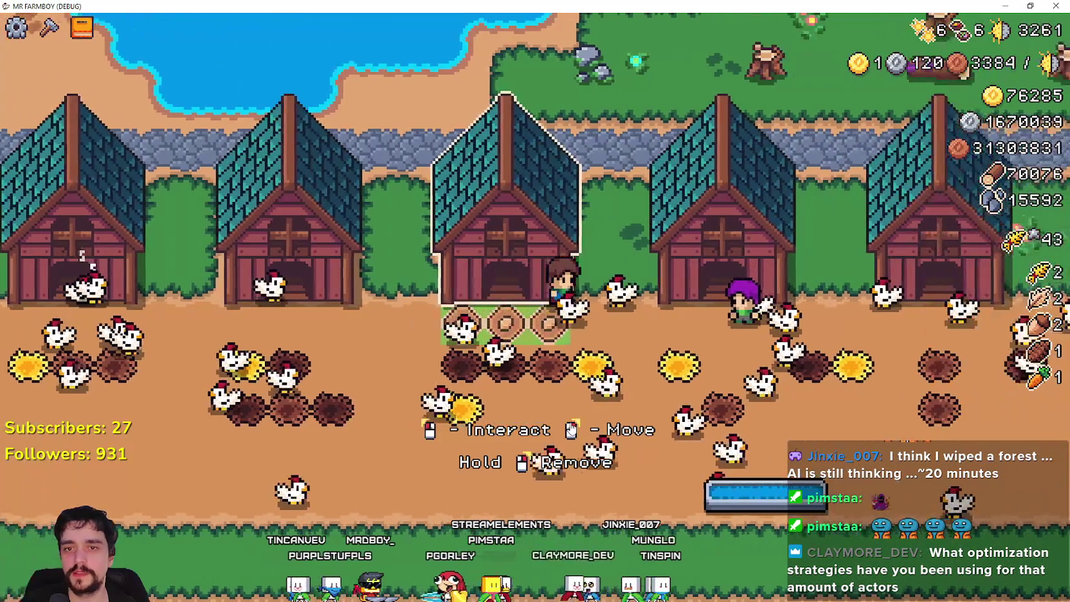
key("w")
key("d")
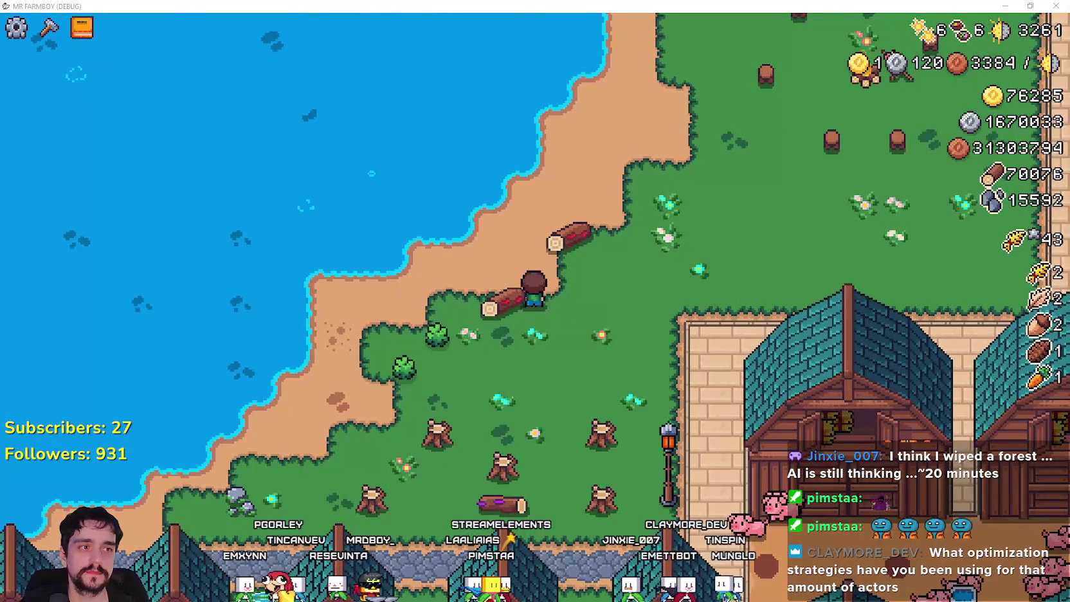
key("w")
key("d")
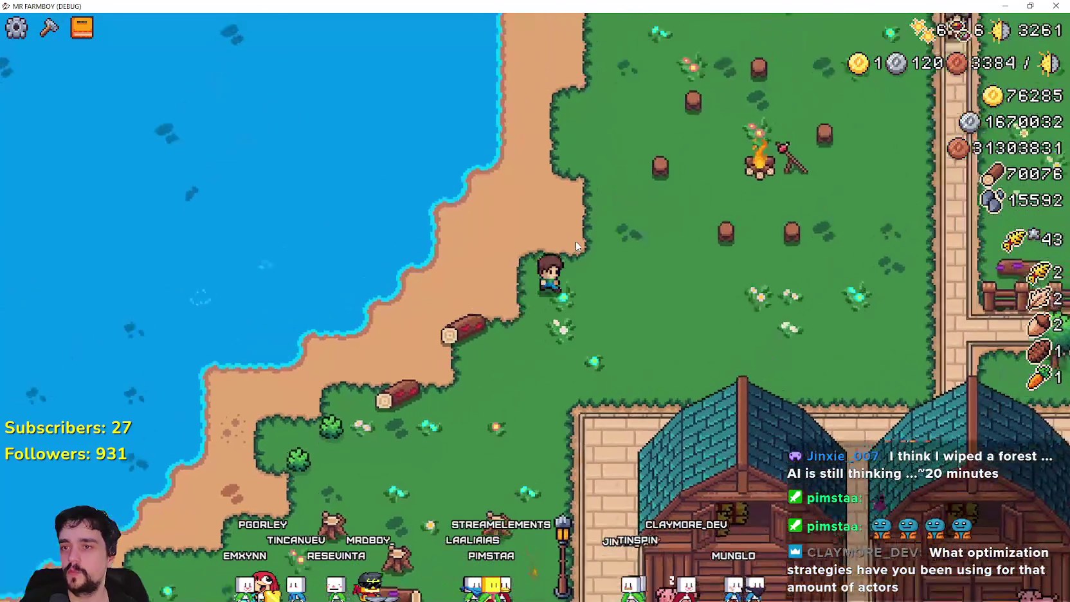
key("w")
key("d")
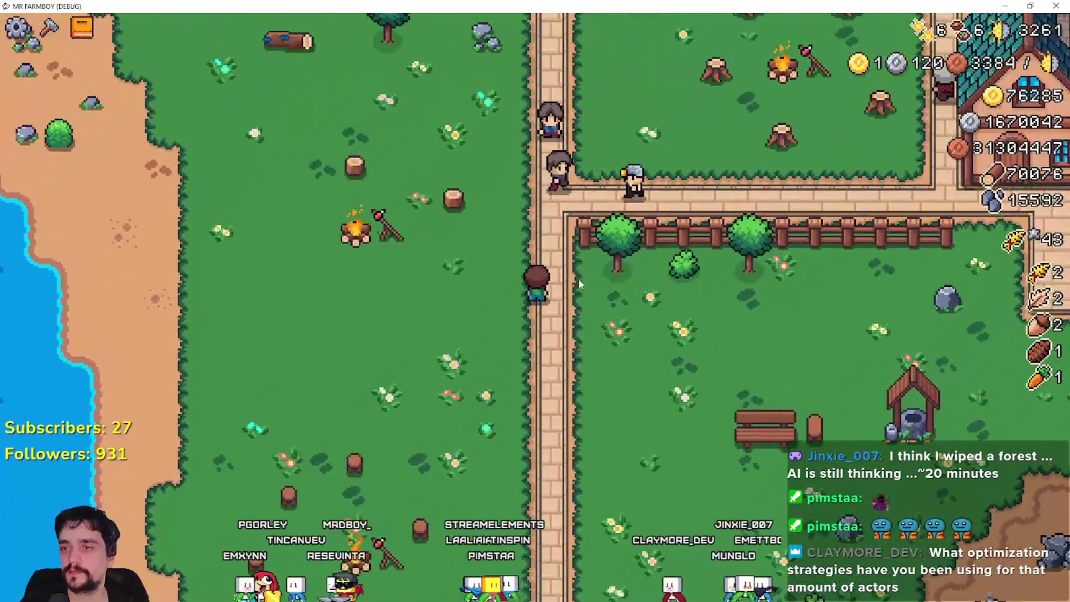
key("Escape")
left_click(567, 240)
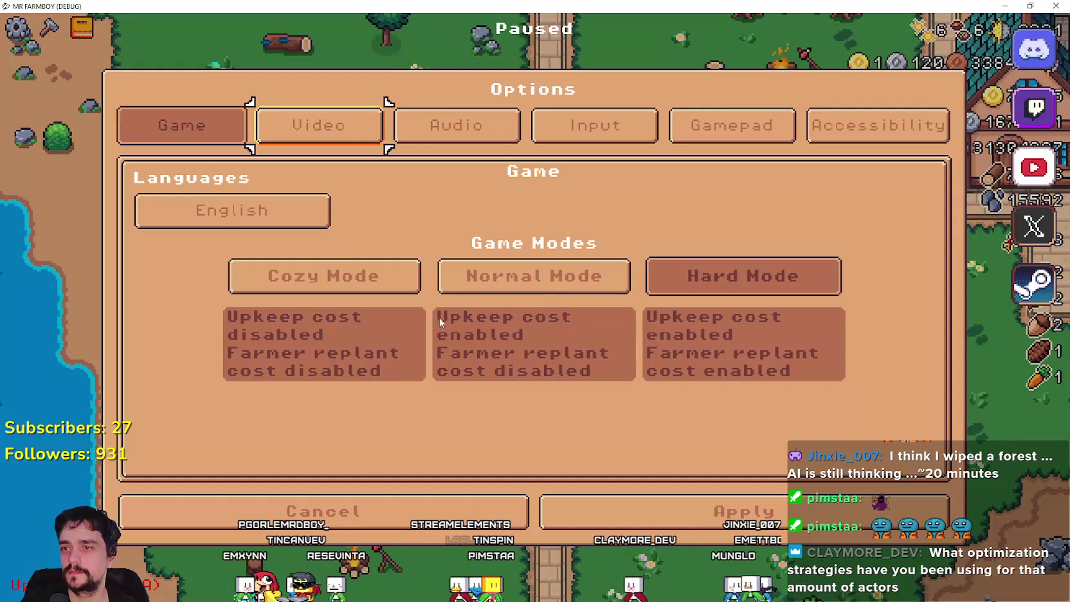
- Compare the Video and Game settings tabs, including the Cozy, Normal and Hard game modes
left_click(319, 129)
left_click(208, 138)
left_click(353, 142)
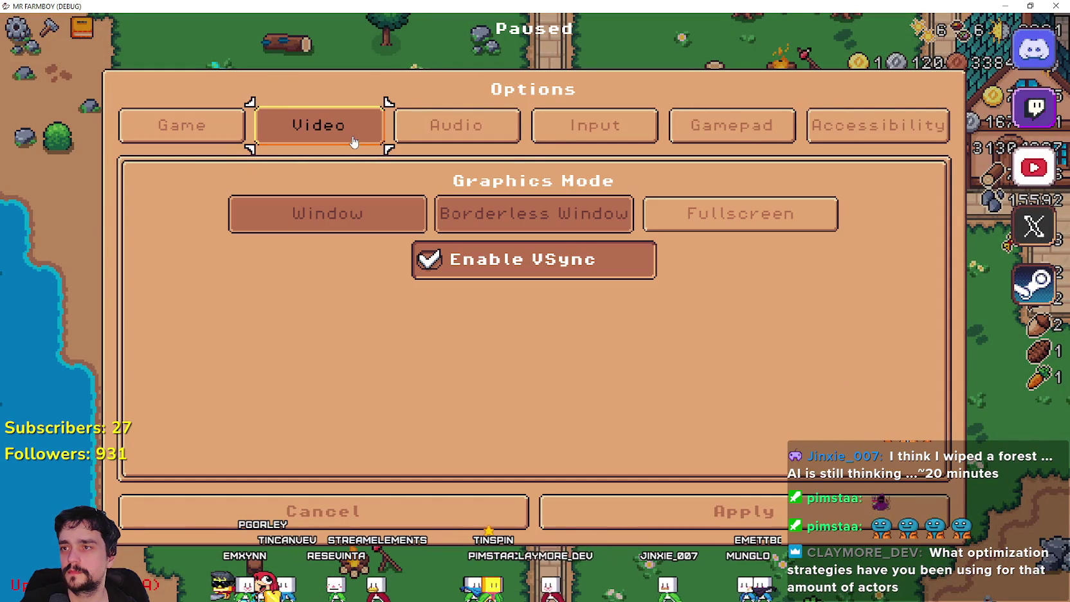
left_click(211, 129)
- Close Options without changes, resume play, and open the Inn's dishes and buffs
left_click(454, 518)
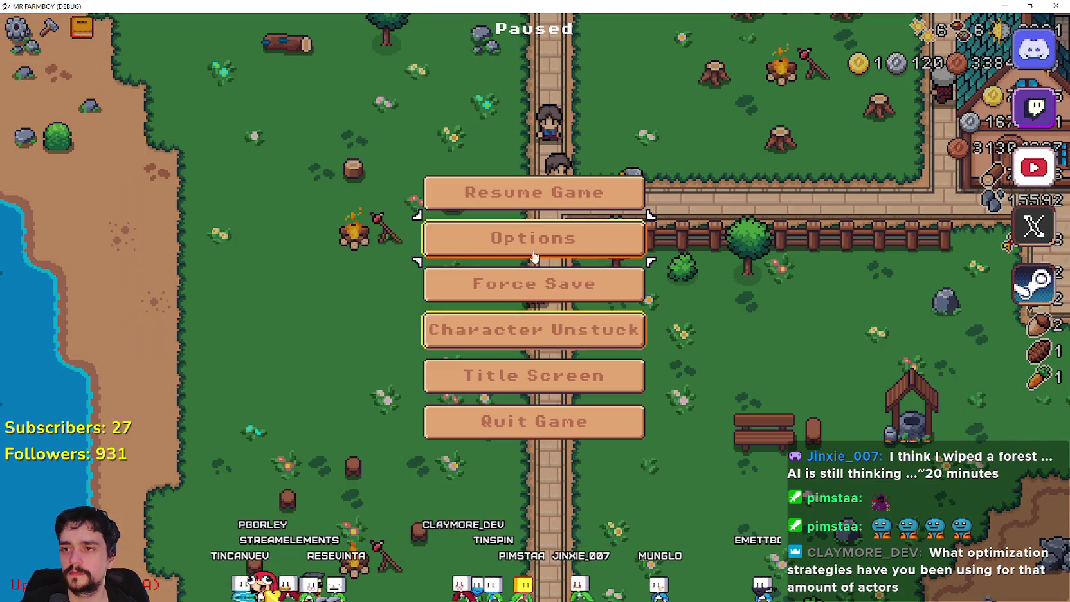
key("Escape")
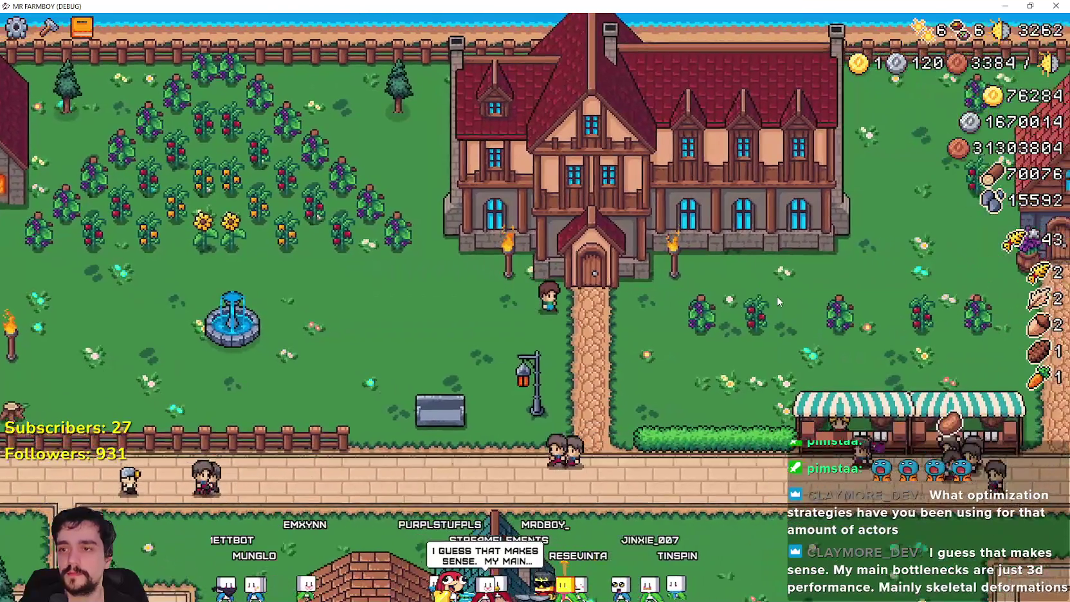
left_click(777, 296)
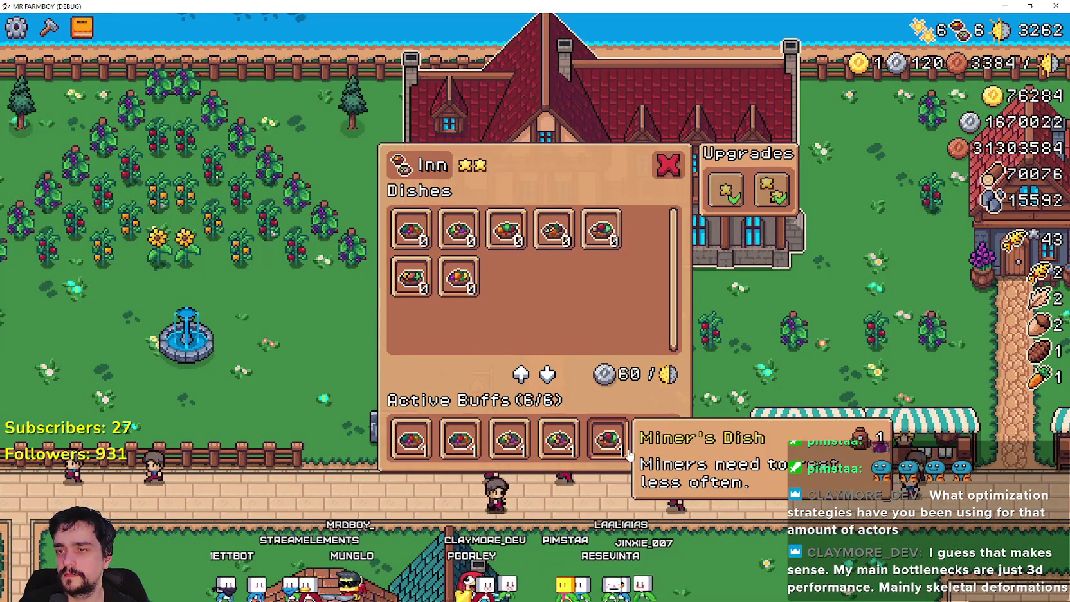
- Close the Inn, then view the Temple's blessings at the church
key("Escape")
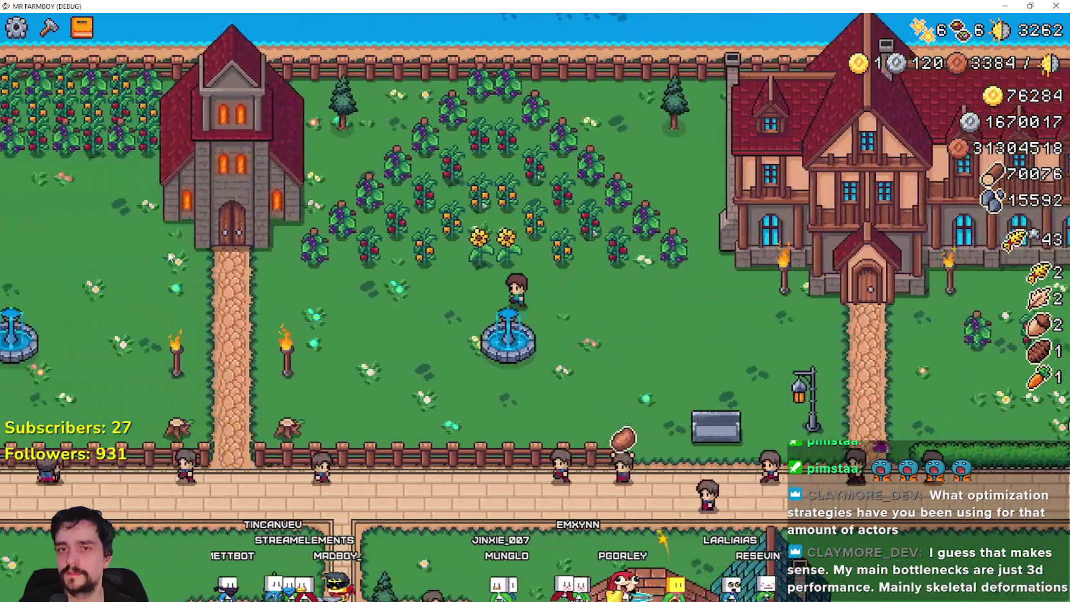
left_click(170, 257)
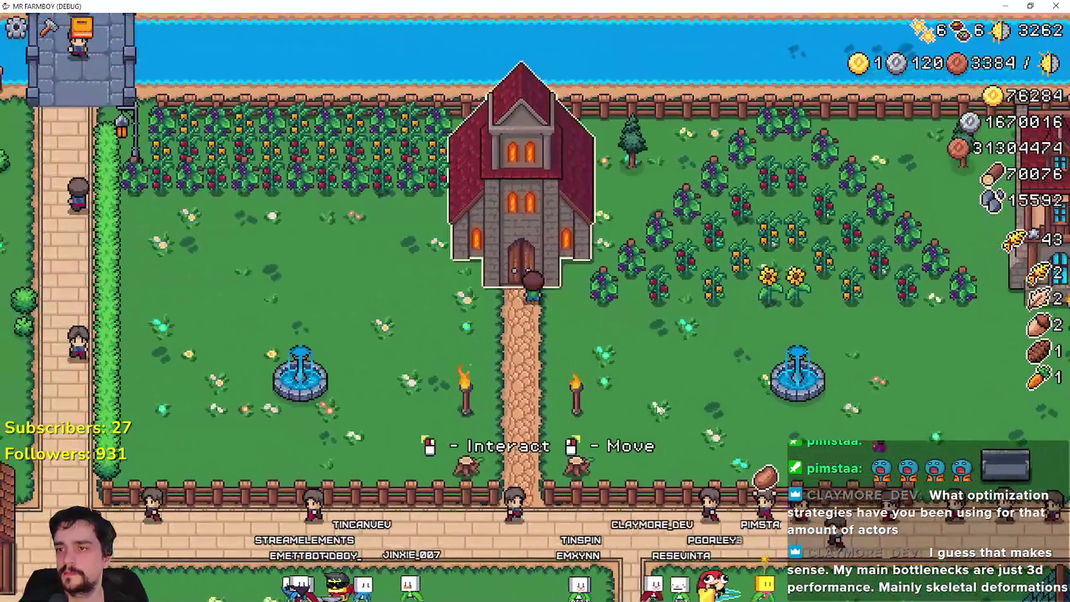
left_click(658, 409)
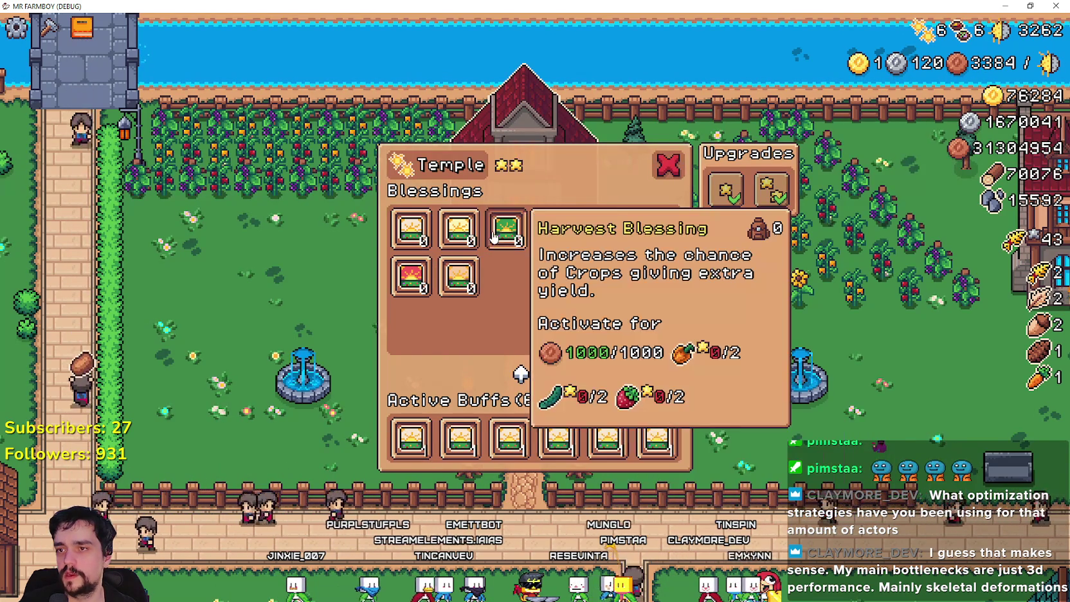
key("d")
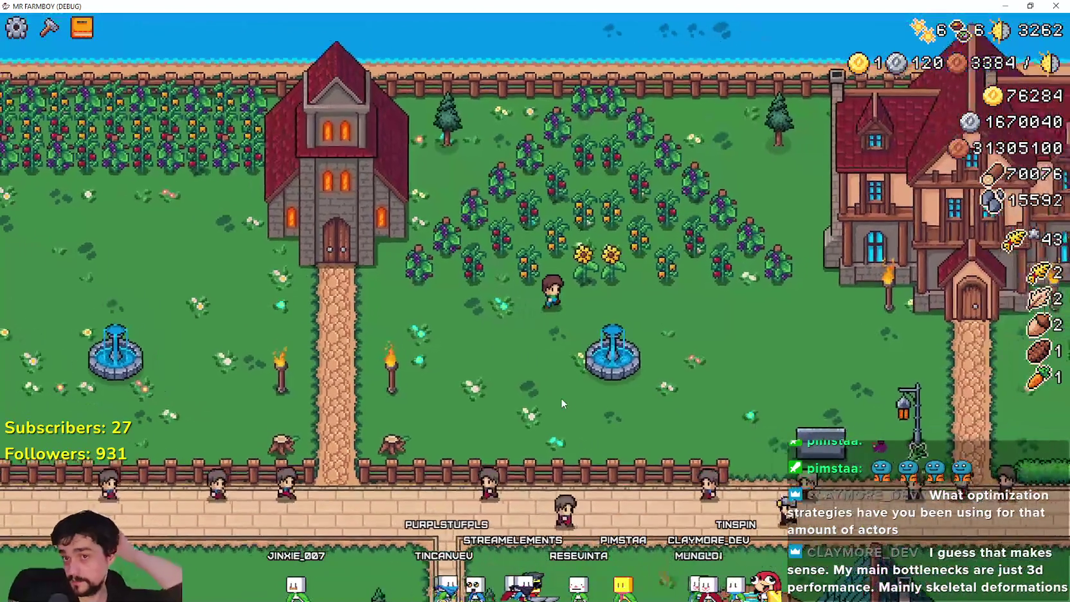
- Walk the farmer east past the manor, then back west into the temple door
key("d")
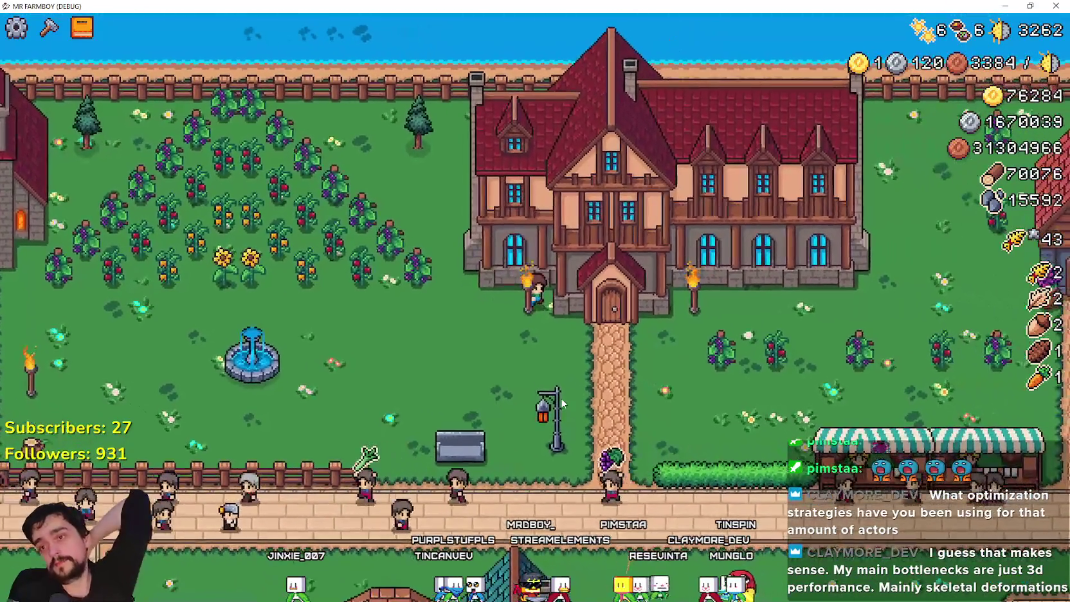
key("s")
key("d")
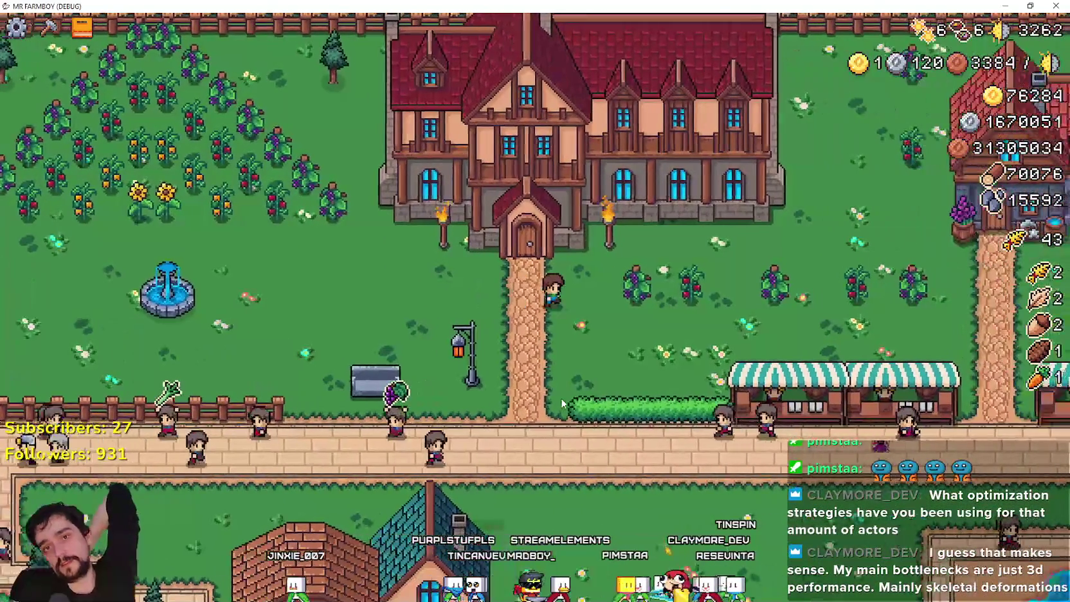
key("d")
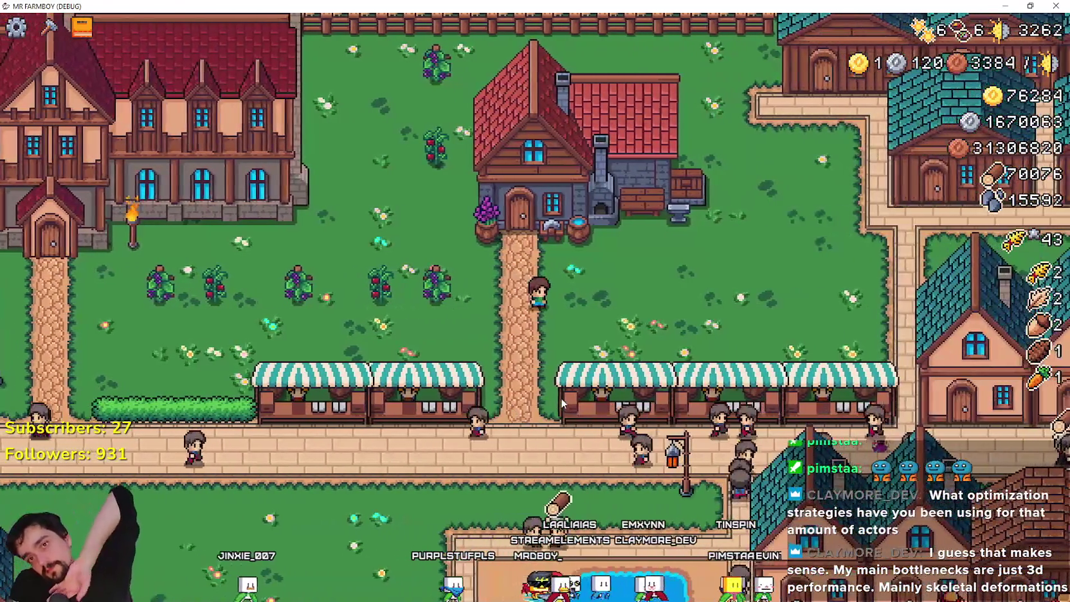
key("a")
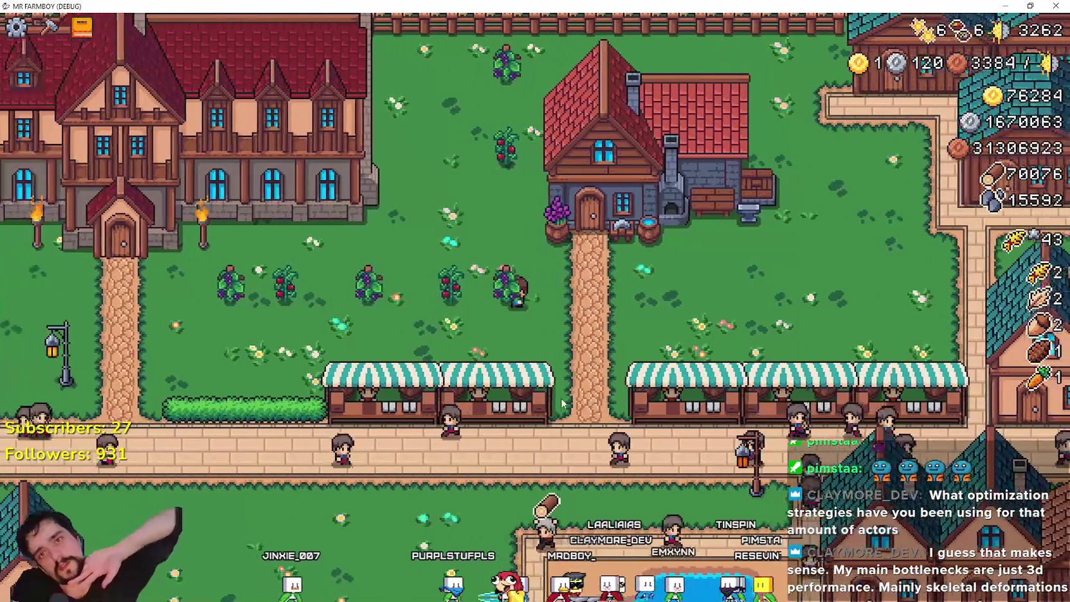
key("a")
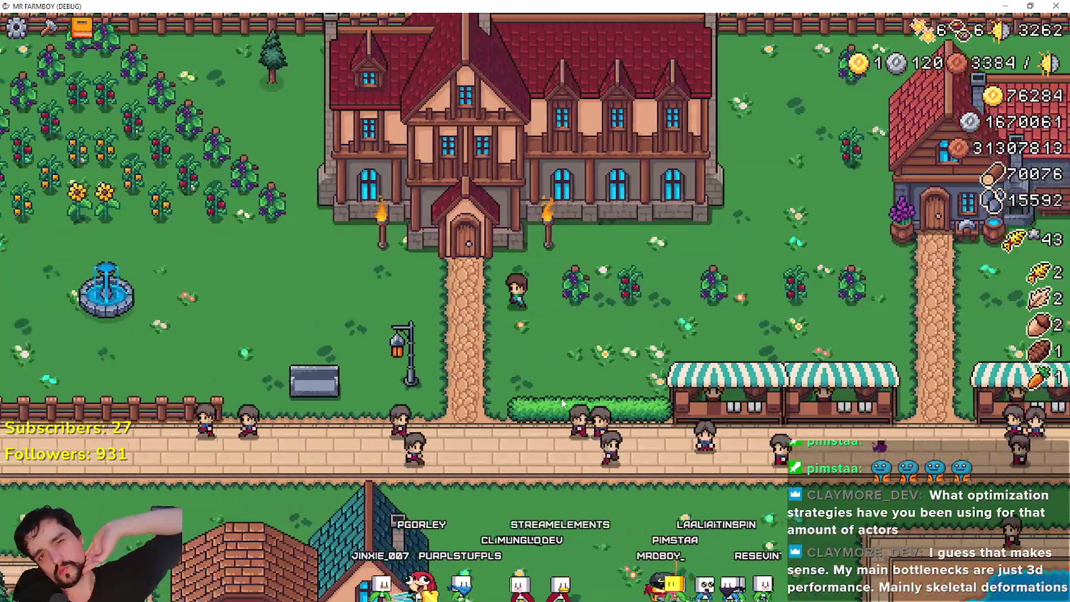
key("a")
key("w")
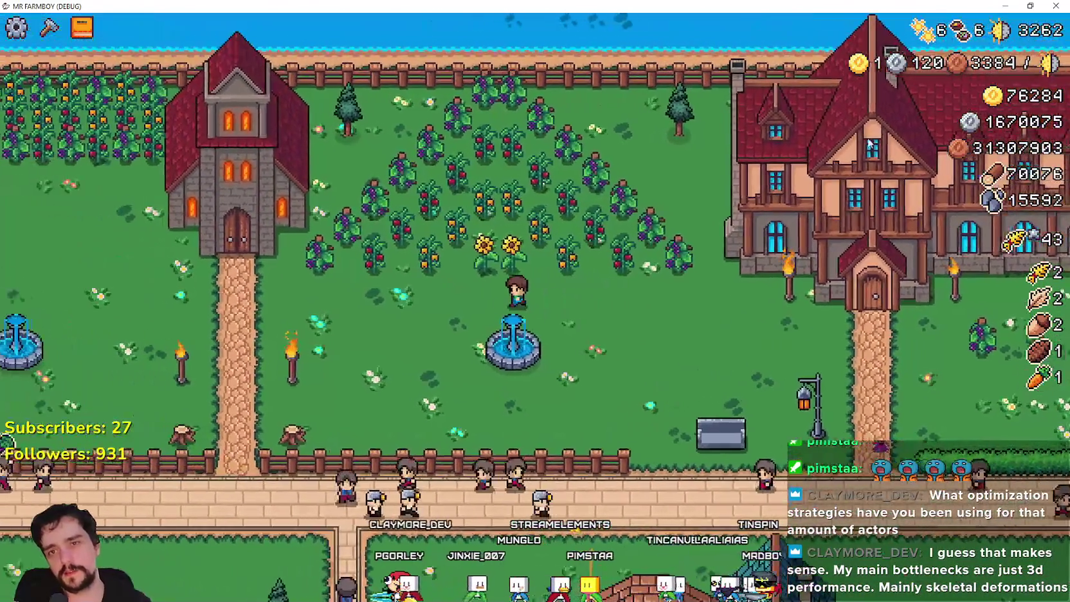
key("a")
key("w")
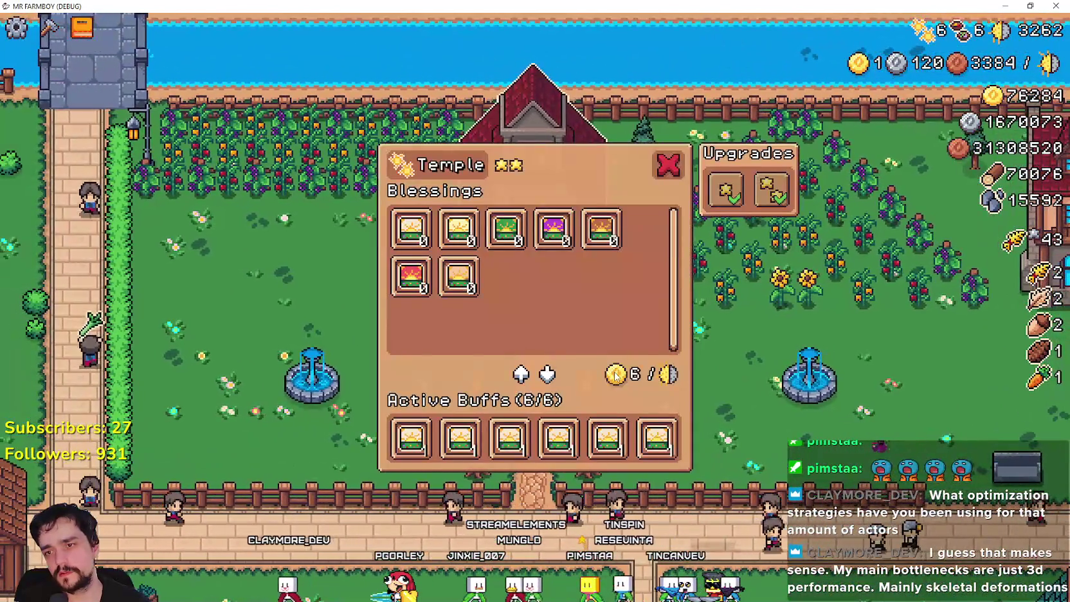
- Close the Temple blessings and walk east past the fountain and manor to the smithy door
mouse_move(891, 73)
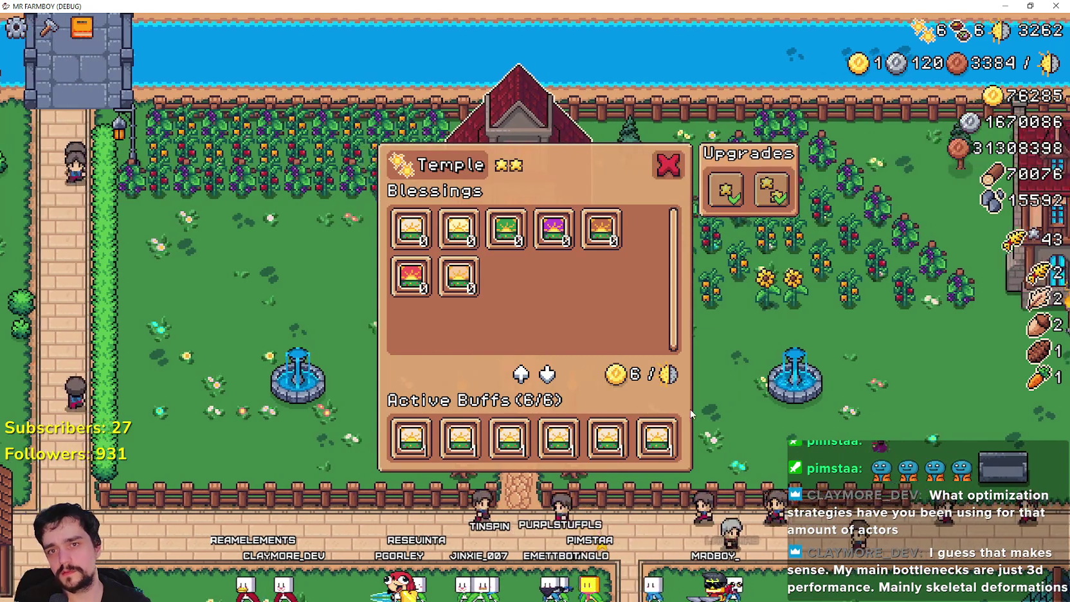
key("Escape")
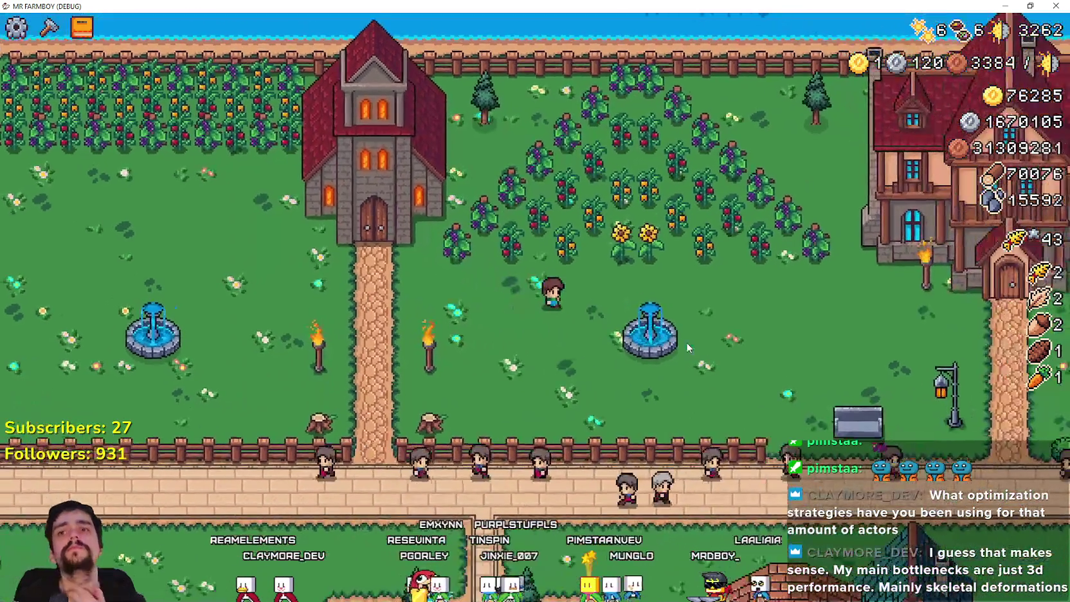
key("d")
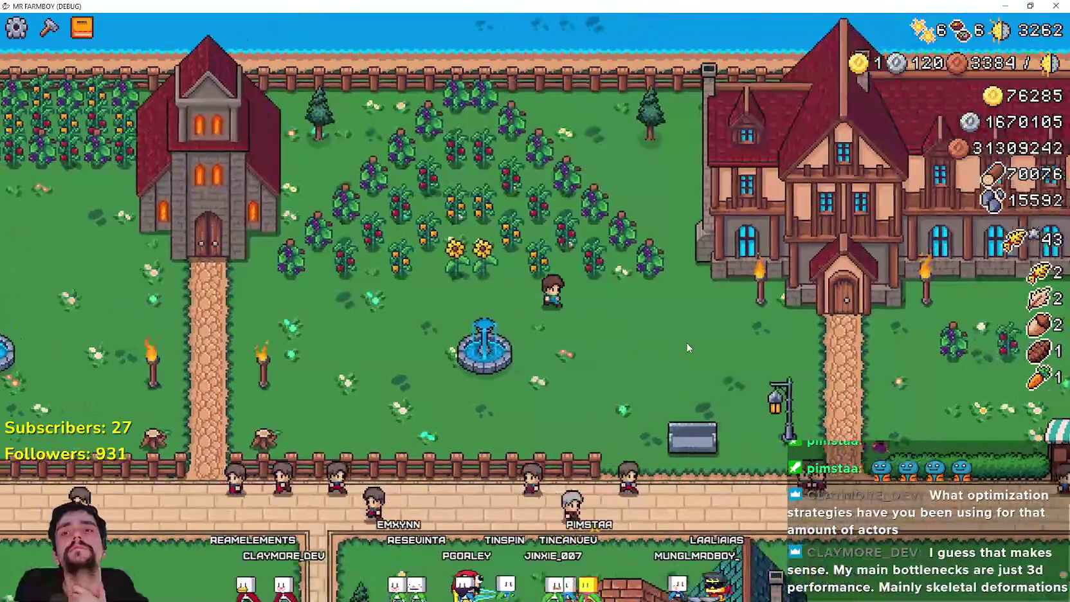
key("d")
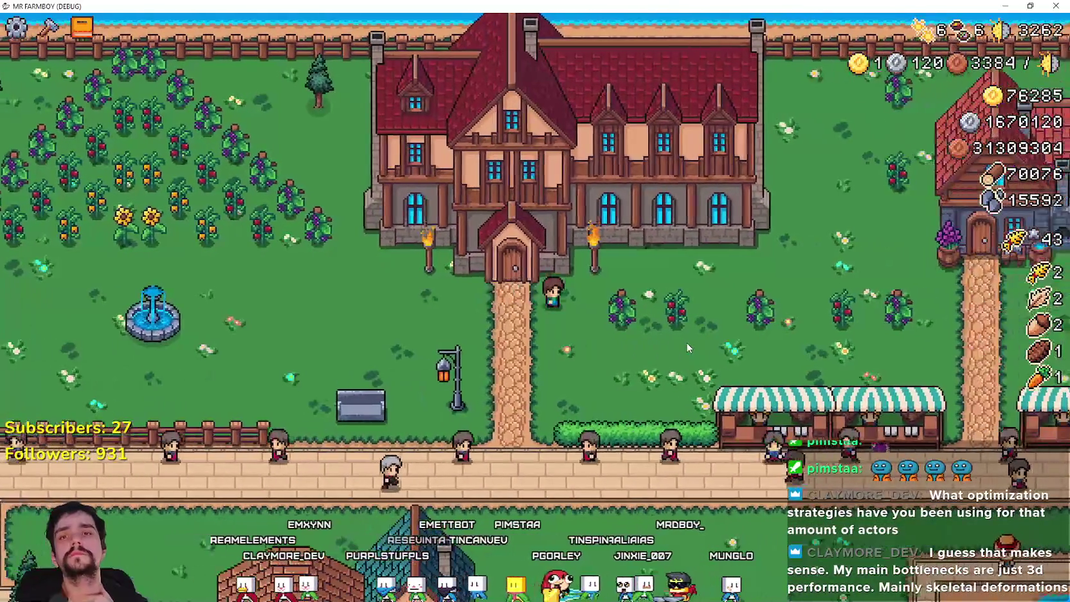
key("d")
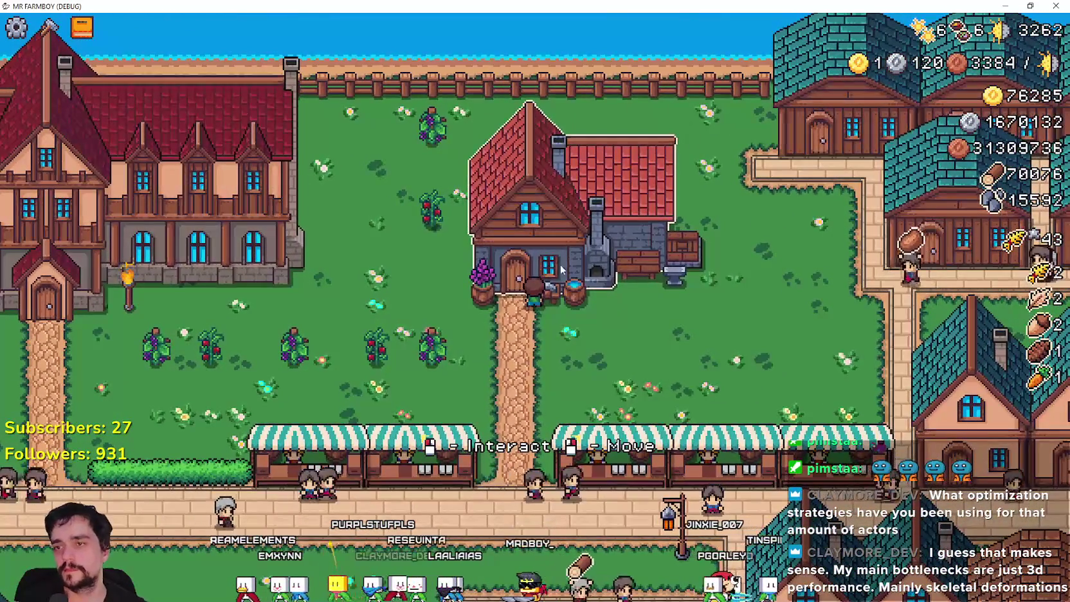
- Collect the finished gold from the Blacksmith's furnace and head east through town
left_click(686, 348)
left_click(563, 410)
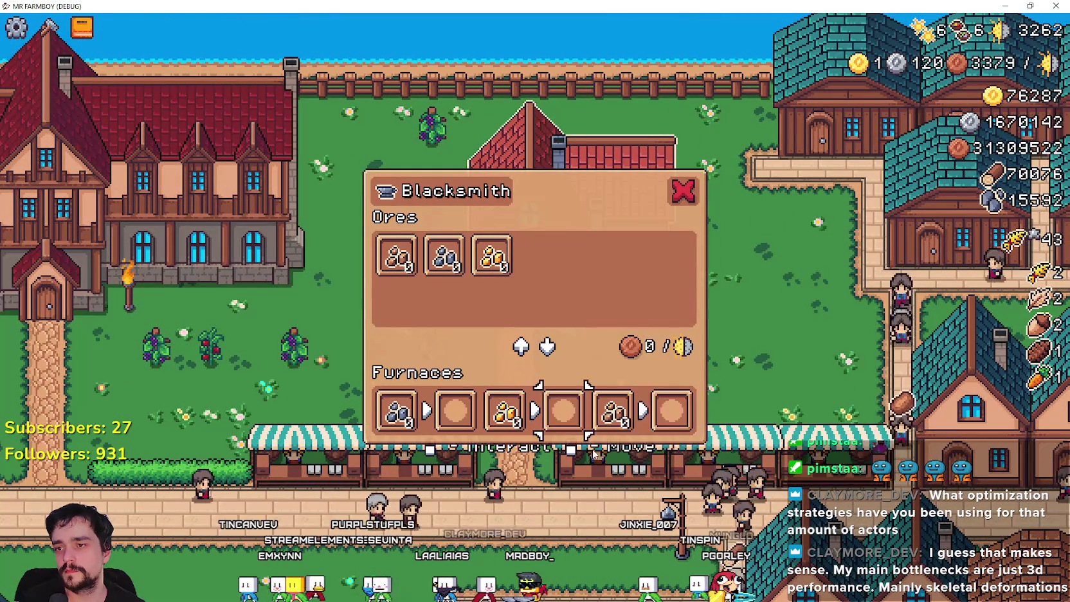
key("d")
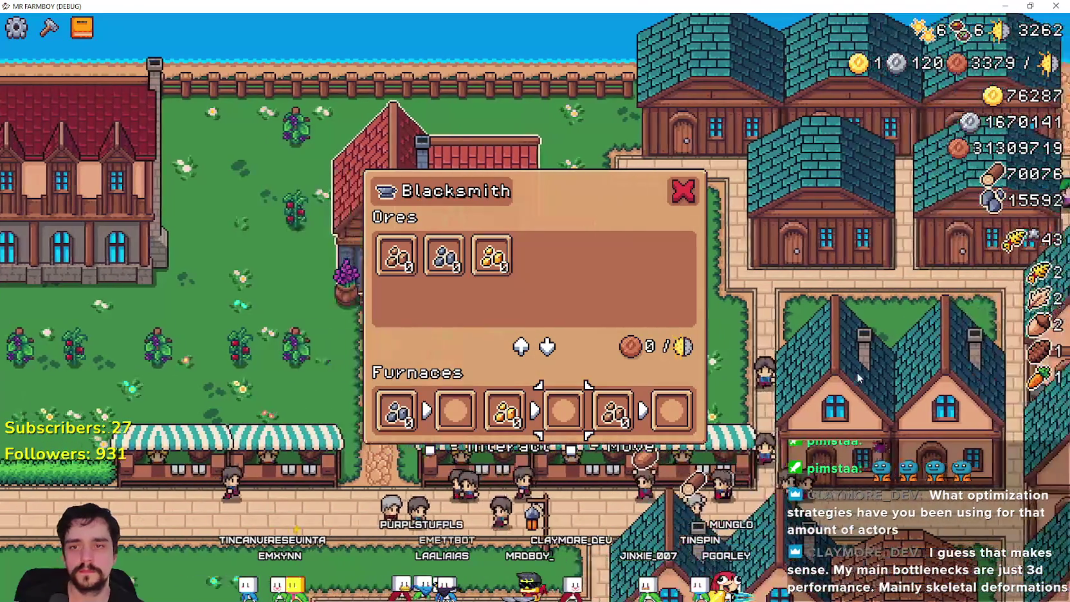
key("d")
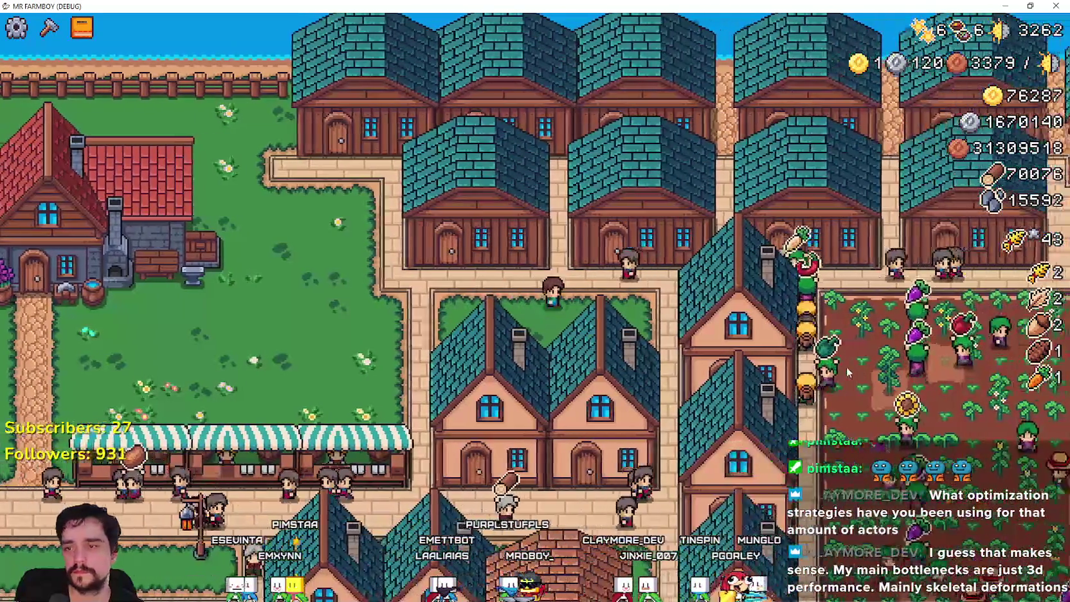
- Walk the farmer across the crop field, zooming the view out and back in
key("d")
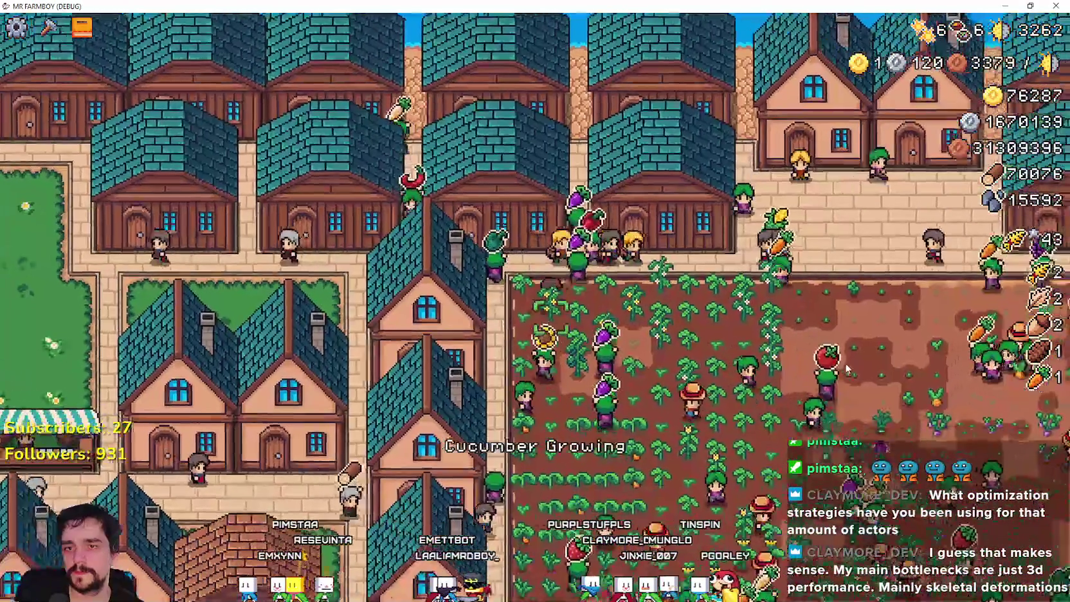
key("a")
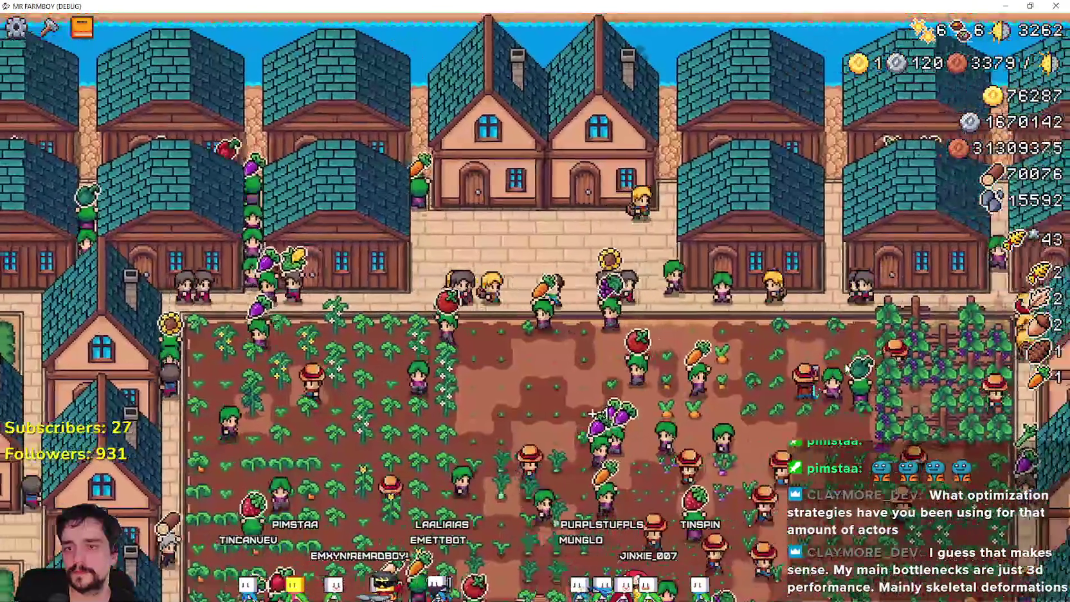
key("s")
scroll(844, 368, "down", 5)
key("d")
key("s")
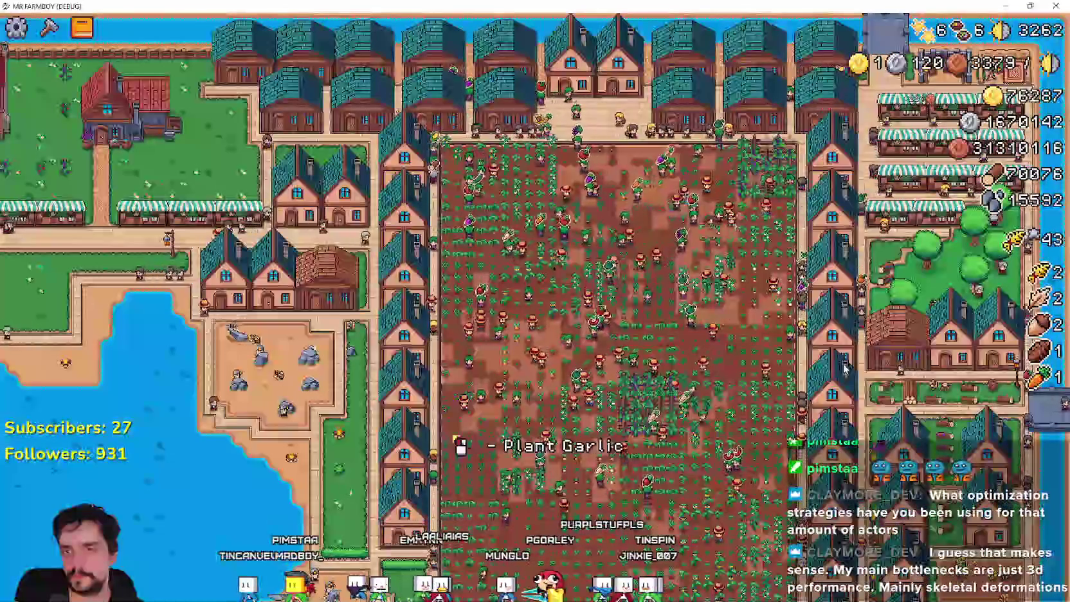
scroll(845, 368, "up", 5)
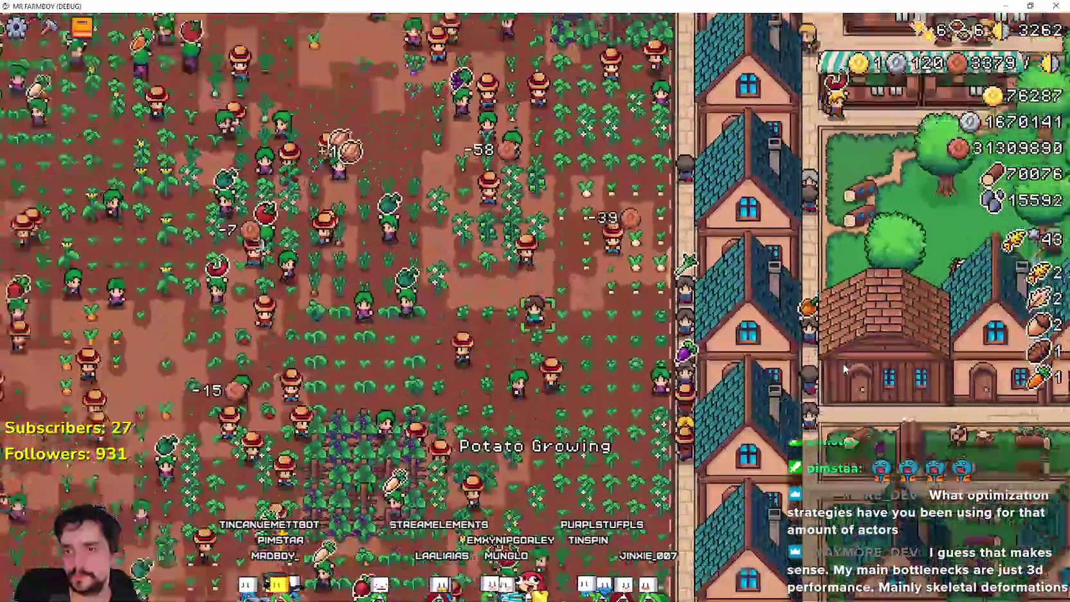
scroll(845, 368, "down", 5)
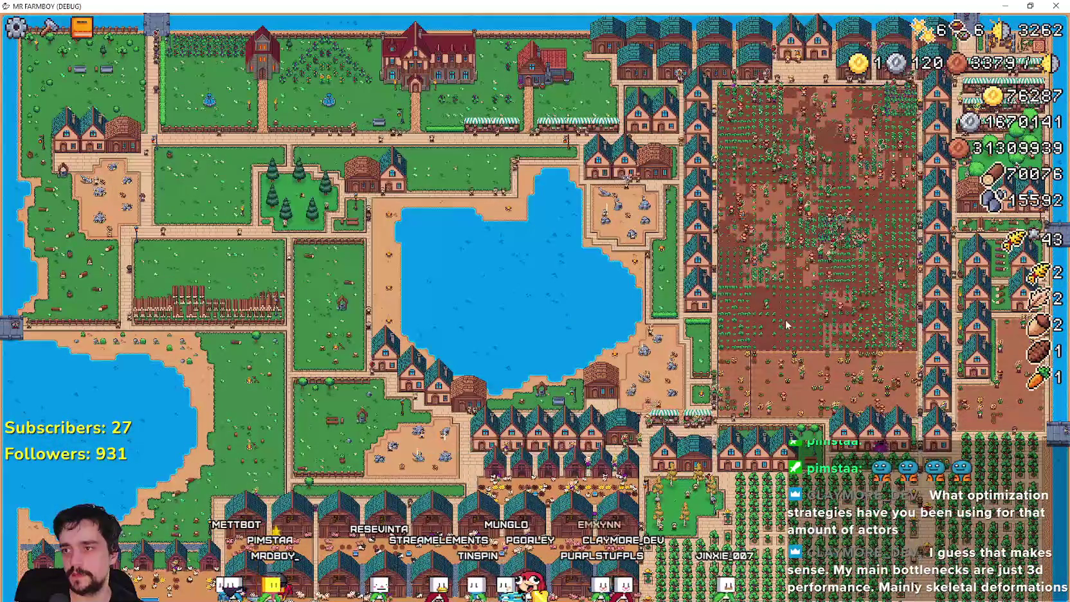
scroll(789, 322, "up", 5)
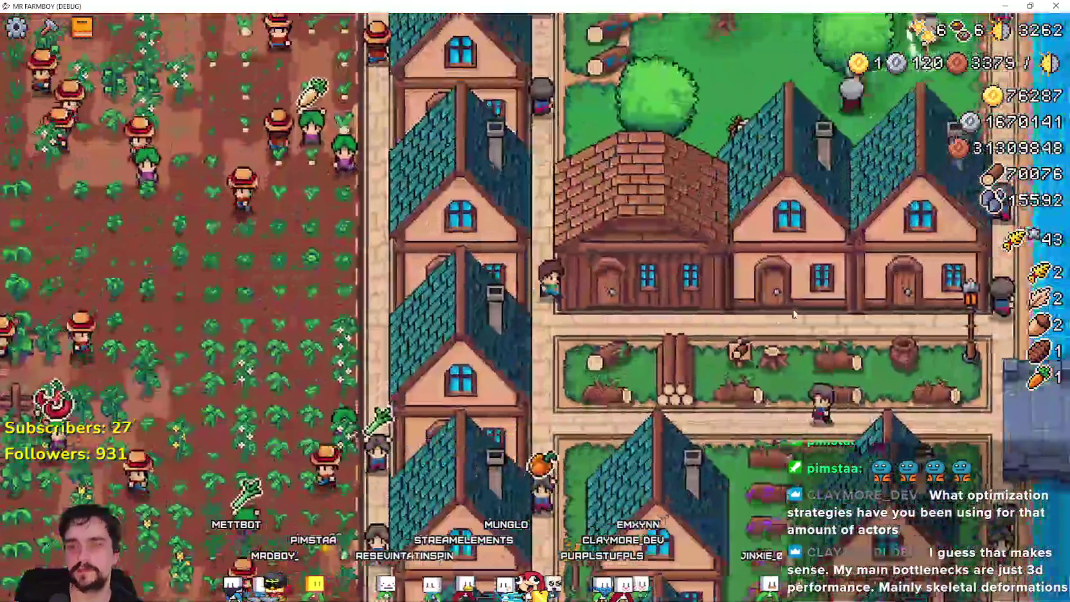
- Check the inventory and stock of three market stalls, scrolling through one stall's list
key("w")
key("d")
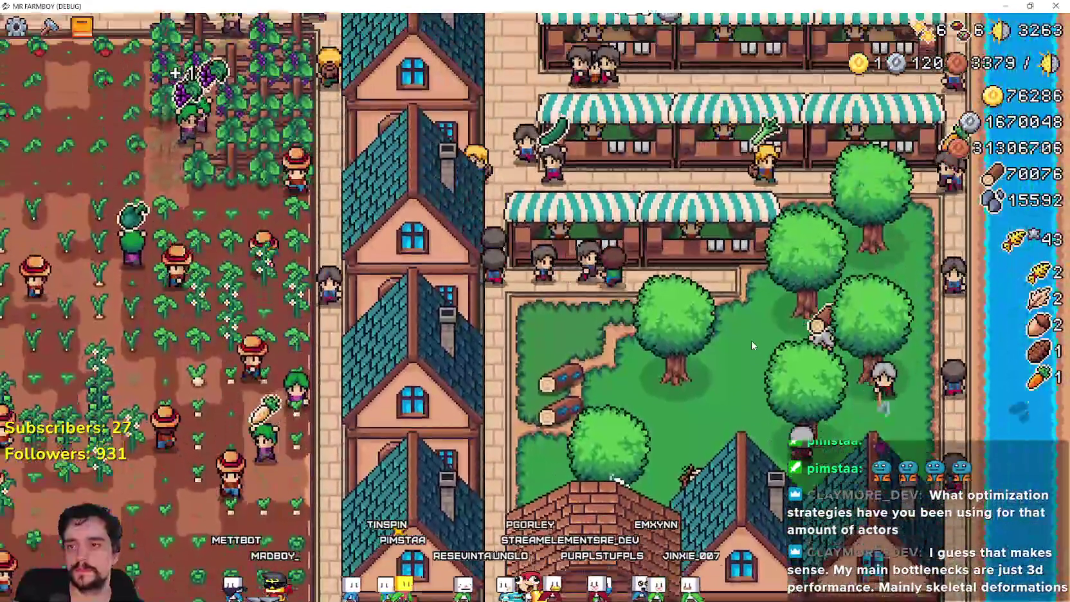
left_click(751, 339)
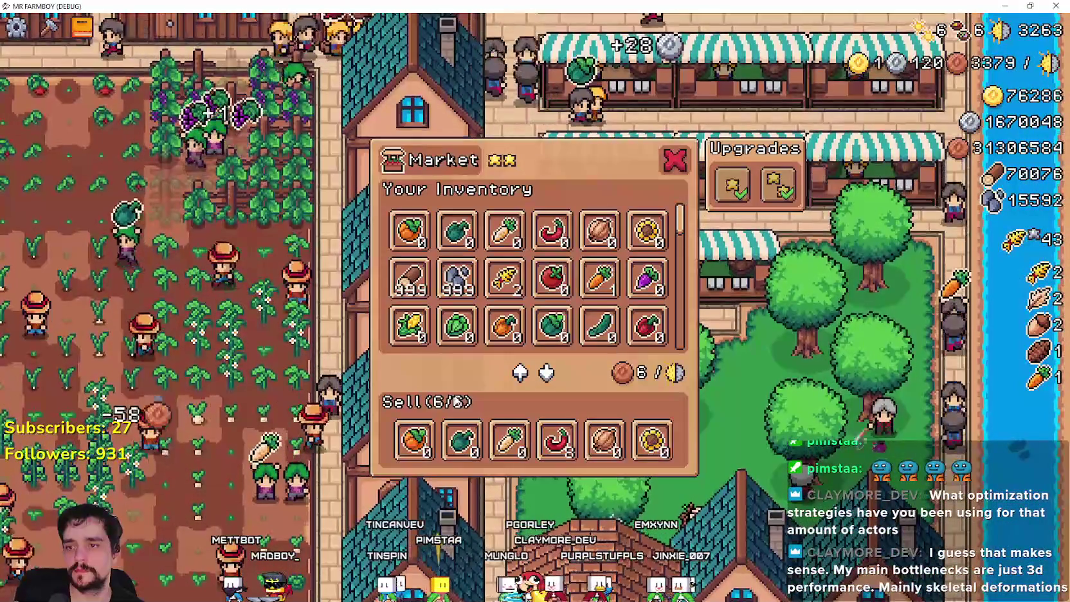
key("w")
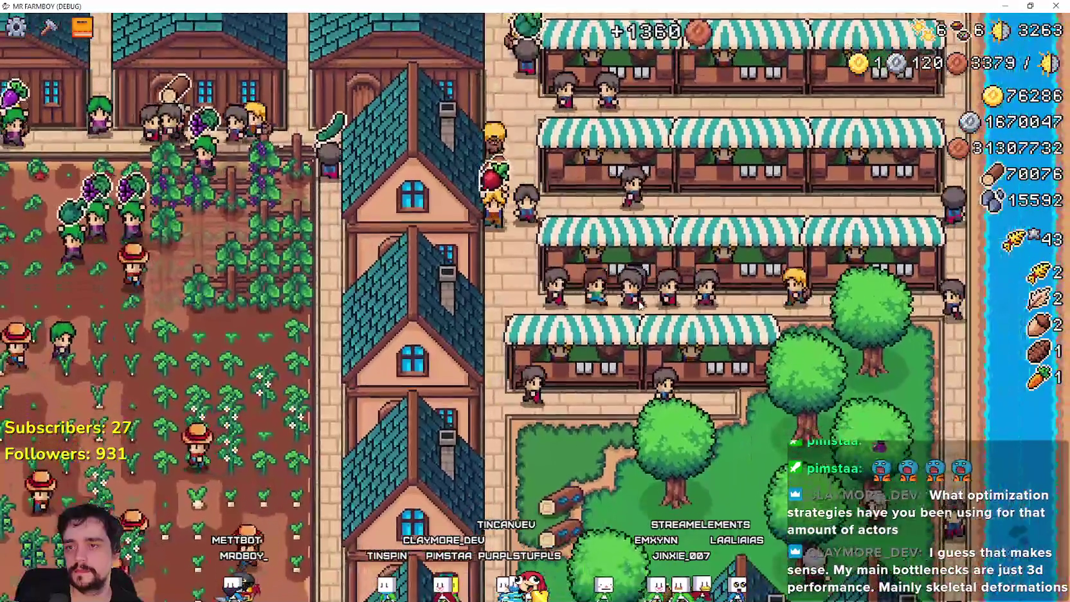
left_click(667, 209)
left_click_drag(634, 216, 634, 328)
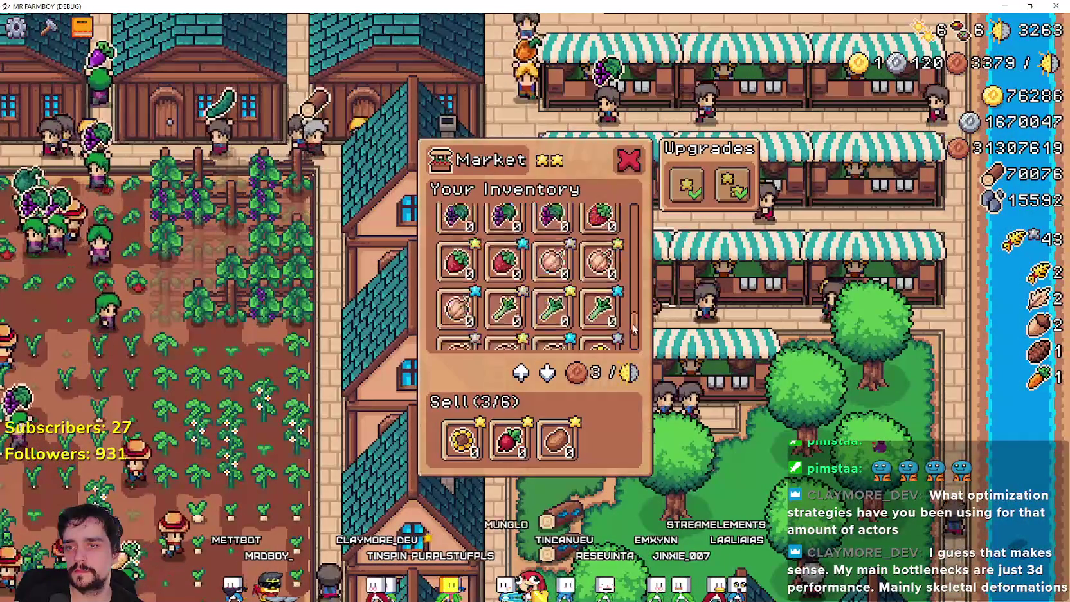
key("w")
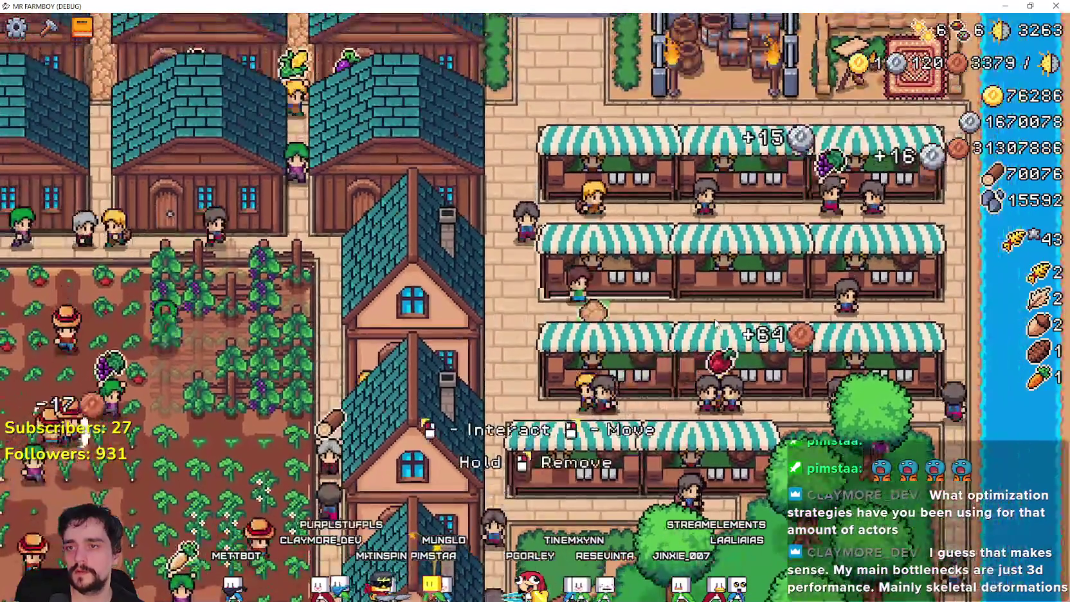
key("e")
key("w")
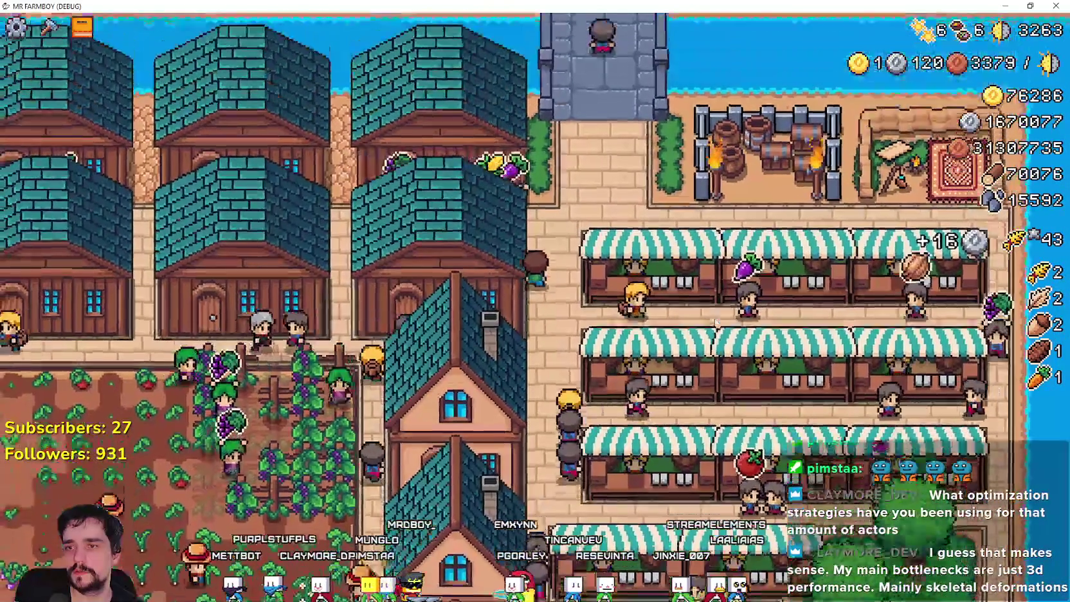
key("a")
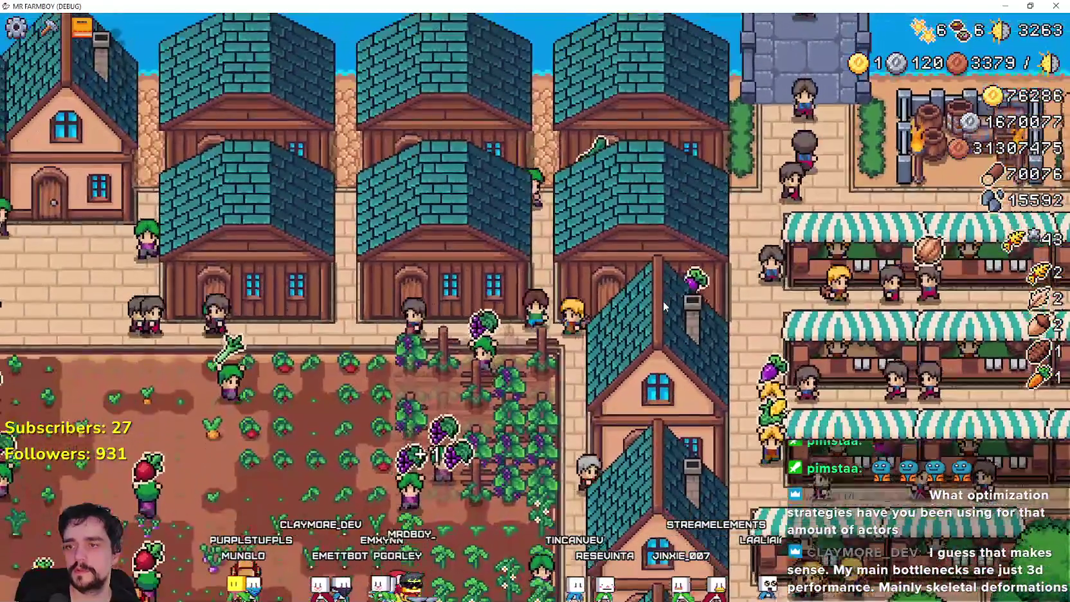
- Review the Advancements unlocks through to Animals, then restore the game from maximized to windowed
key("b")
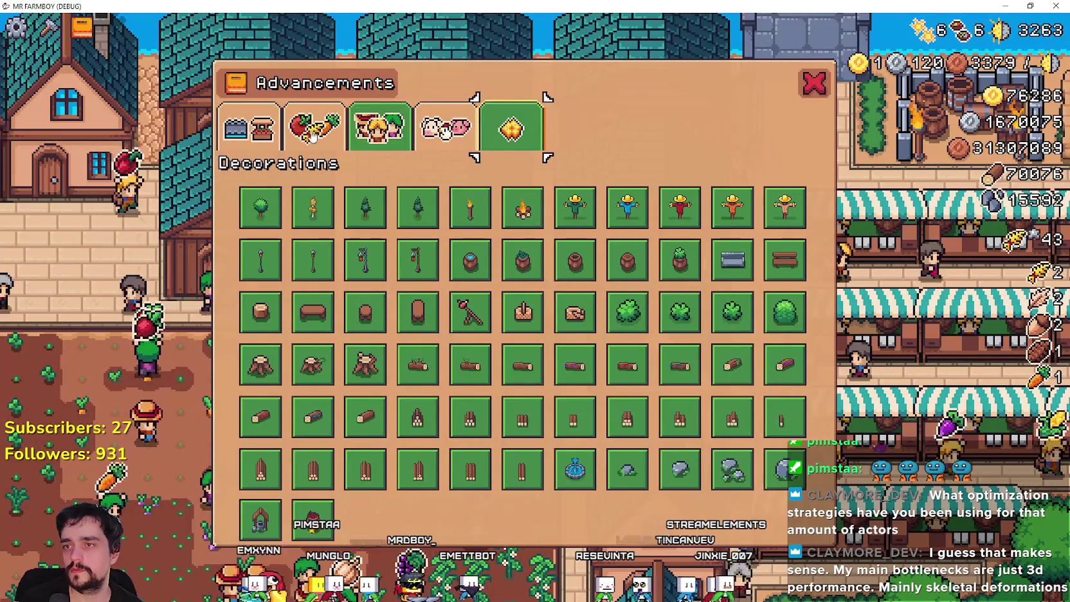
key("Tab")
key("Tab")
key("Tab")
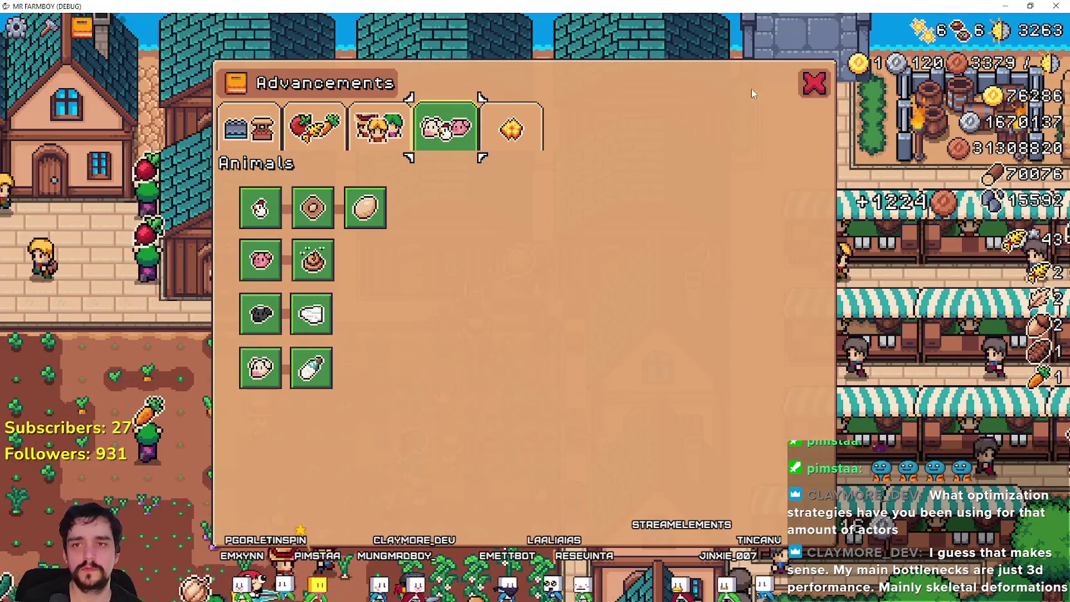
key("b")
key("a")
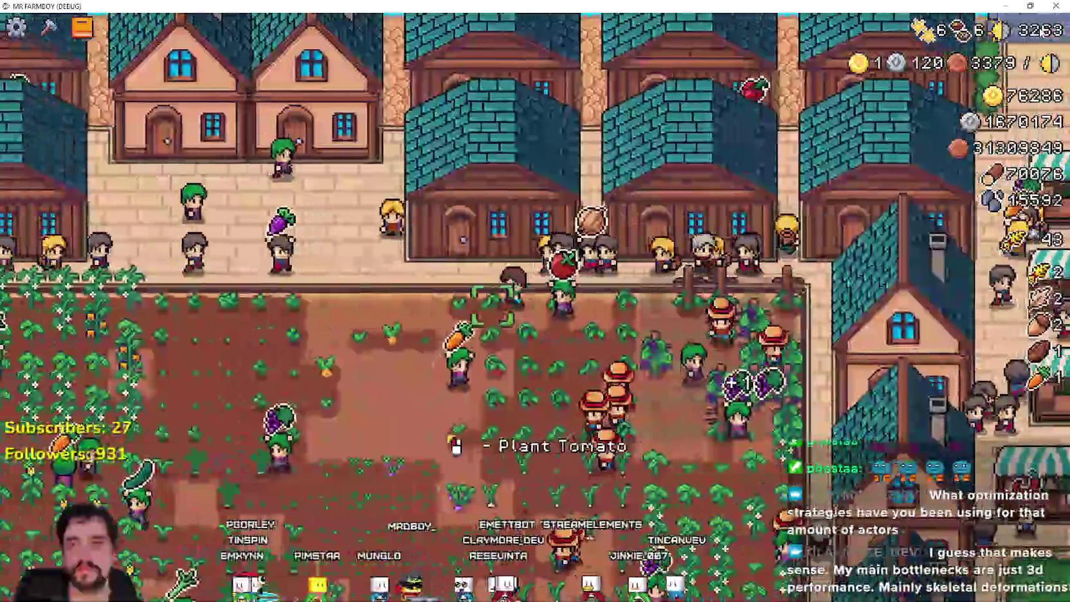
key("w")
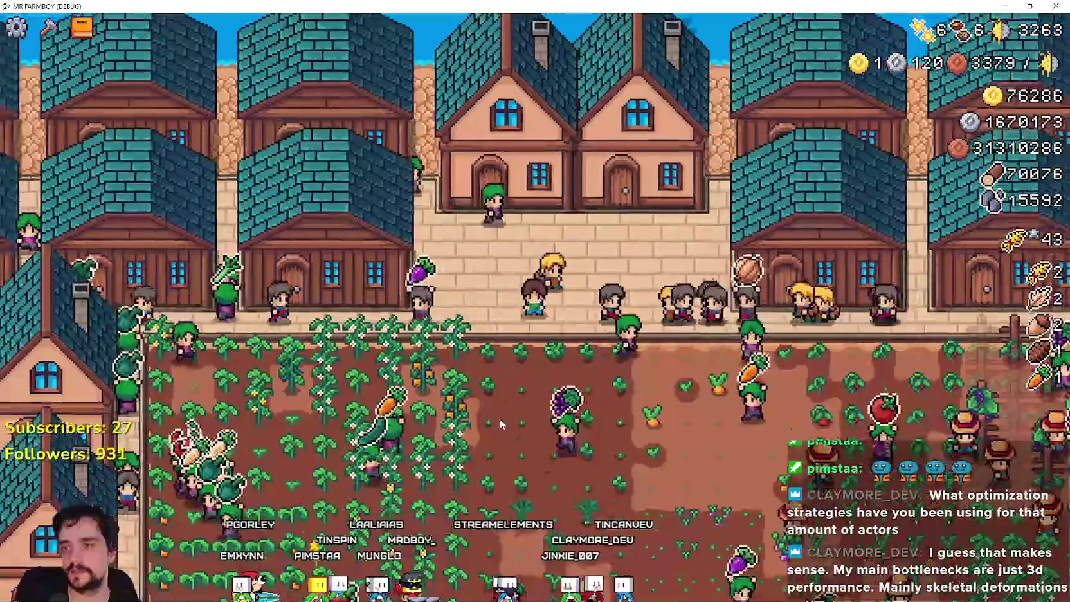
key("super+Down")
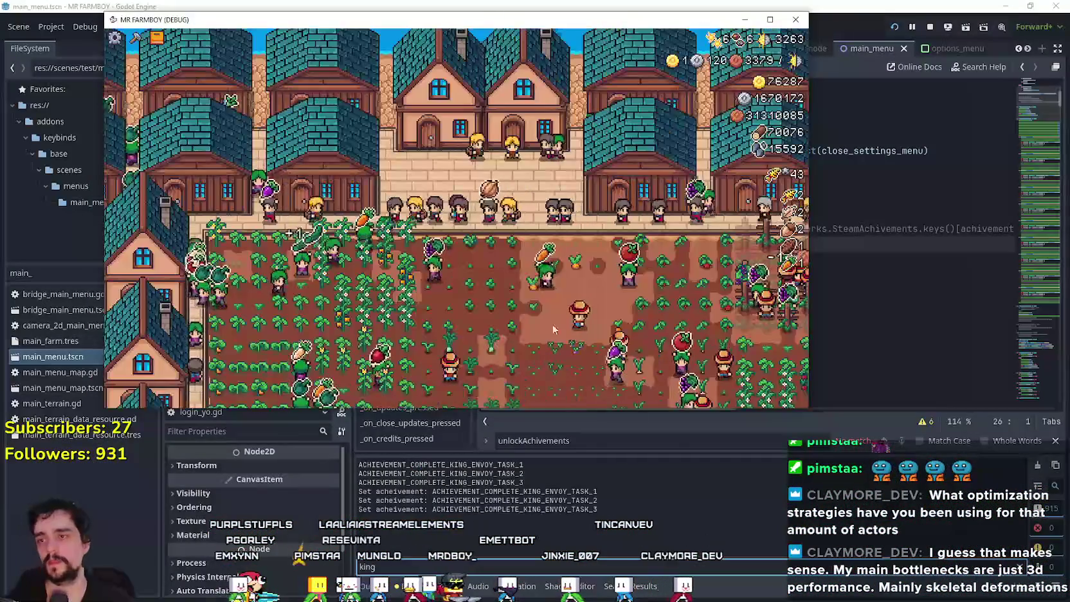
- Open the Debugger's Monitors tab and graph FPS, Process and Physics Process times
key("super+Down")
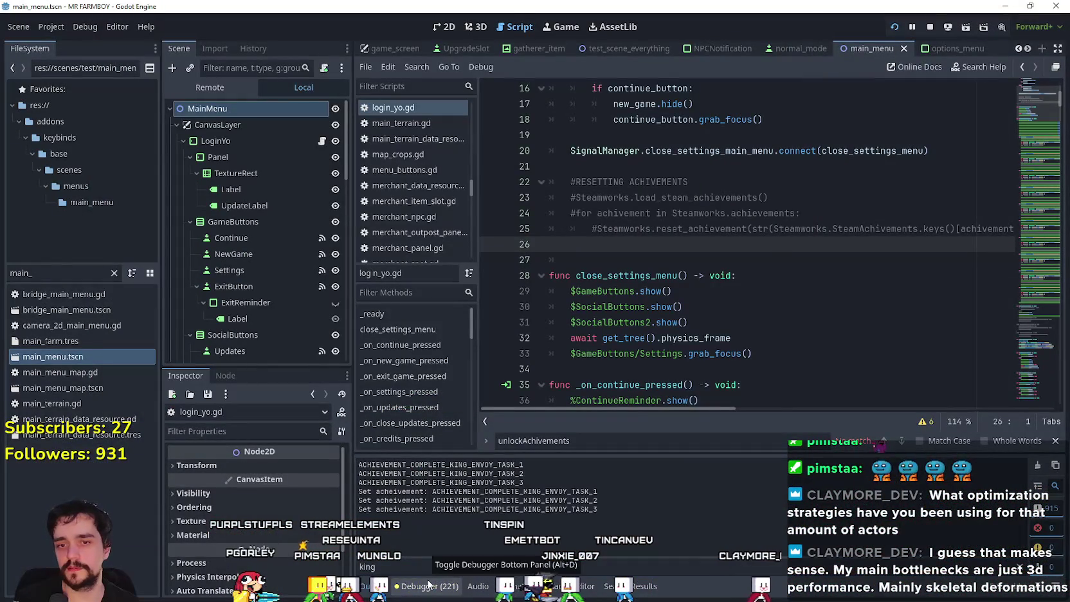
left_click(428, 583)
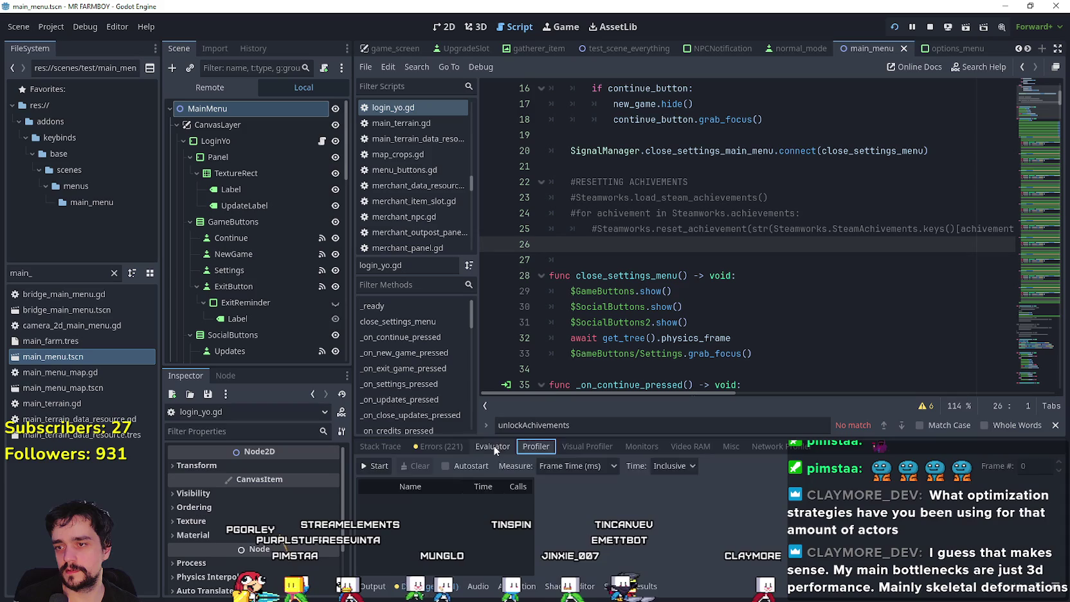
left_click(642, 447)
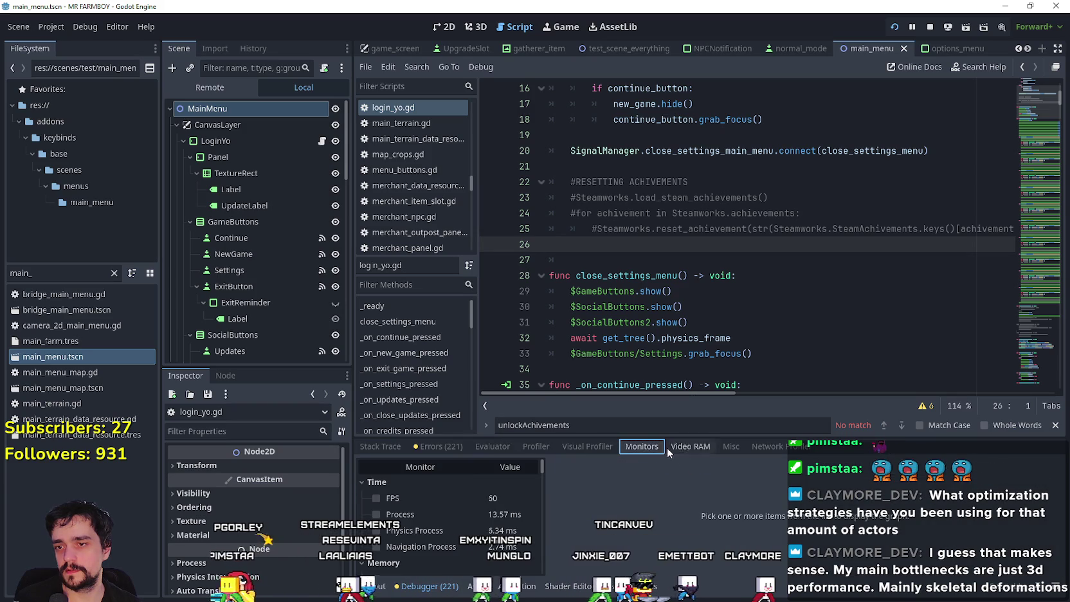
left_click(444, 498)
left_click(444, 514)
left_click(444, 530)
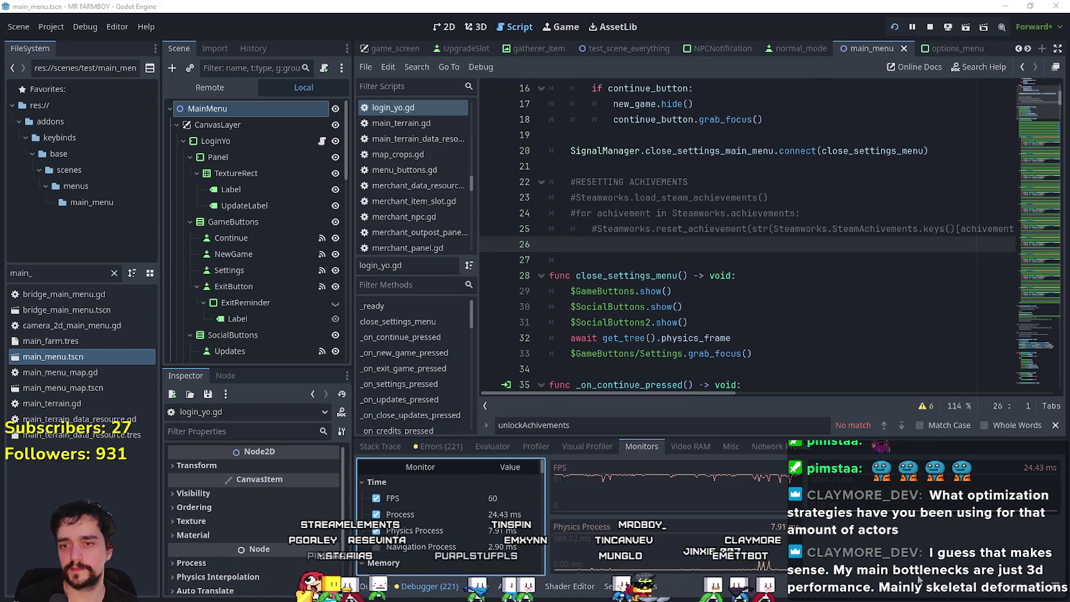
key("alt+Tab")
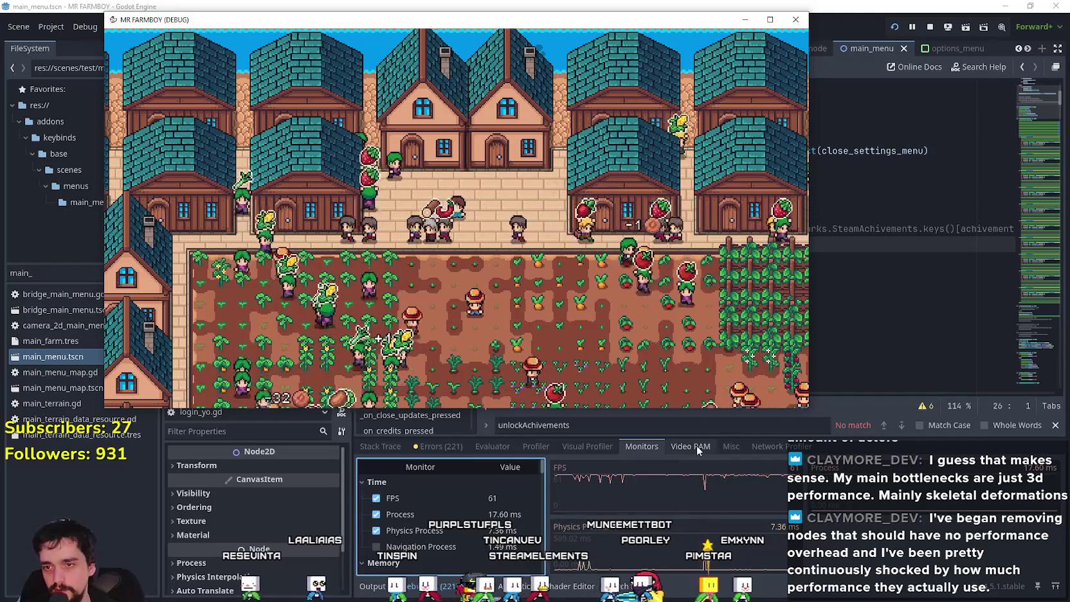
- Start the Visual Profiler, close the unlockAchievements search bar, and drag the debugger panel taller
left_click(591, 445)
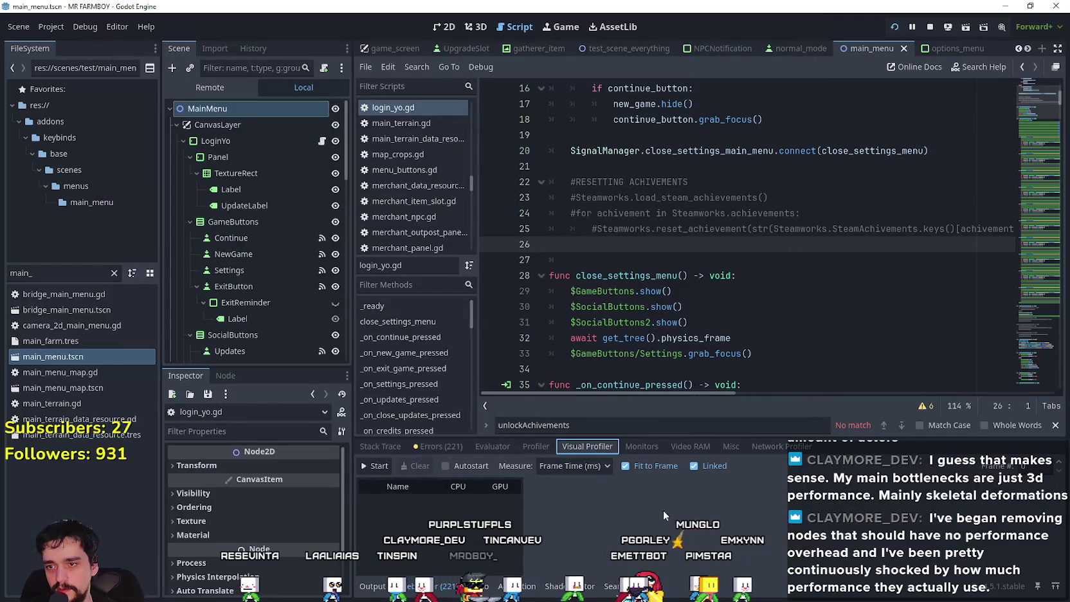
left_click(387, 466)
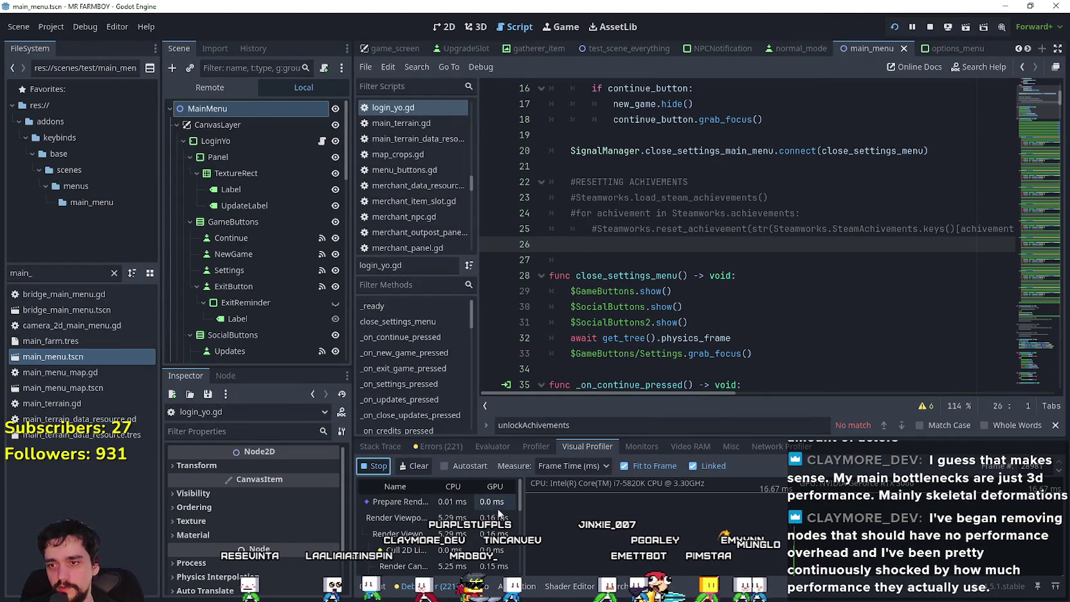
left_click(1055, 426)
mouse_move(797, 436)
left_mouse_down()
mouse_move(766, 364)
mouse_move(742, 193)
left_mouse_up()
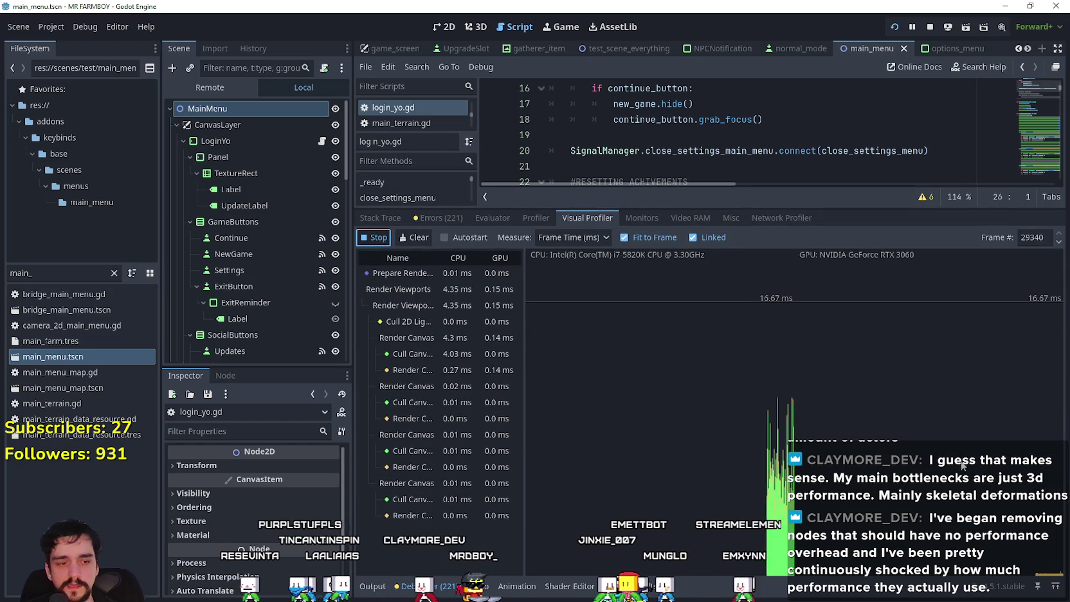